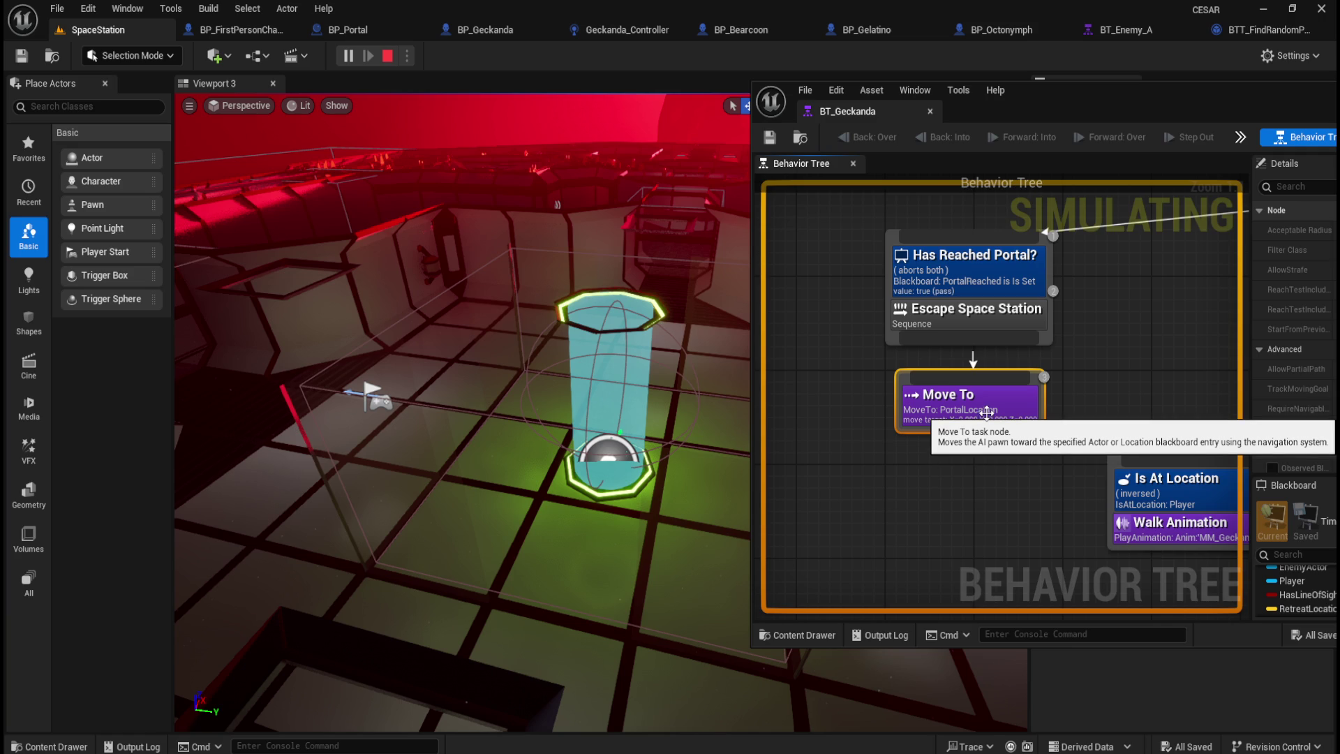
Step: Stop the behavior tree simulation and maximize the BT_Geckanda editor window
{"action": "left_click", "coordinate": [387, 57]}
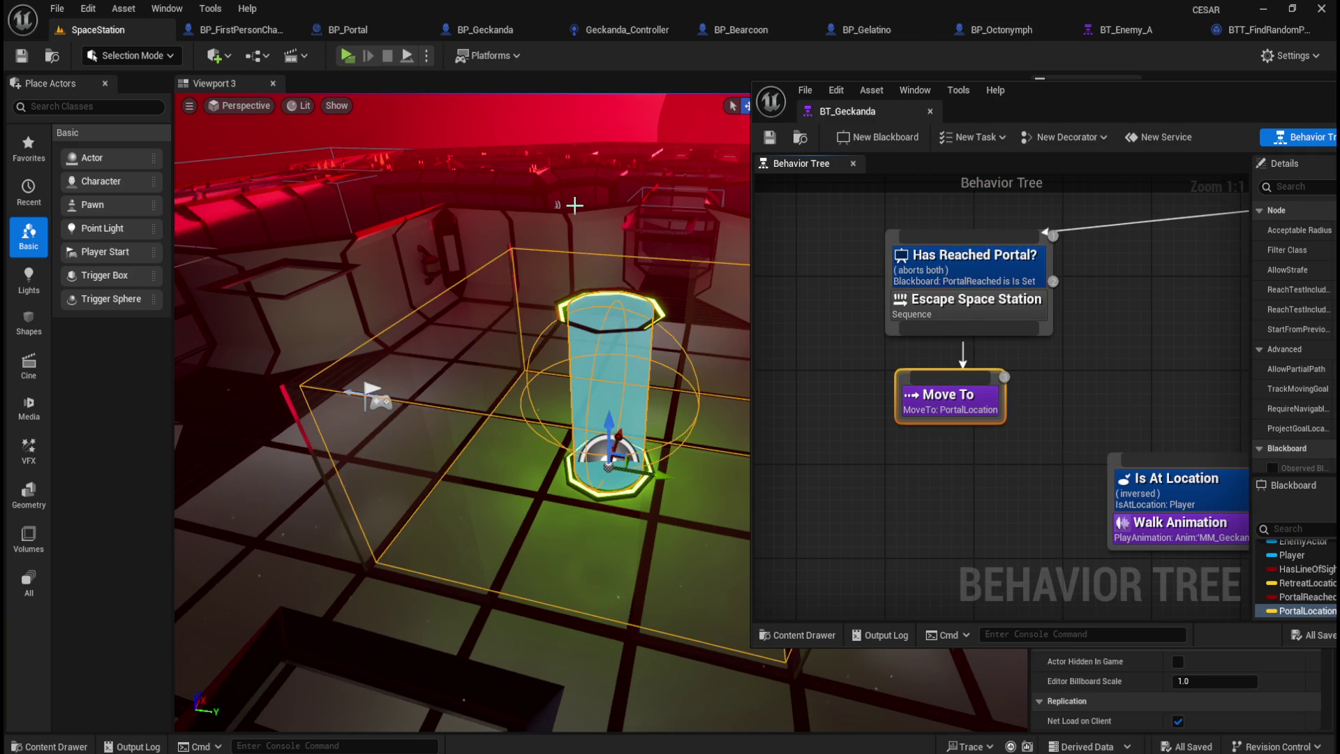
{"action": "left_click_drag", "start_coordinate": [1126, 95], "coordinate": [739, 122]}
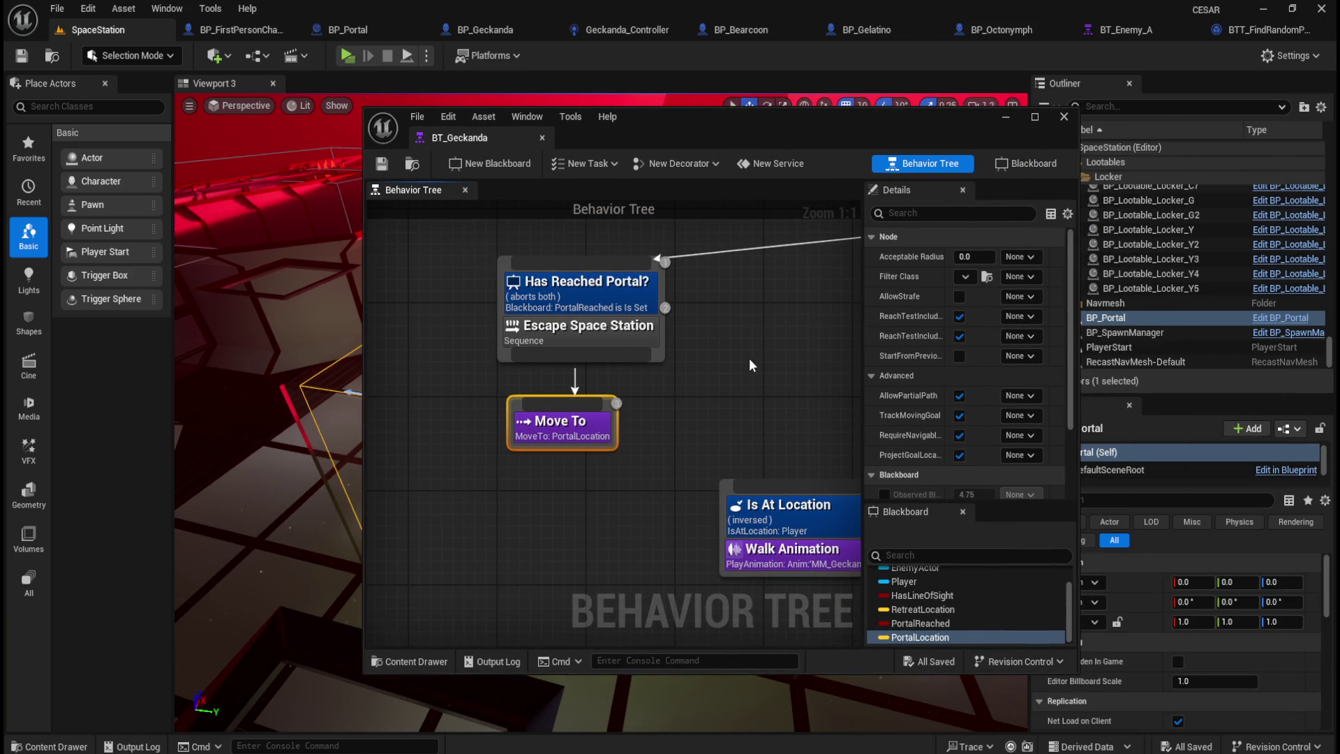
{"action": "double_click", "coordinate": [856, 118]}
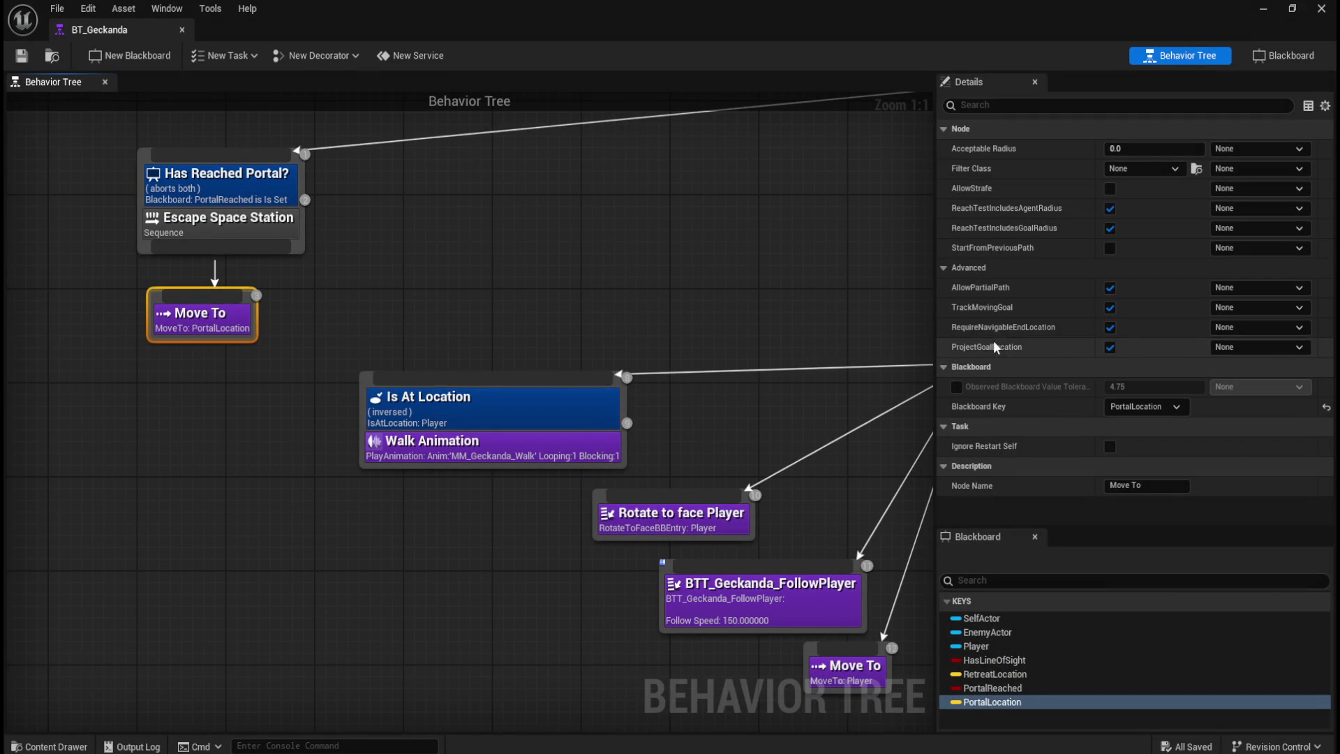
{"action": "mouse_move", "coordinate": [995, 325]}
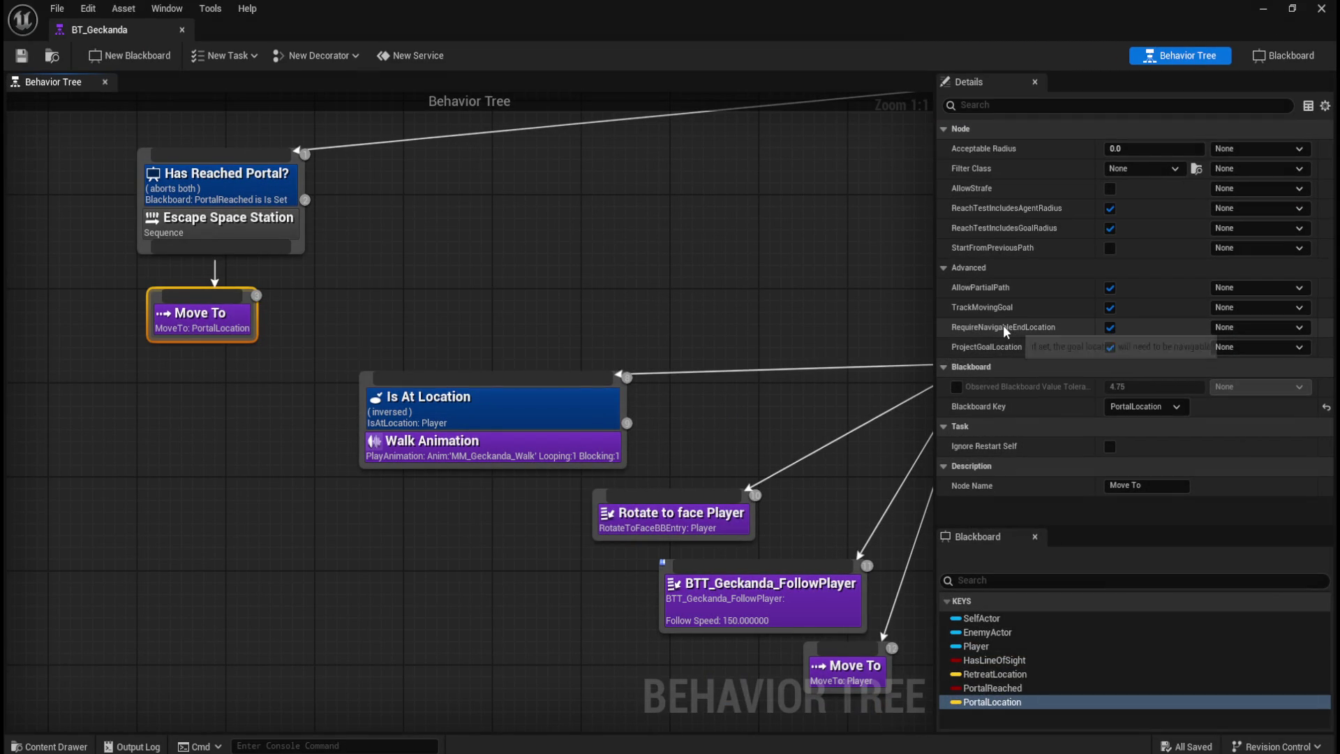
{"action": "left_click", "coordinate": [404, 317]}
{"action": "left_click", "coordinate": [207, 319]}
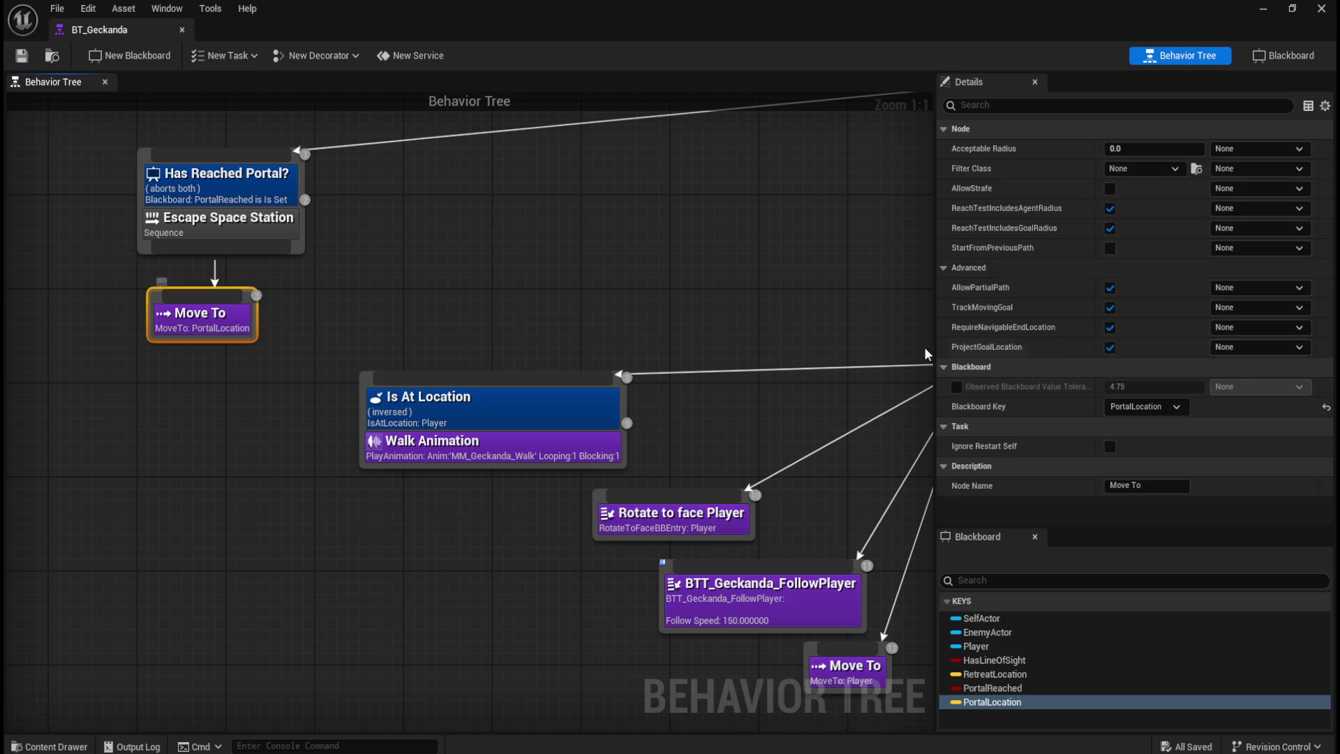
{"action": "mouse_move", "coordinate": [1001, 324]}
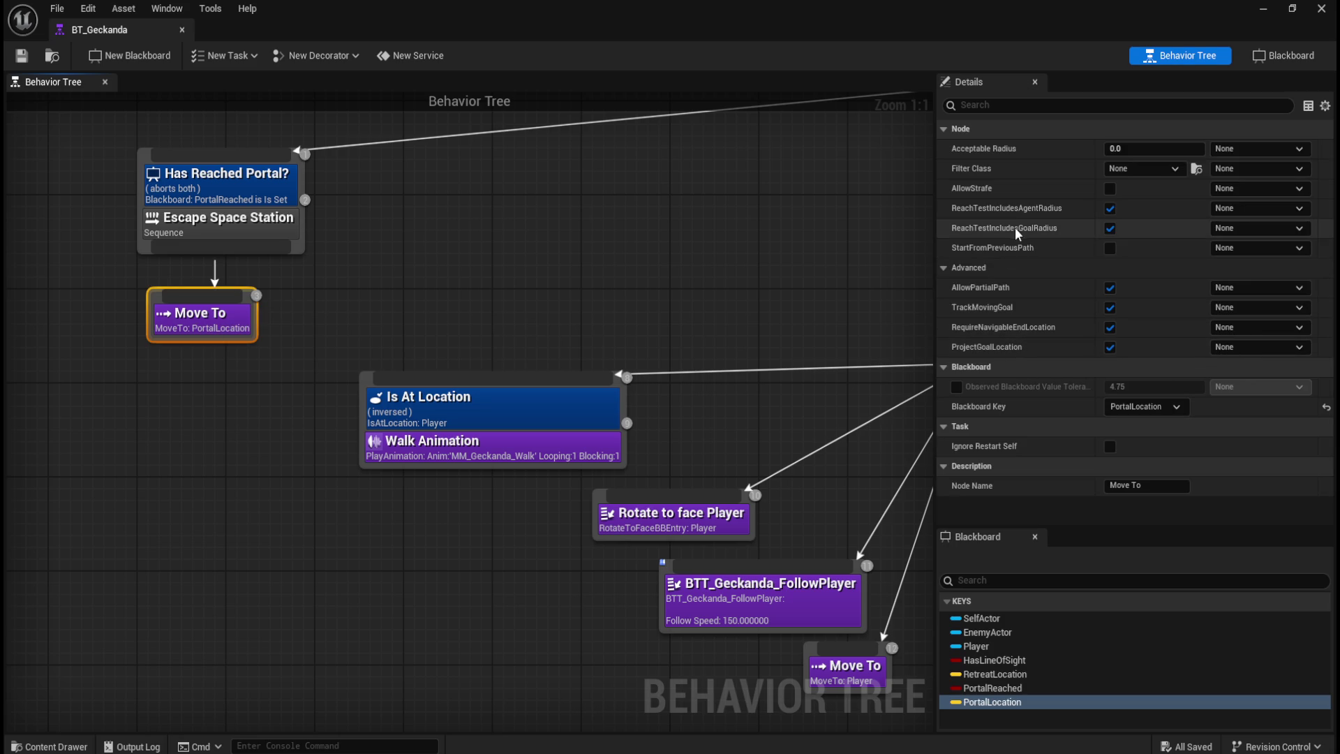
{"action": "mouse_move", "coordinate": [1016, 231]}
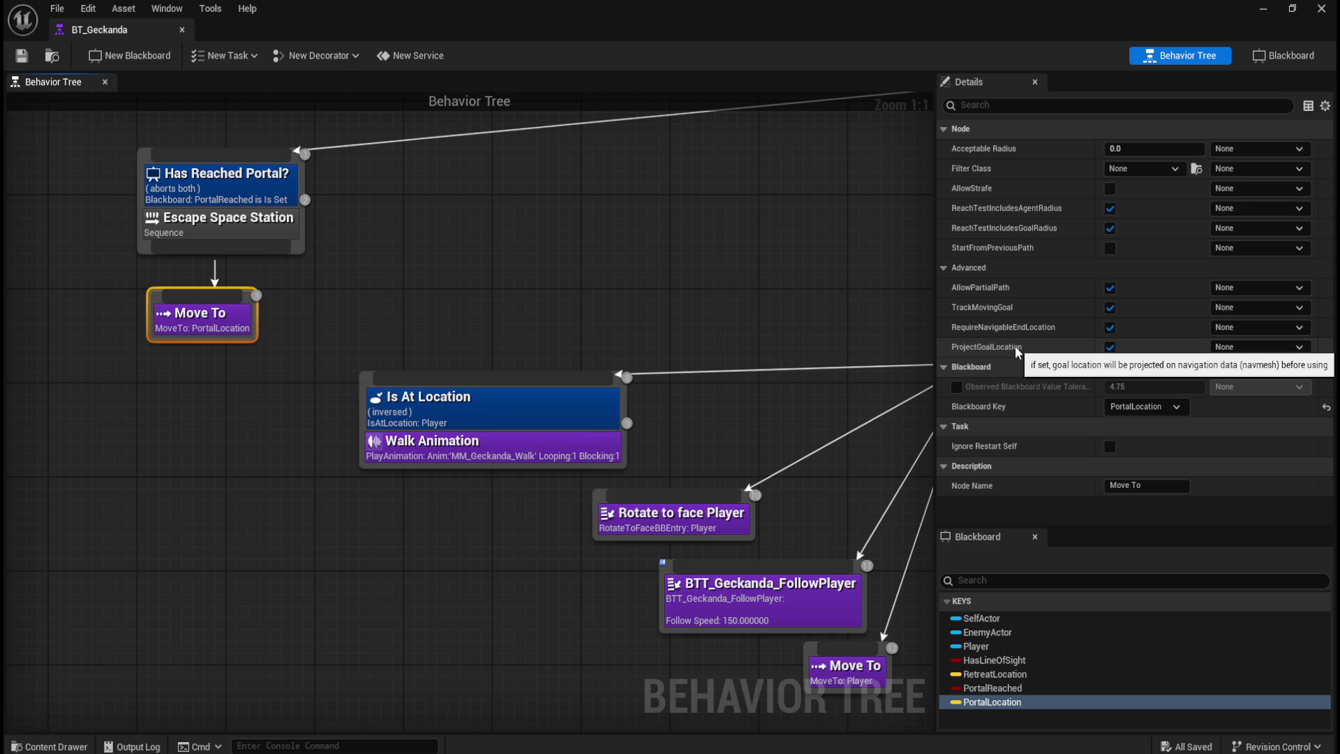
{"action": "left_click", "coordinate": [1109, 347]}
Step: Turn off RequireNavigableEndLocation on the PortalLocation Move To task and save BT_Geckanda
{"action": "left_click", "coordinate": [1110, 327]}
{"action": "left_click_drag", "start_coordinate": [859, 486], "coordinate": [663, 365]}
{"action": "left_click", "coordinate": [654, 555]}
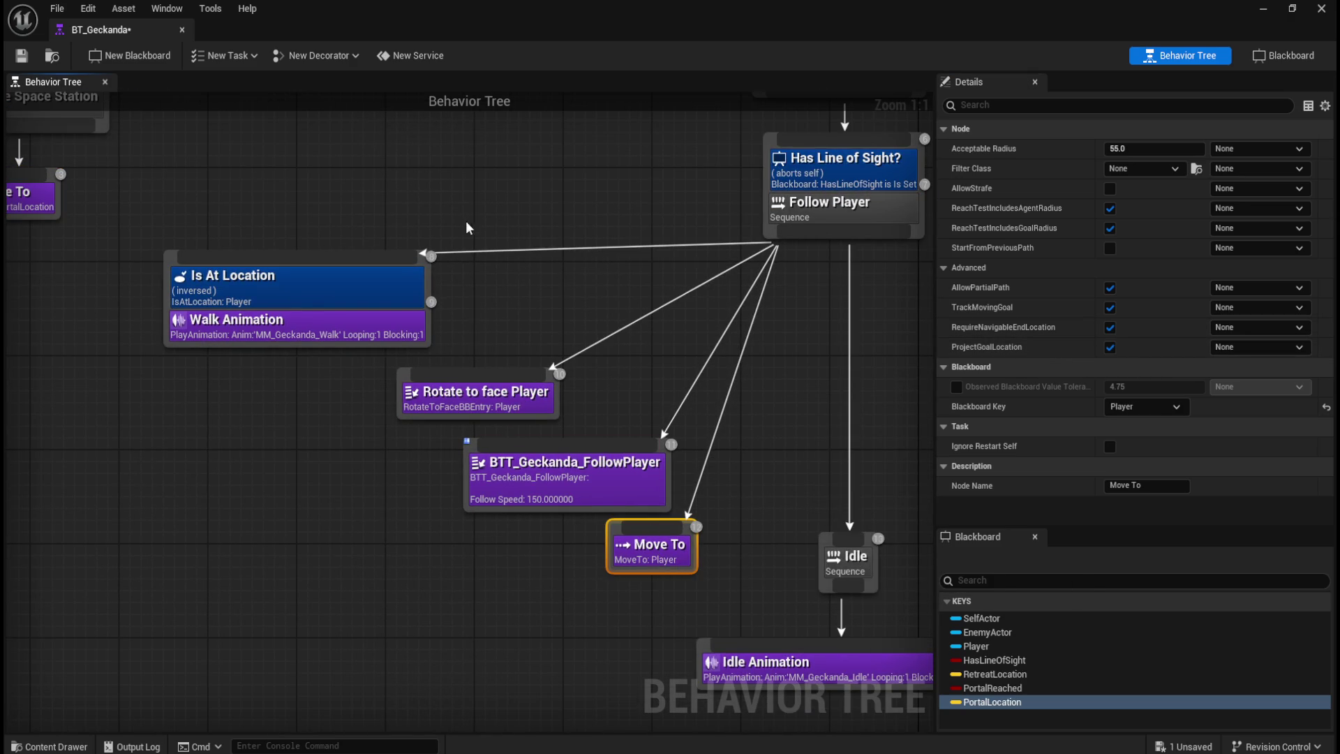
{"action": "left_click_drag", "start_coordinate": [417, 221], "coordinate": [701, 329]}
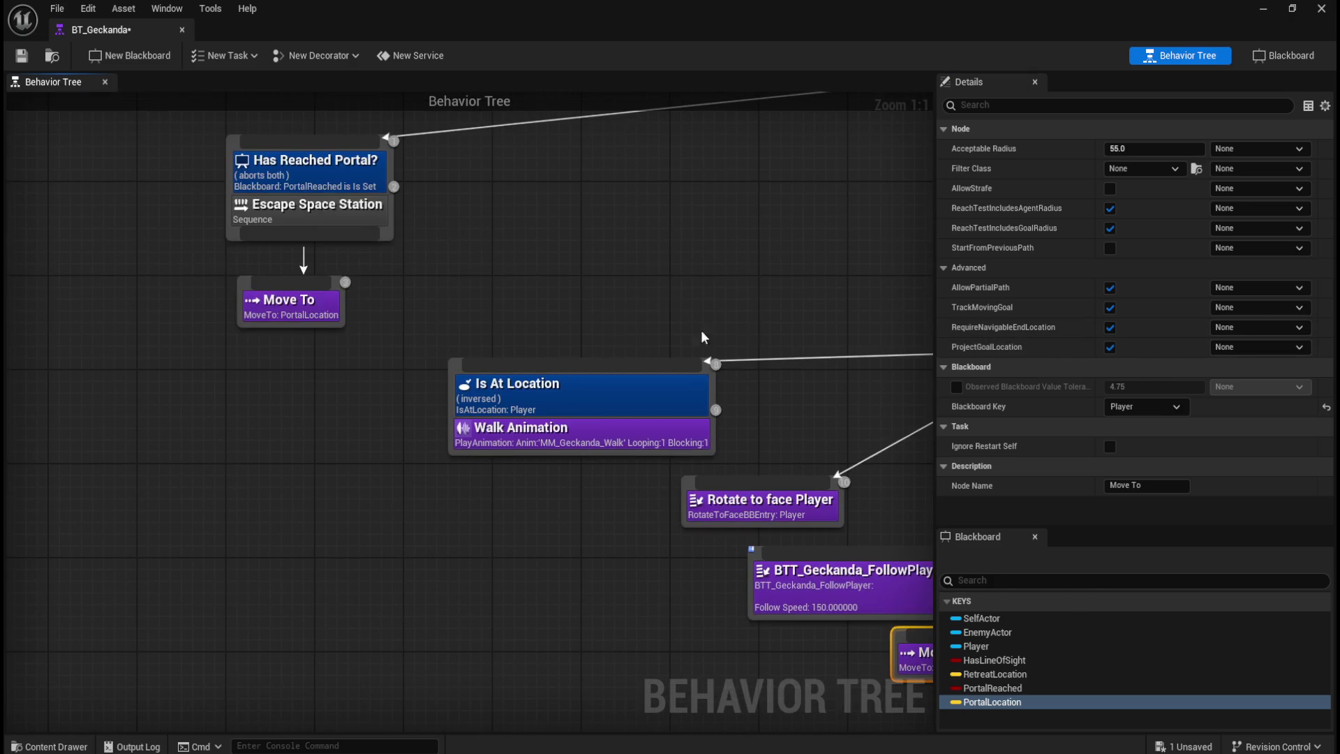
{"action": "left_click", "coordinate": [308, 305]}
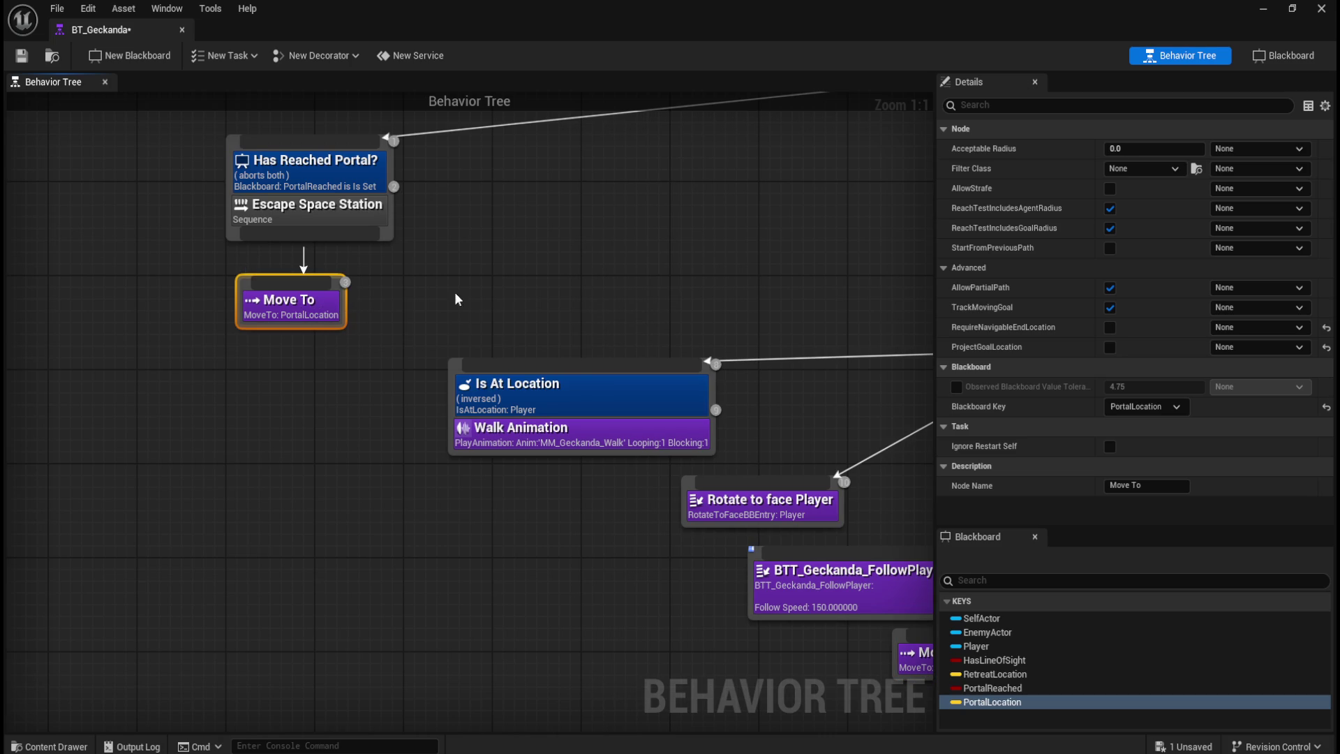
{"action": "left_click", "coordinate": [21, 58]}
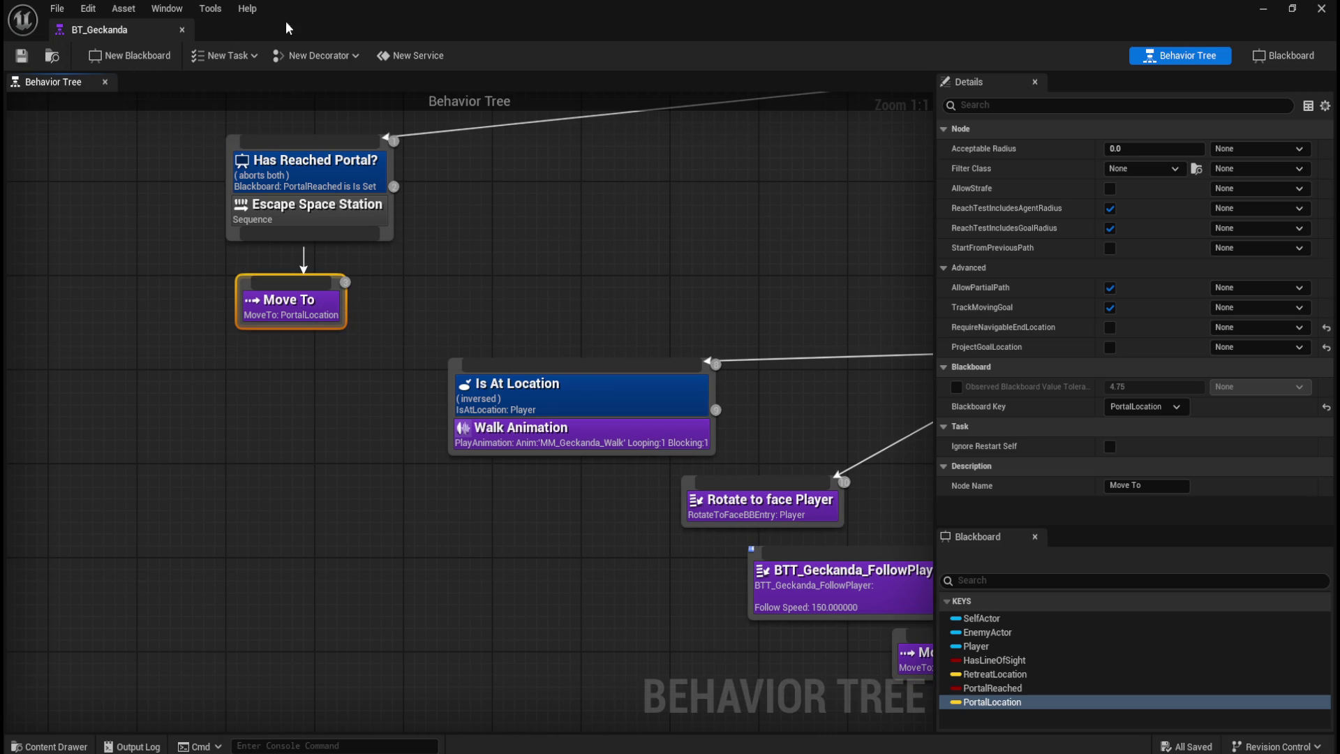
Step: Restore BT_Geckanda to a smaller window on the right, zoomed out to the whole tree
{"action": "double_click", "coordinate": [386, 17]}
{"action": "left_click_drag", "start_coordinate": [797, 130], "coordinate": [1153, 148]}
{"action": "left_click", "coordinate": [866, 426]}
{"action": "scroll", "coordinate": [848, 438], "scroll_direction": "down", "scroll_amount": 1}
{"action": "scroll", "coordinate": [848, 440], "scroll_direction": "down", "scroll_amount": 3}
{"action": "left_click_drag", "start_coordinate": [1124, 414], "coordinate": [908, 439]}
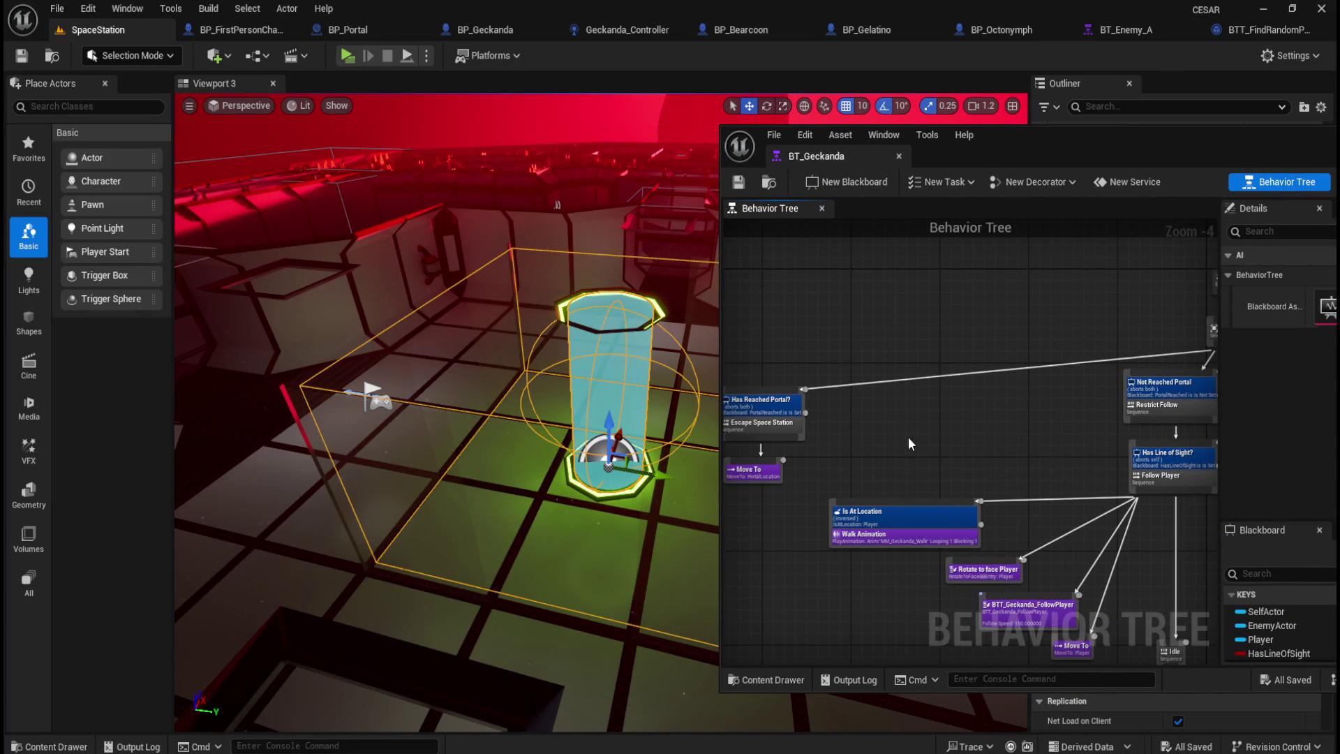
Step: Show the green navigation mesh in the level viewport with P
{"action": "left_click", "coordinate": [760, 475]}
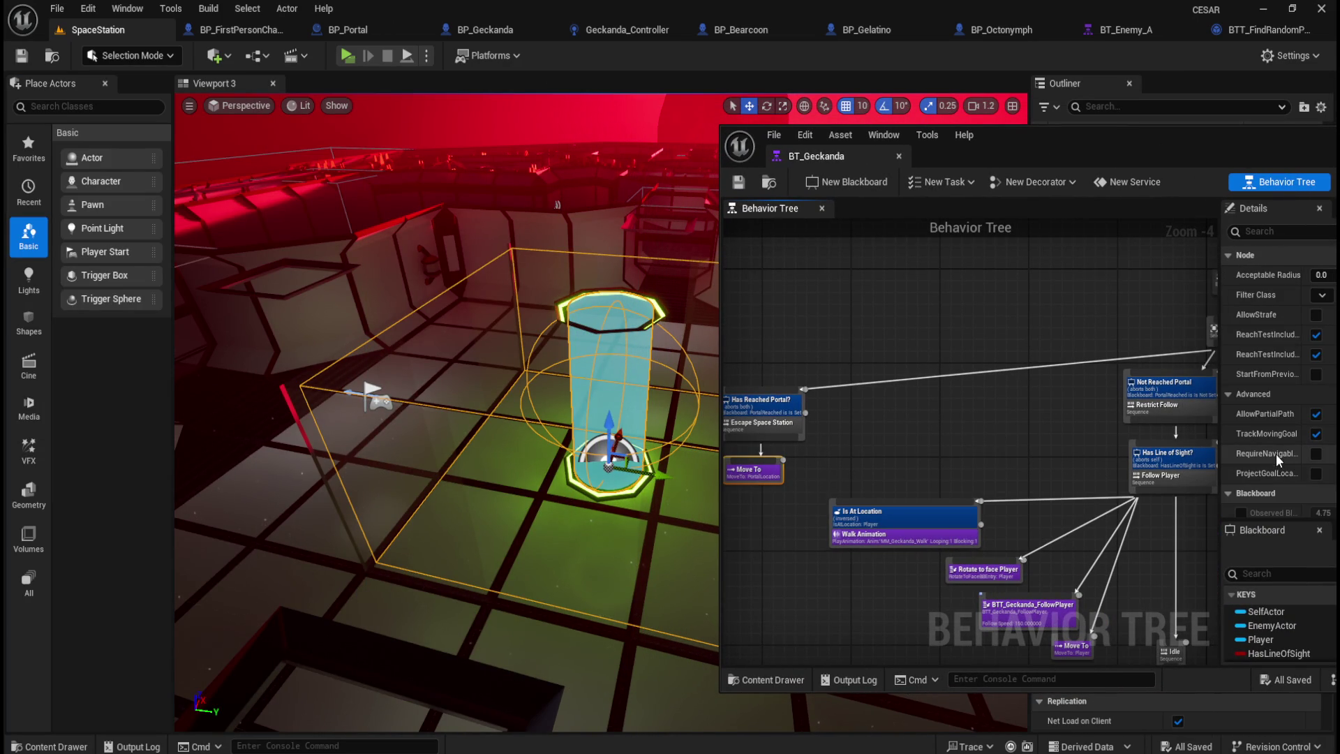
{"action": "mouse_move", "coordinate": [1277, 454]}
{"action": "left_click", "coordinate": [520, 132]}
{"action": "key", "text": "p"}
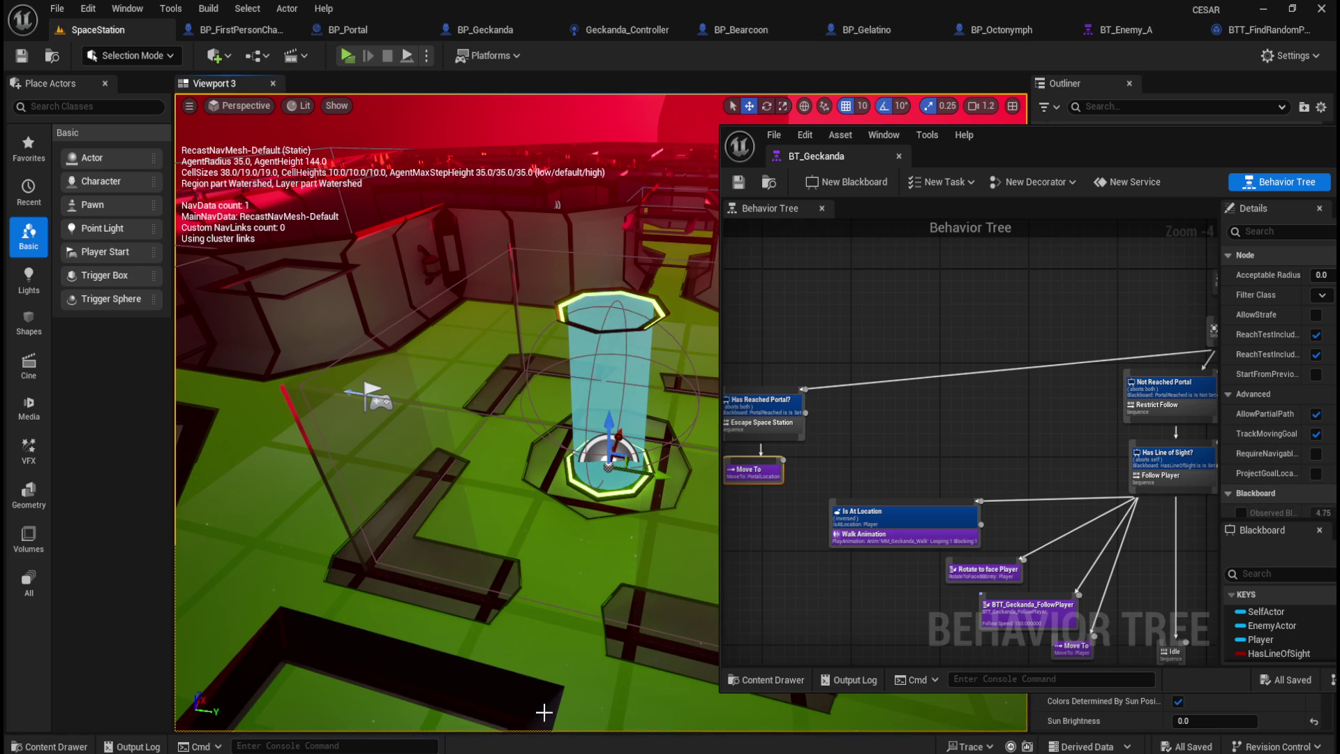
Step: Deselect the Move To node and shift the BT_Geckanda window further right, zoomed out
{"action": "left_click", "coordinate": [898, 337]}
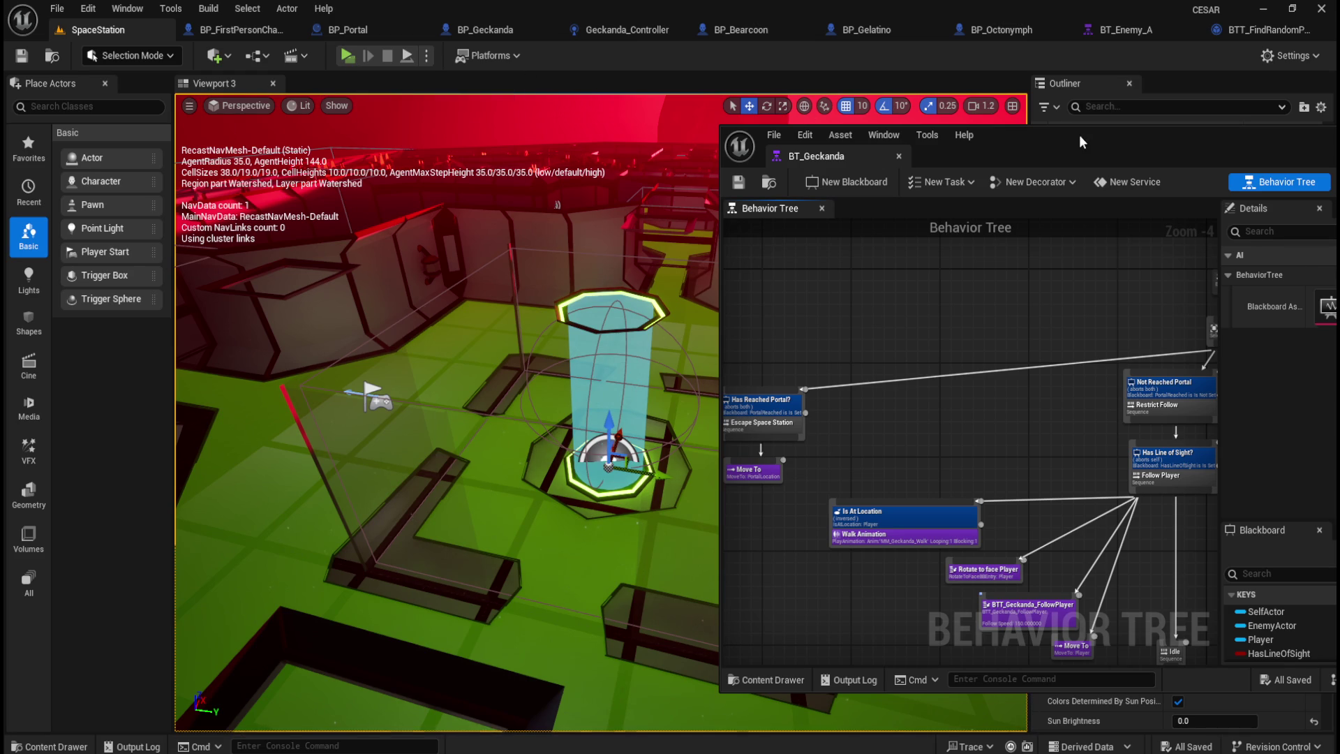
{"action": "left_click_drag", "start_coordinate": [1078, 135], "coordinate": [1136, 123]}
{"action": "scroll", "coordinate": [1068, 413], "scroll_direction": "down", "scroll_amount": 1}
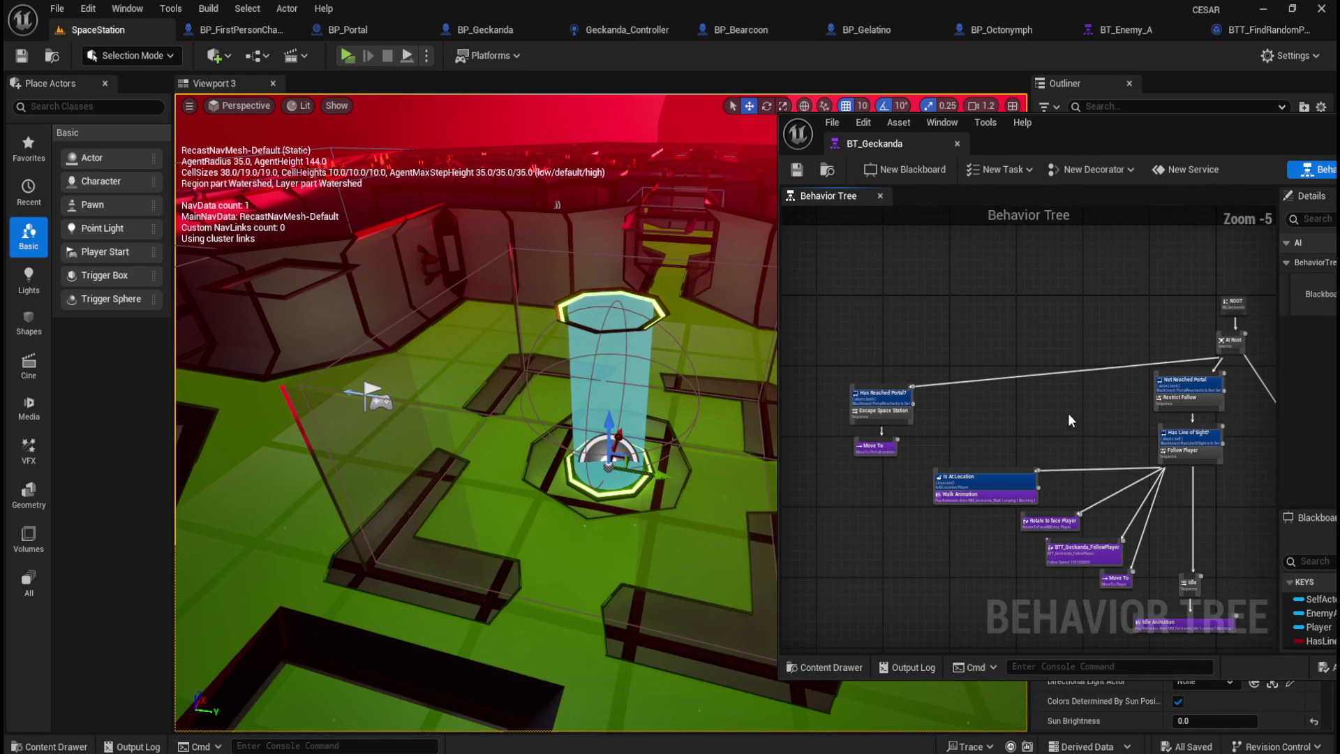
{"action": "left_click", "coordinate": [354, 59]}
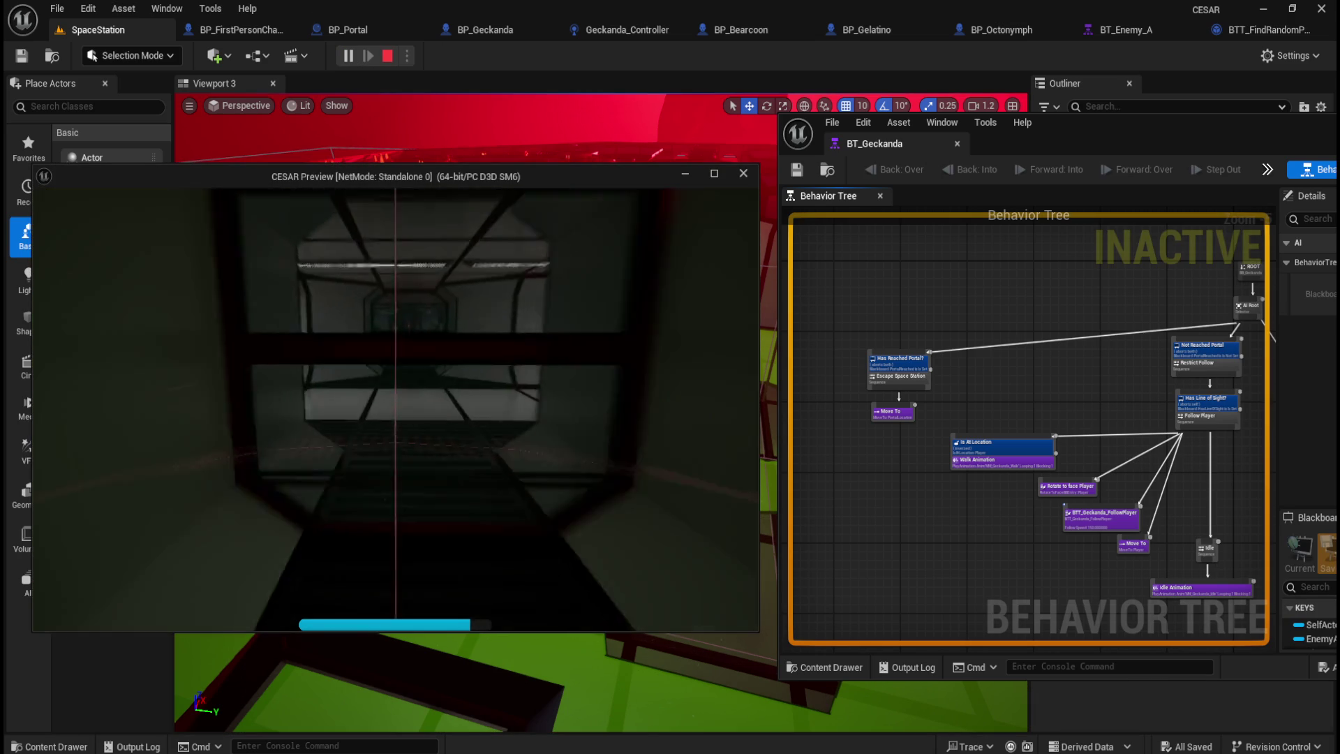
{"action": "key", "text": "w"}
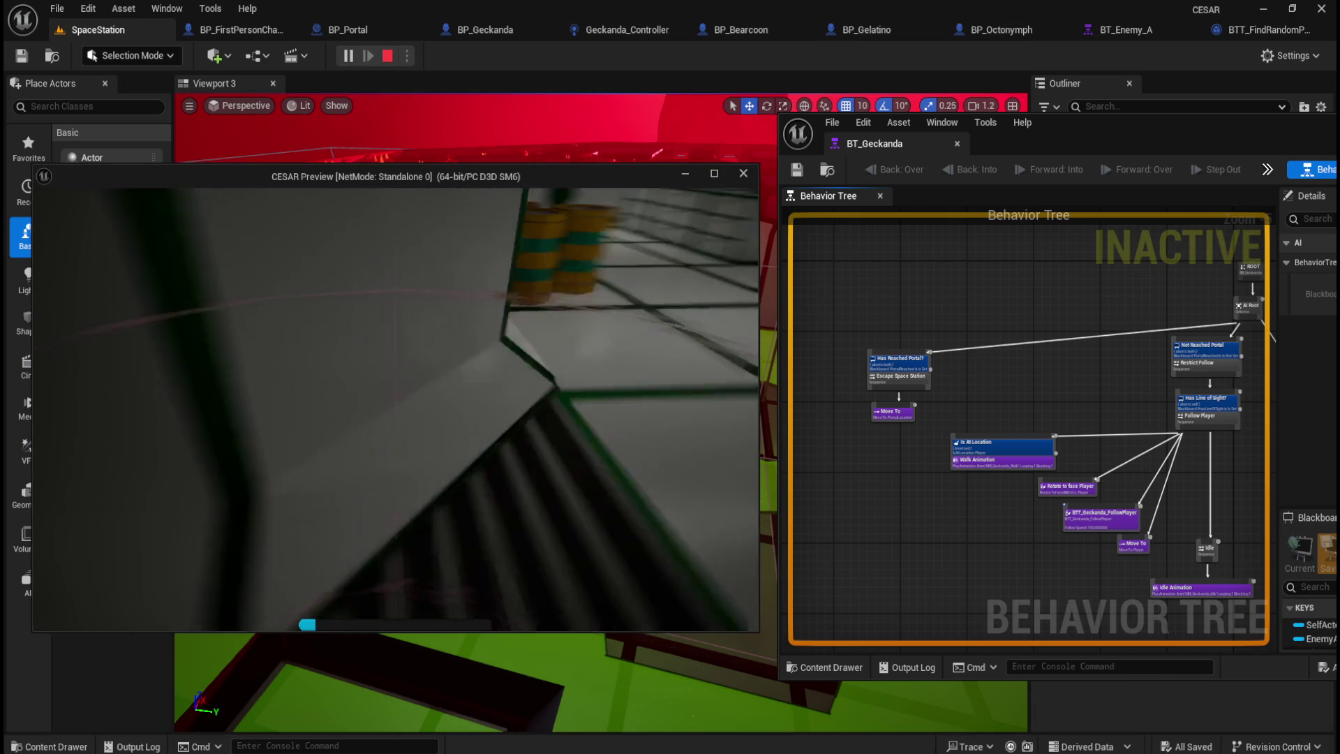
{"action": "key", "text": "e"}
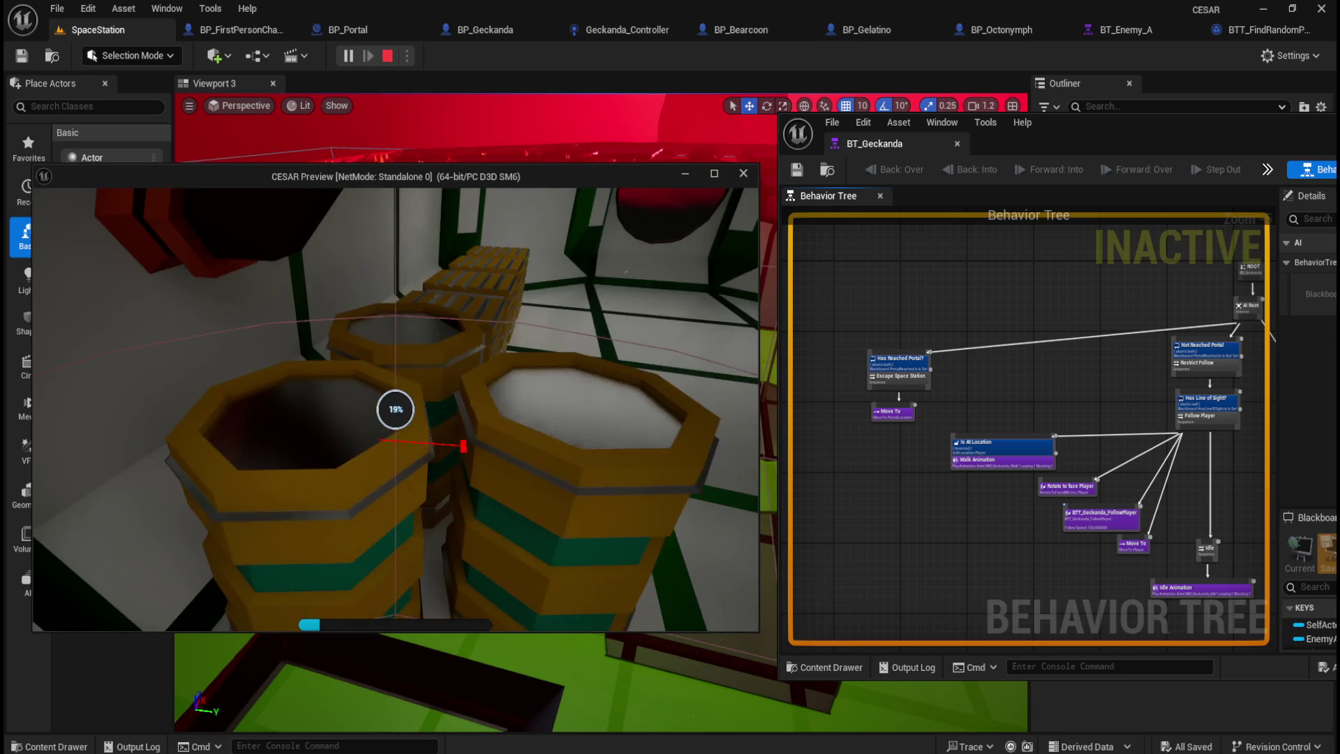
{"action": "key", "text": "w"}
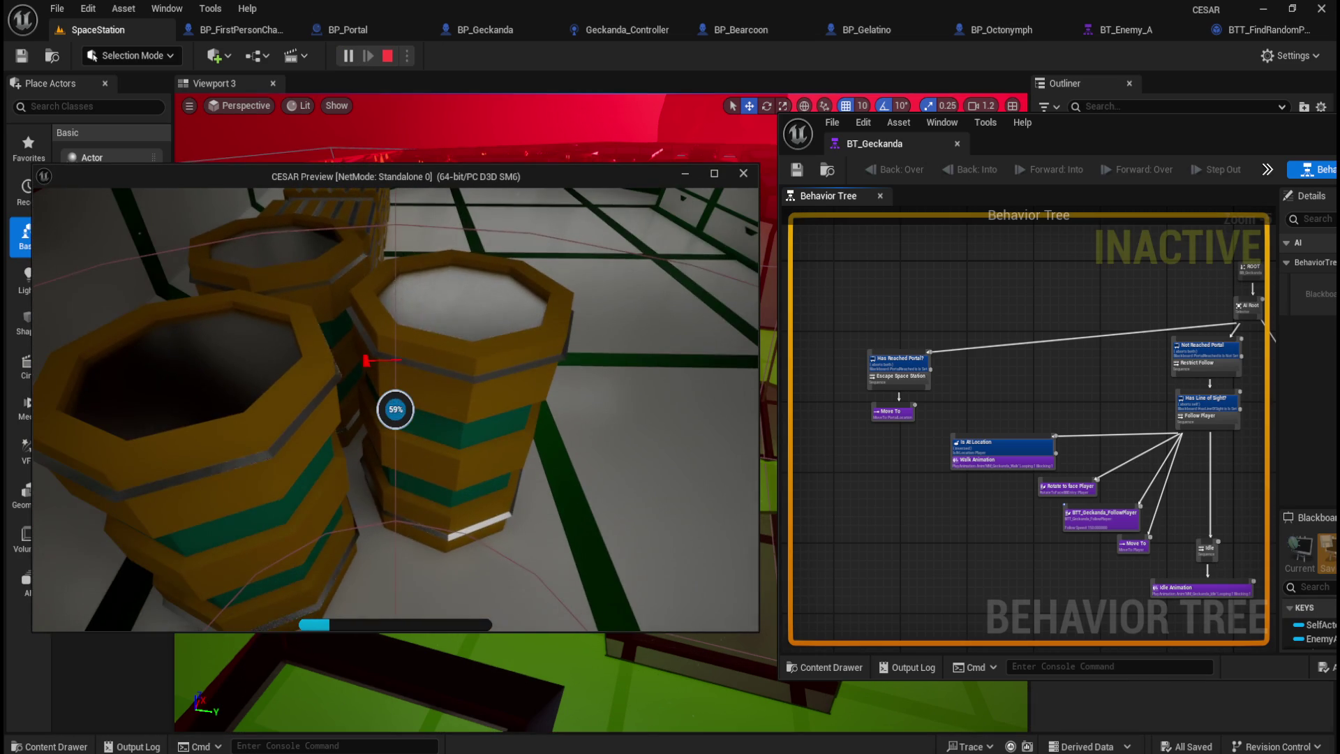
{"action": "key", "text": "w"}
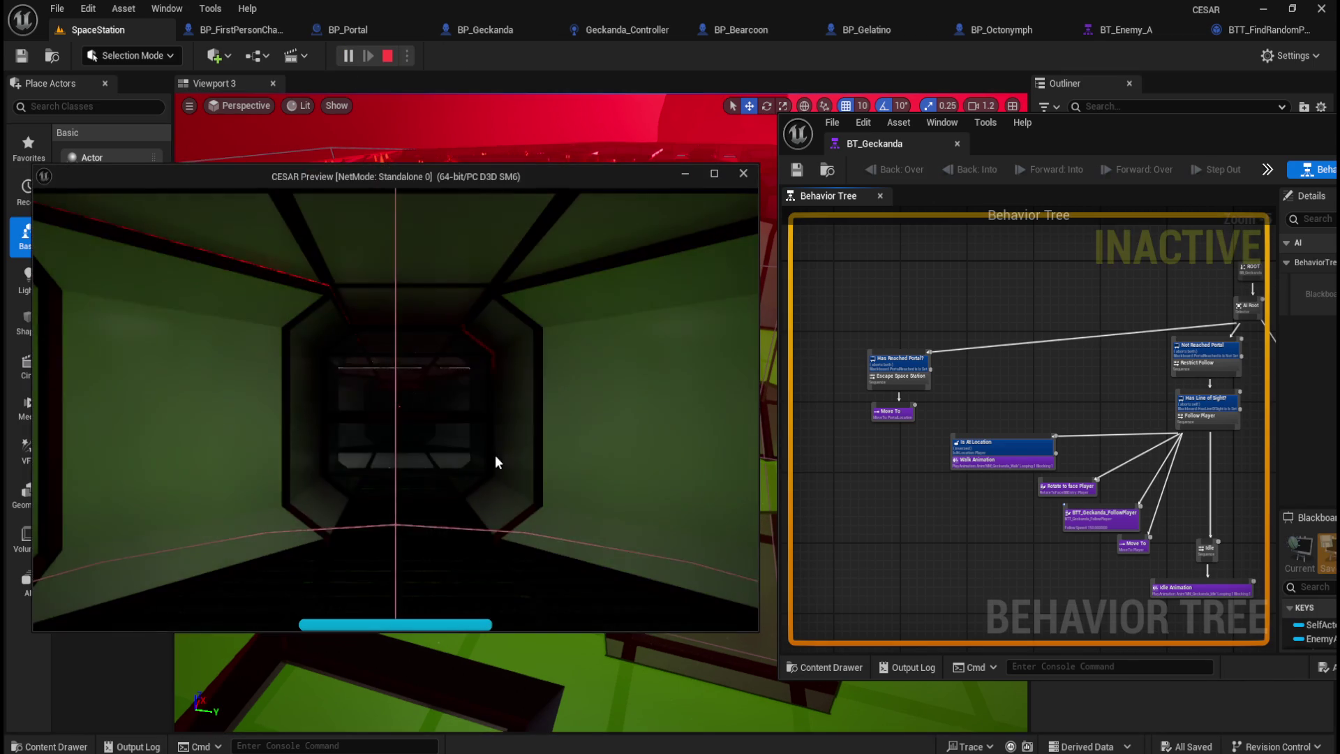
{"action": "left_click", "coordinate": [497, 462]}
{"action": "key", "text": "w"}
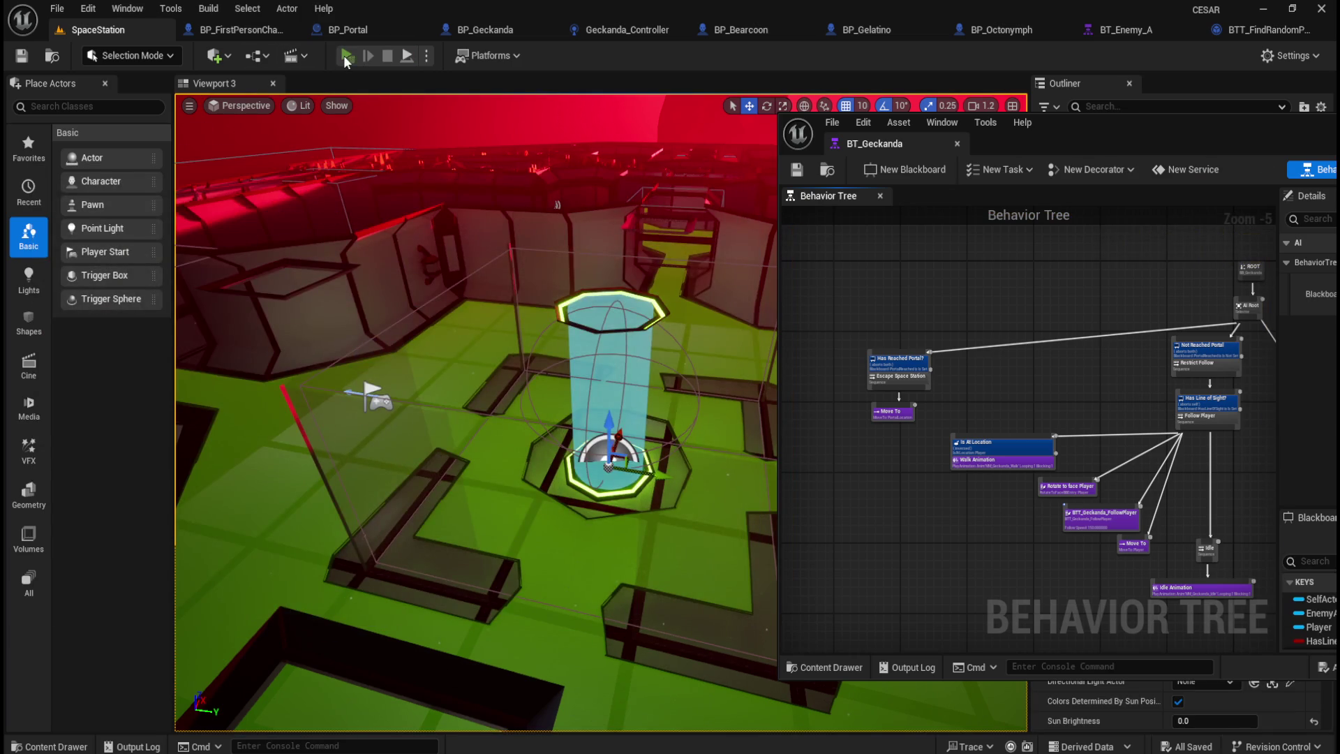
{"action": "left_click", "coordinate": [347, 56]}
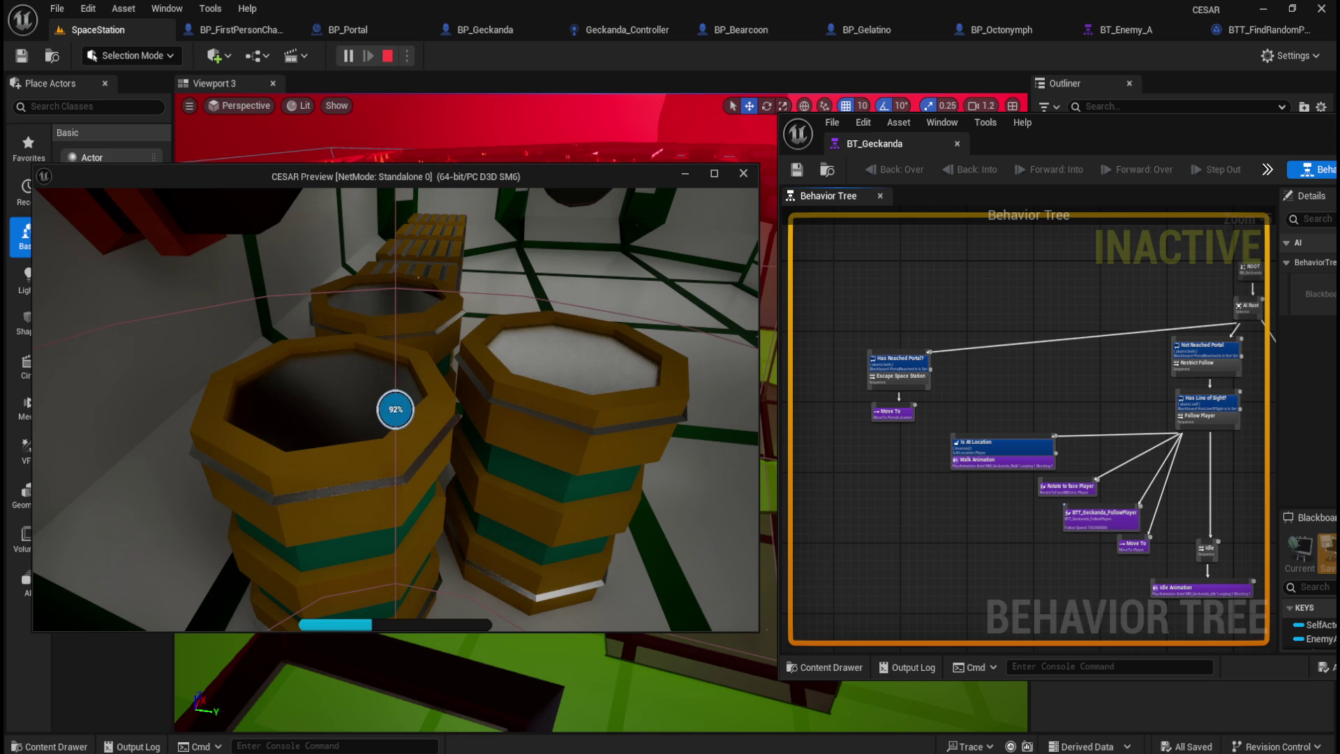
{"action": "key", "text": "Escape"}
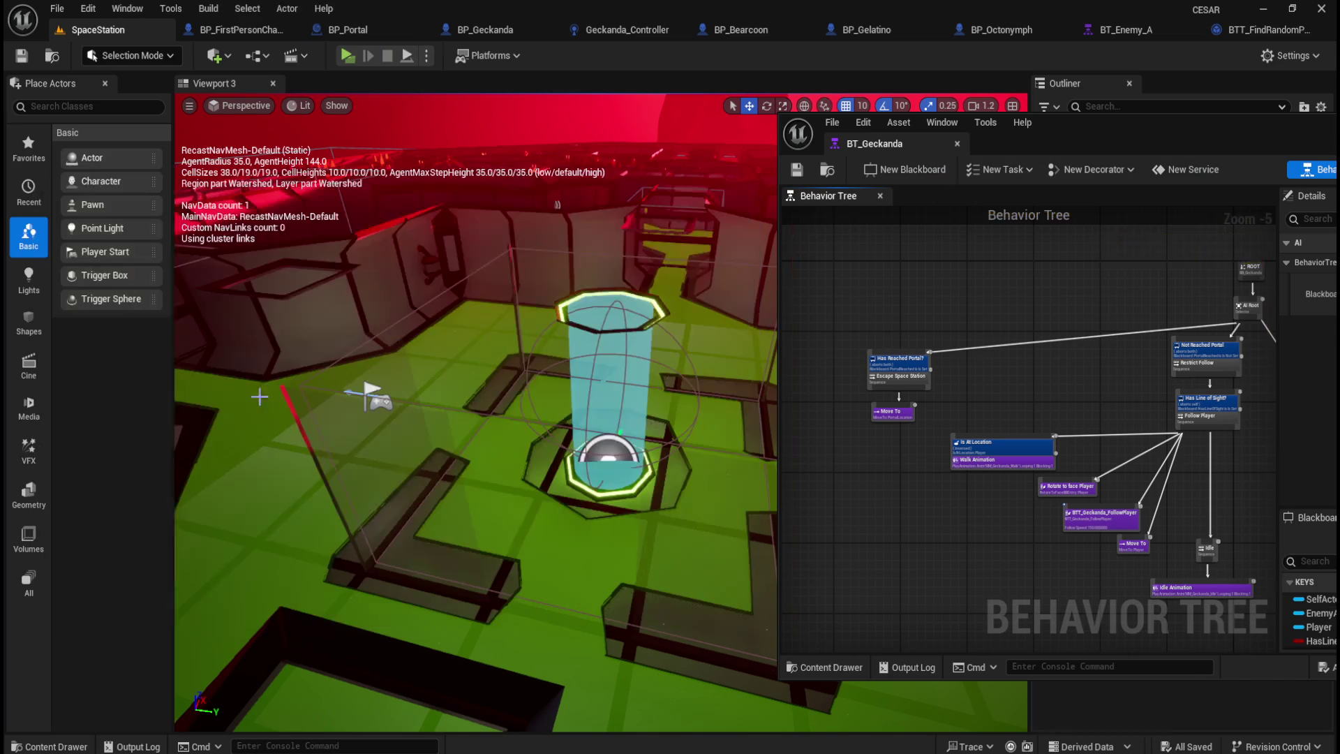
Step: Play-test the level, walking the player to the barrels, then end the session
{"action": "left_click", "coordinate": [347, 55]}
{"action": "key", "text": "w"}
{"action": "key", "text": "w"}
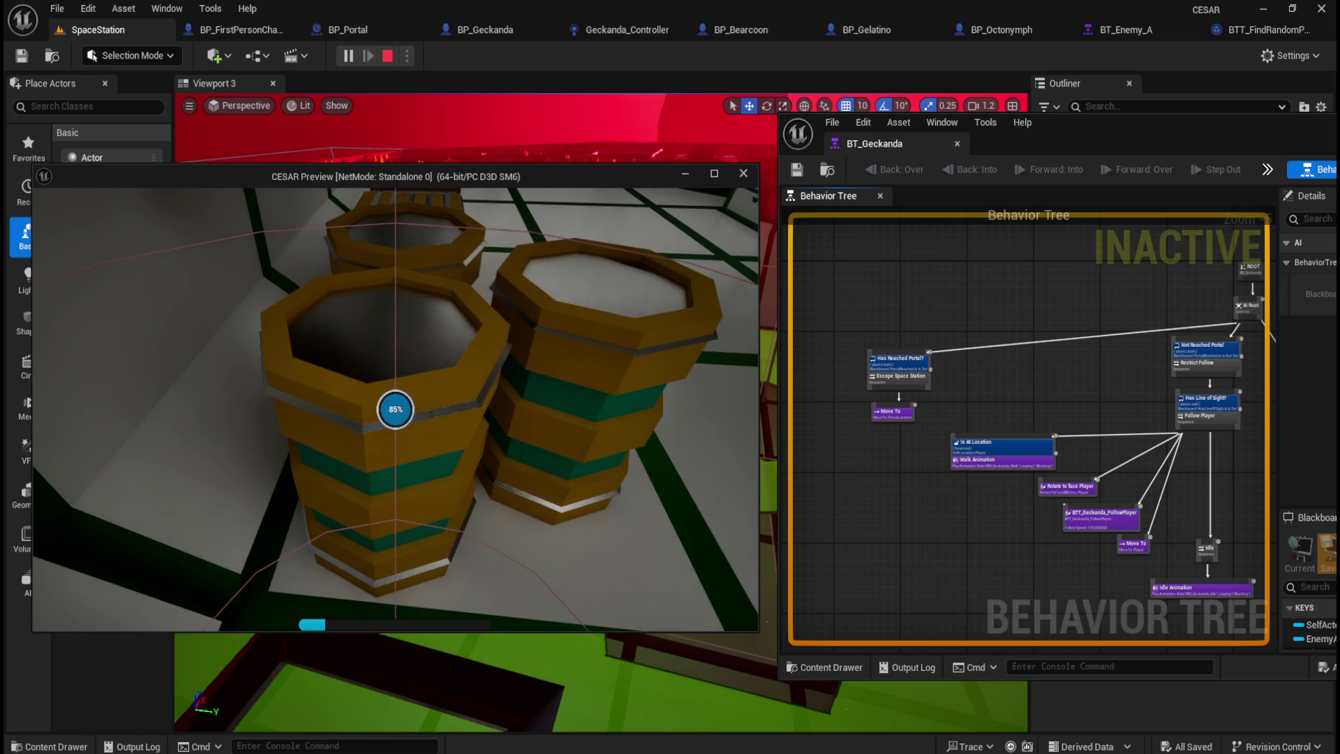
{"action": "key", "text": "s"}
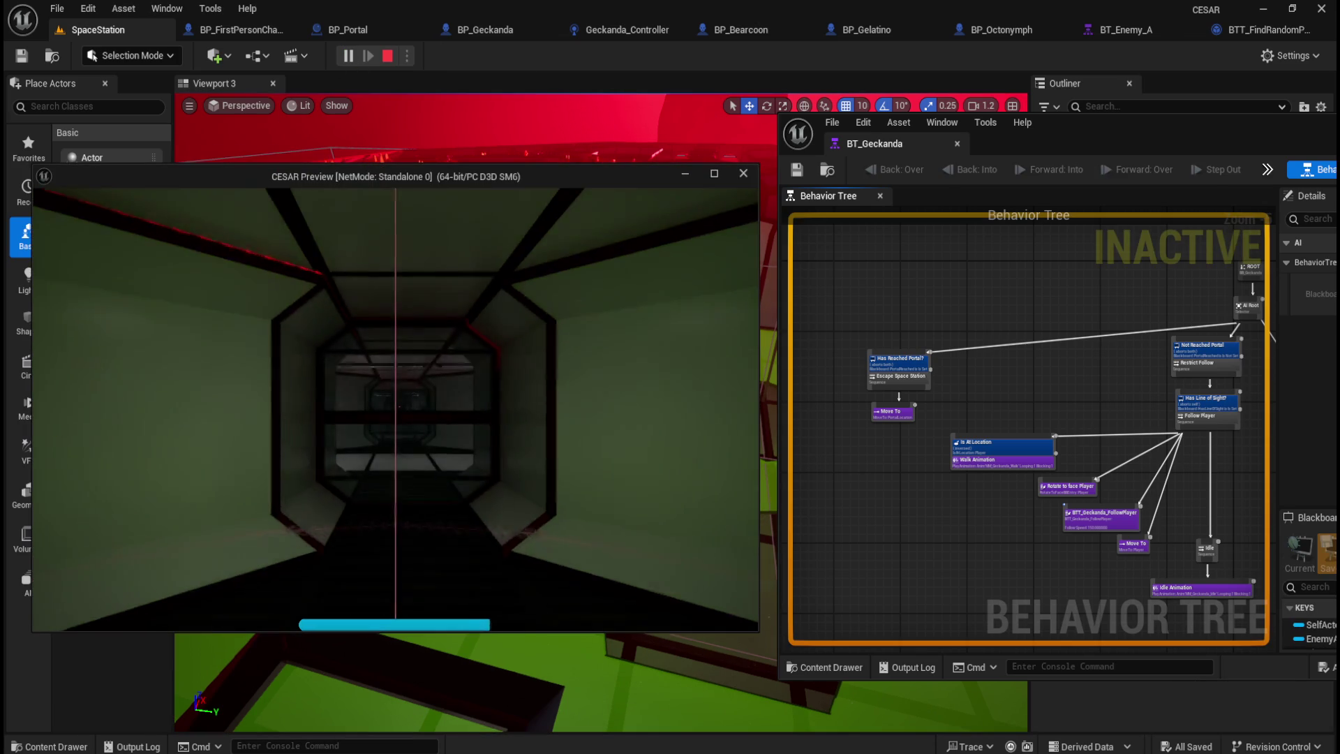
{"action": "key", "text": "shift+w"}
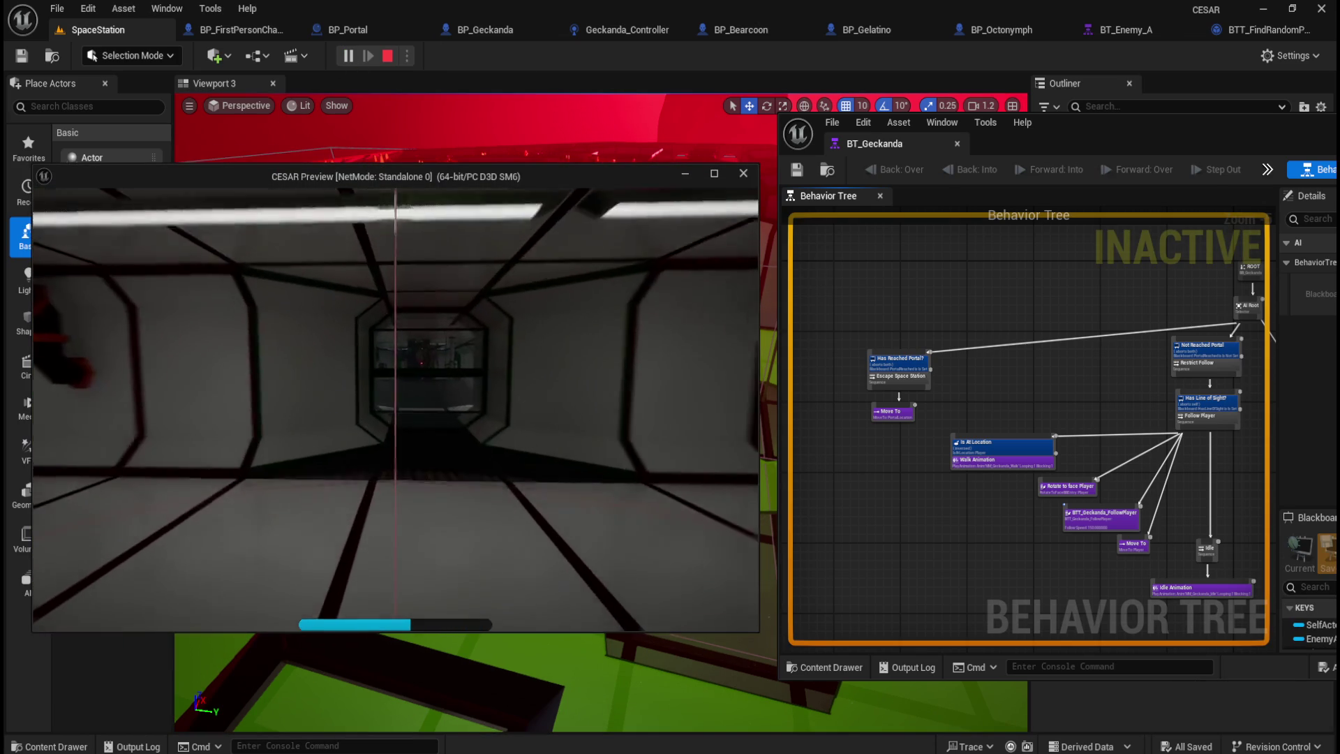
{"action": "key", "text": "shift+w"}
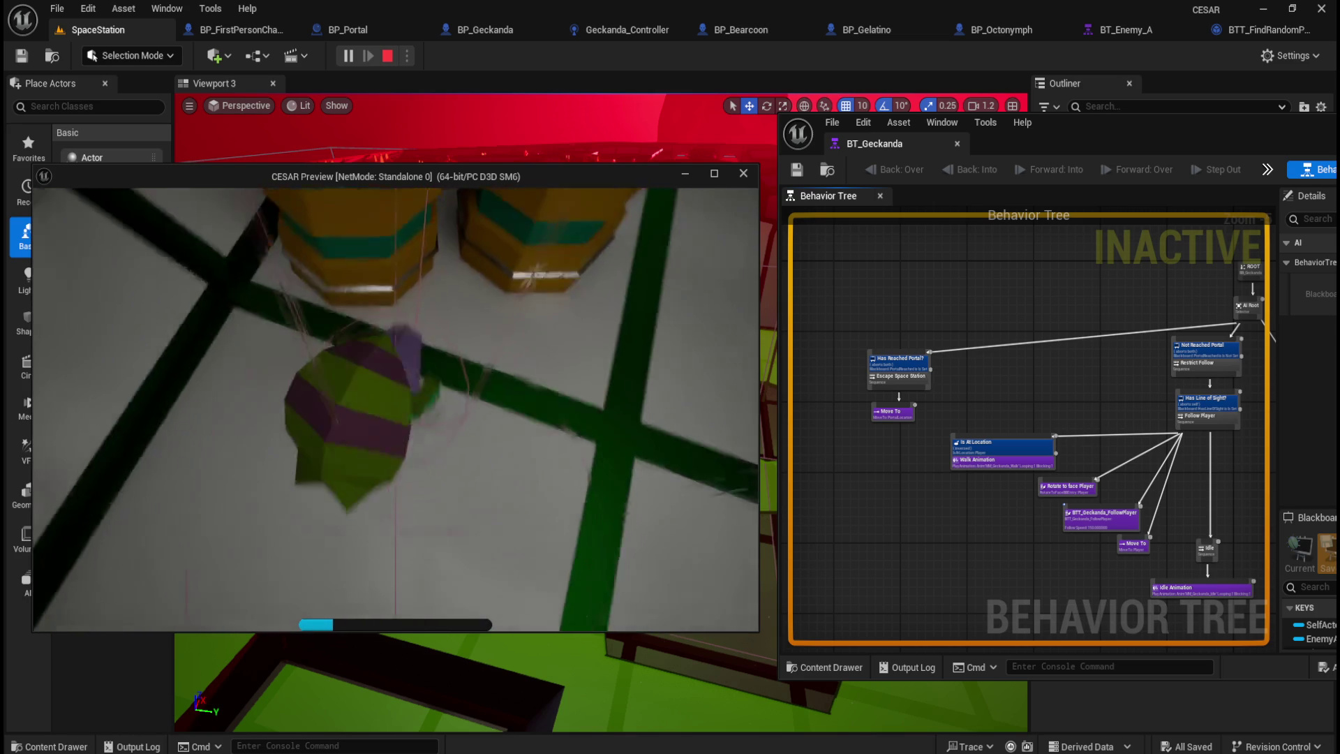
{"action": "key", "text": "Escape"}
Step: Restart the play-test a few more times, ending the last session with Esc
{"action": "left_click", "coordinate": [359, 55]}
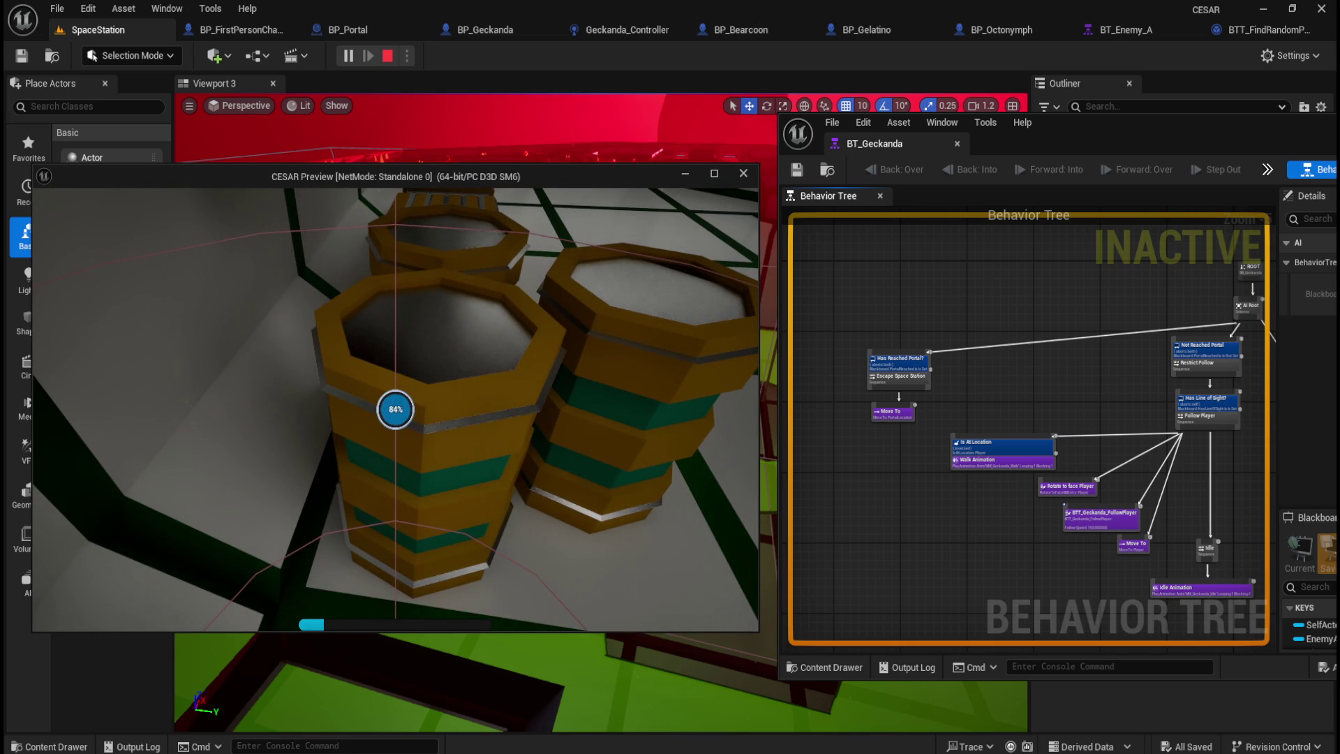
{"action": "key", "text": "Escape"}
{"action": "key", "text": "alt+p"}
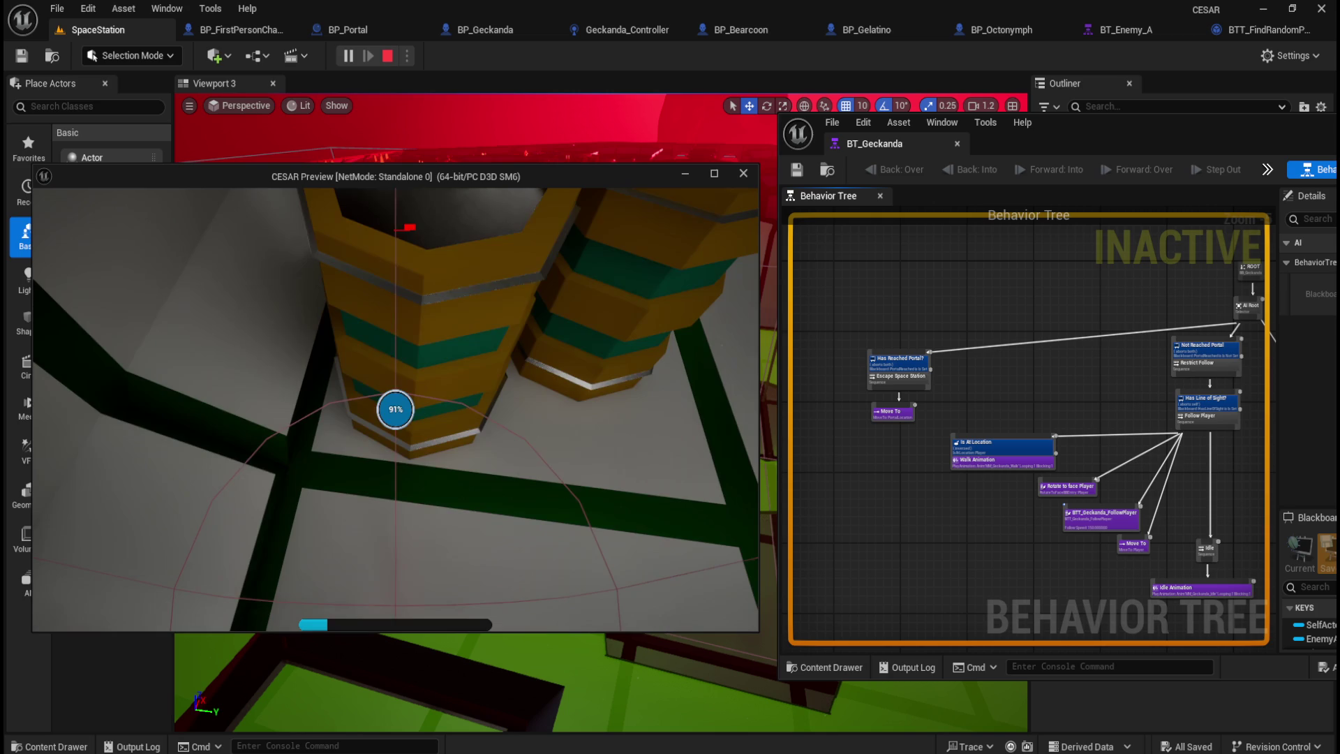
{"action": "left_click", "coordinate": [385, 58]}
{"action": "left_click", "coordinate": [352, 58]}
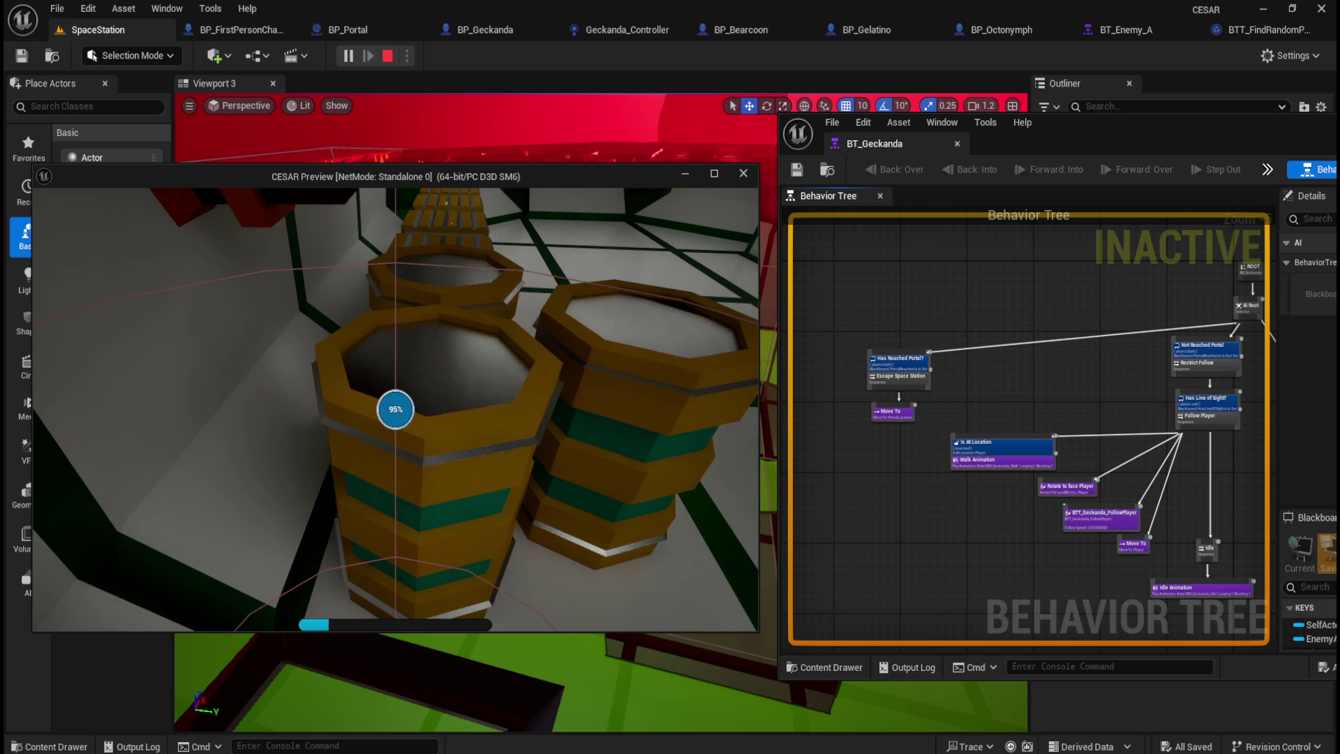
{"action": "key", "text": "Escape"}
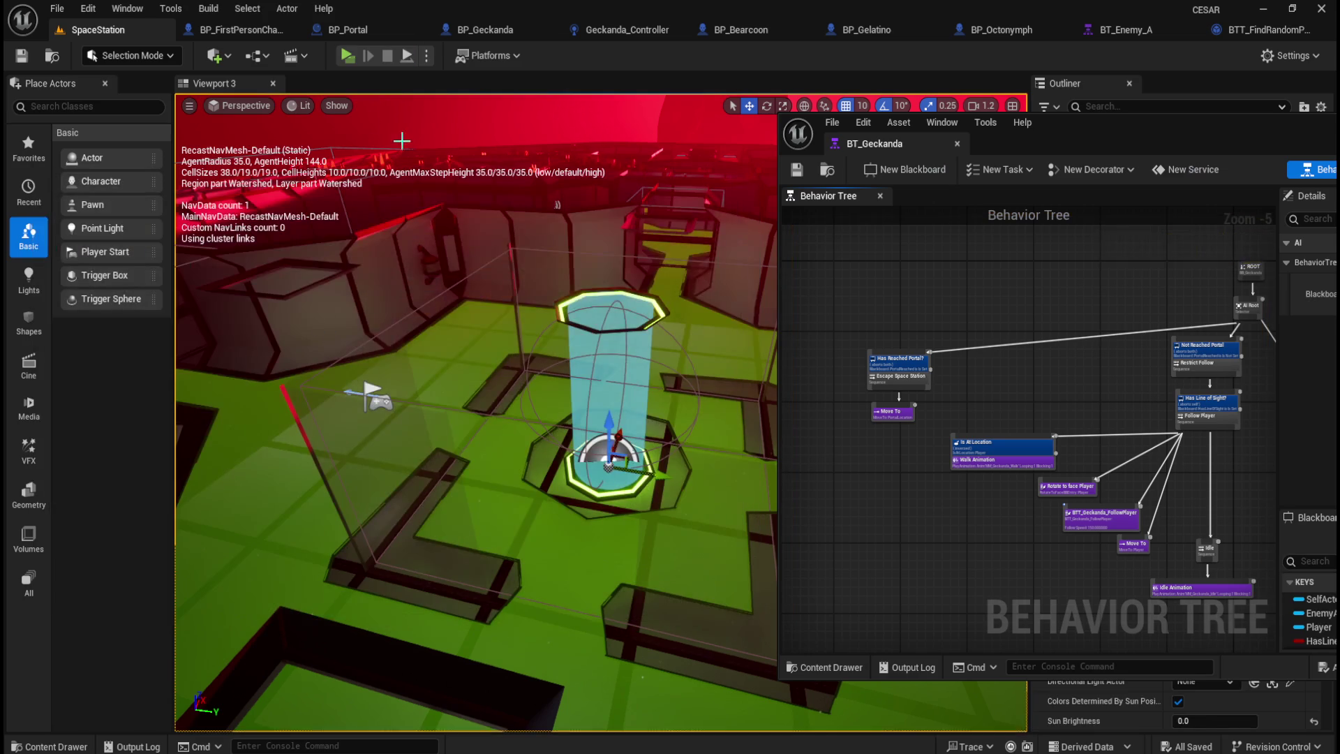
{"action": "left_click", "coordinate": [347, 55]}
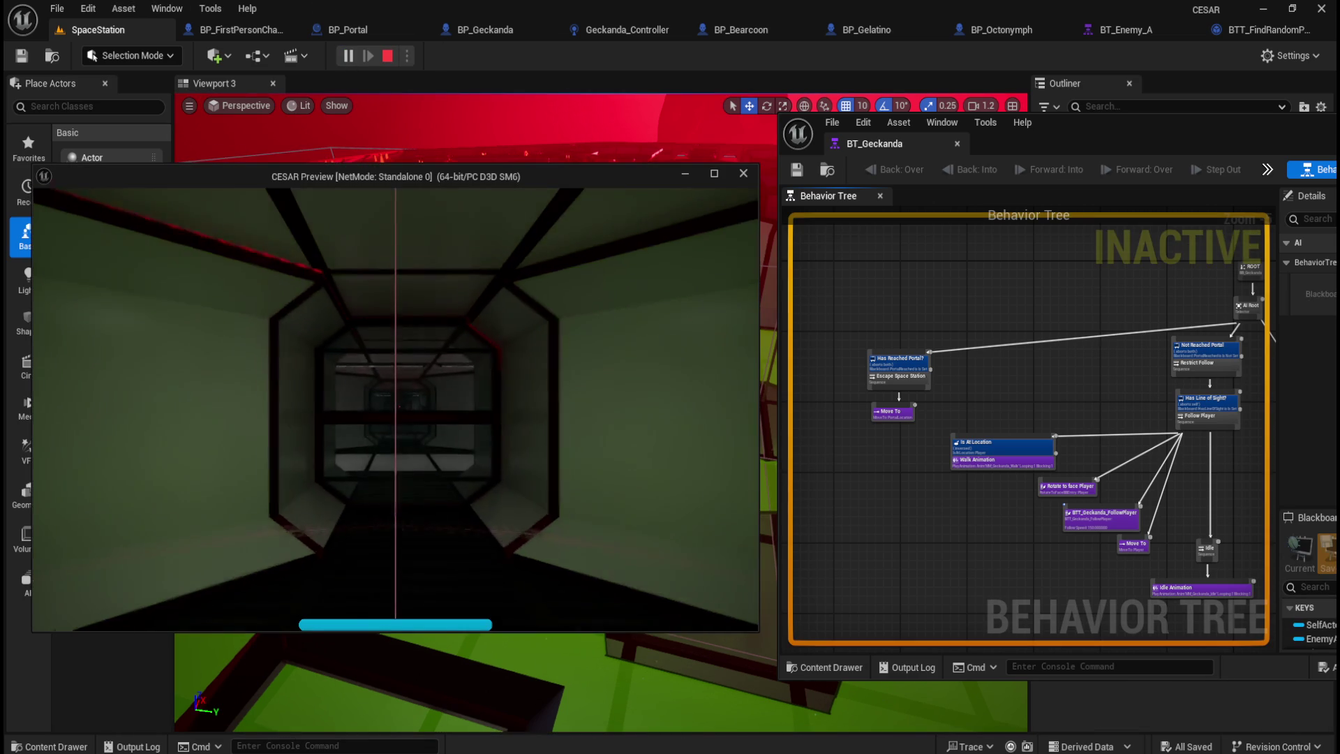
{"action": "key", "text": "shift+w"}
{"action": "key", "text": "shift+w"}
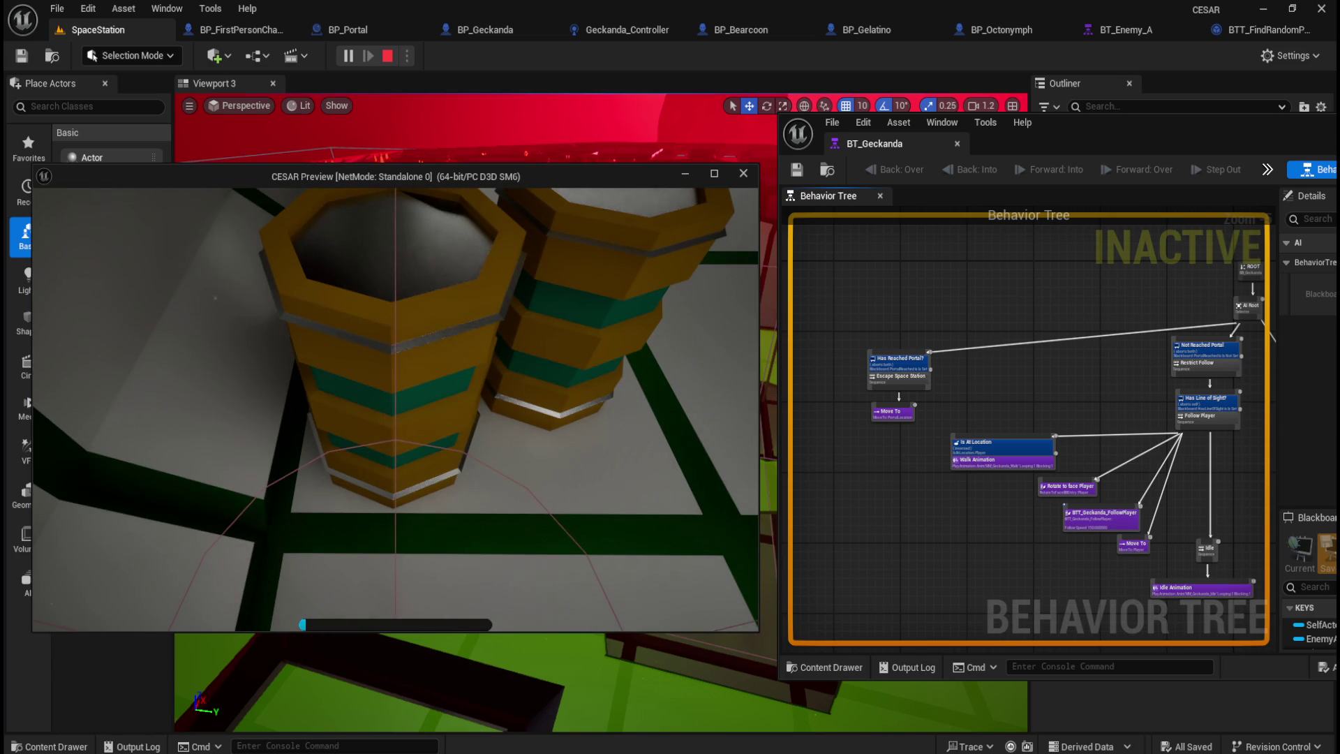
{"action": "key", "text": "e"}
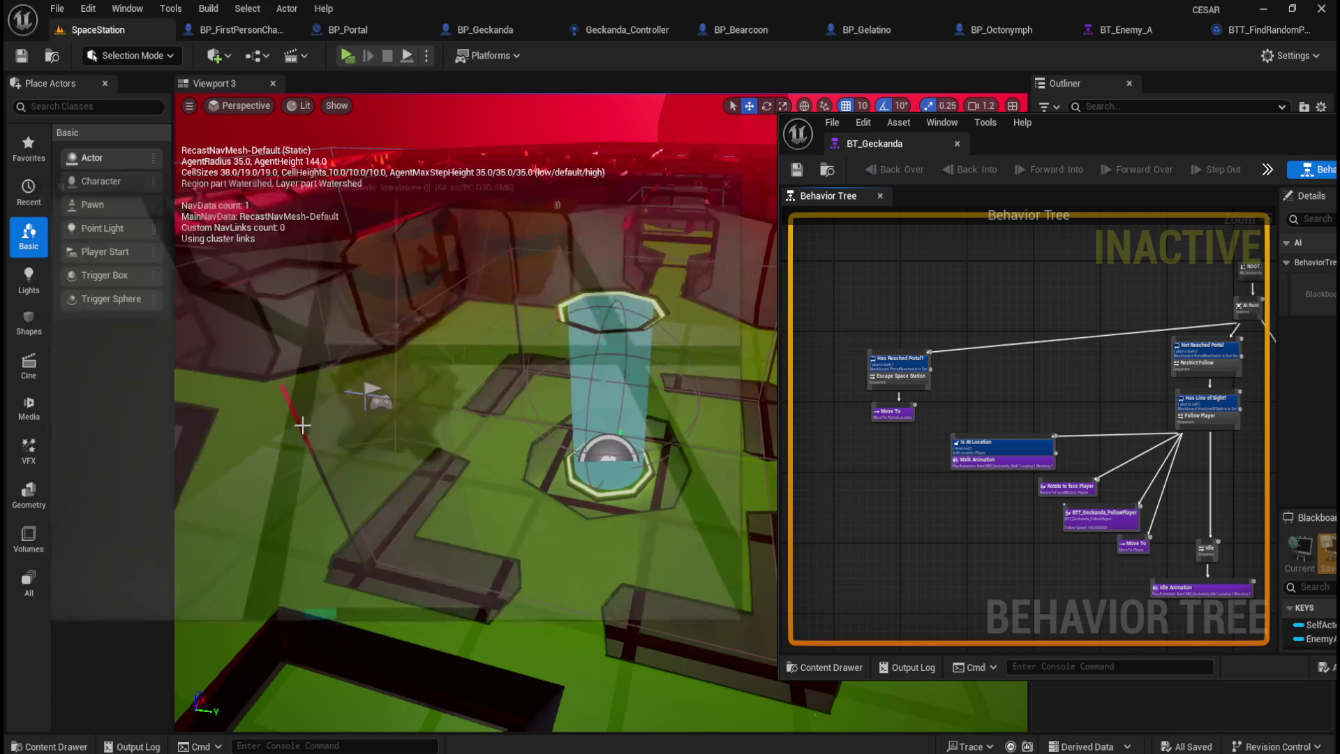
{"action": "left_click", "coordinate": [347, 55]}
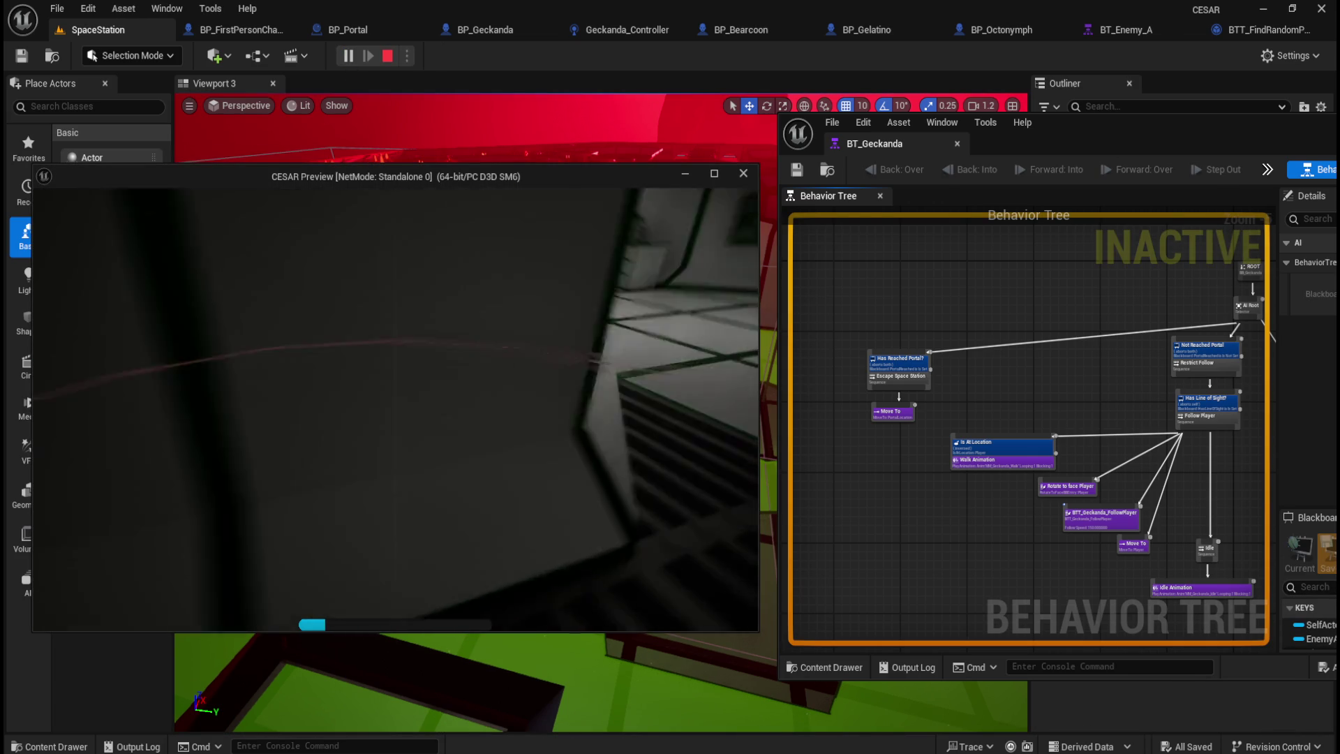
{"action": "key", "text": "w"}
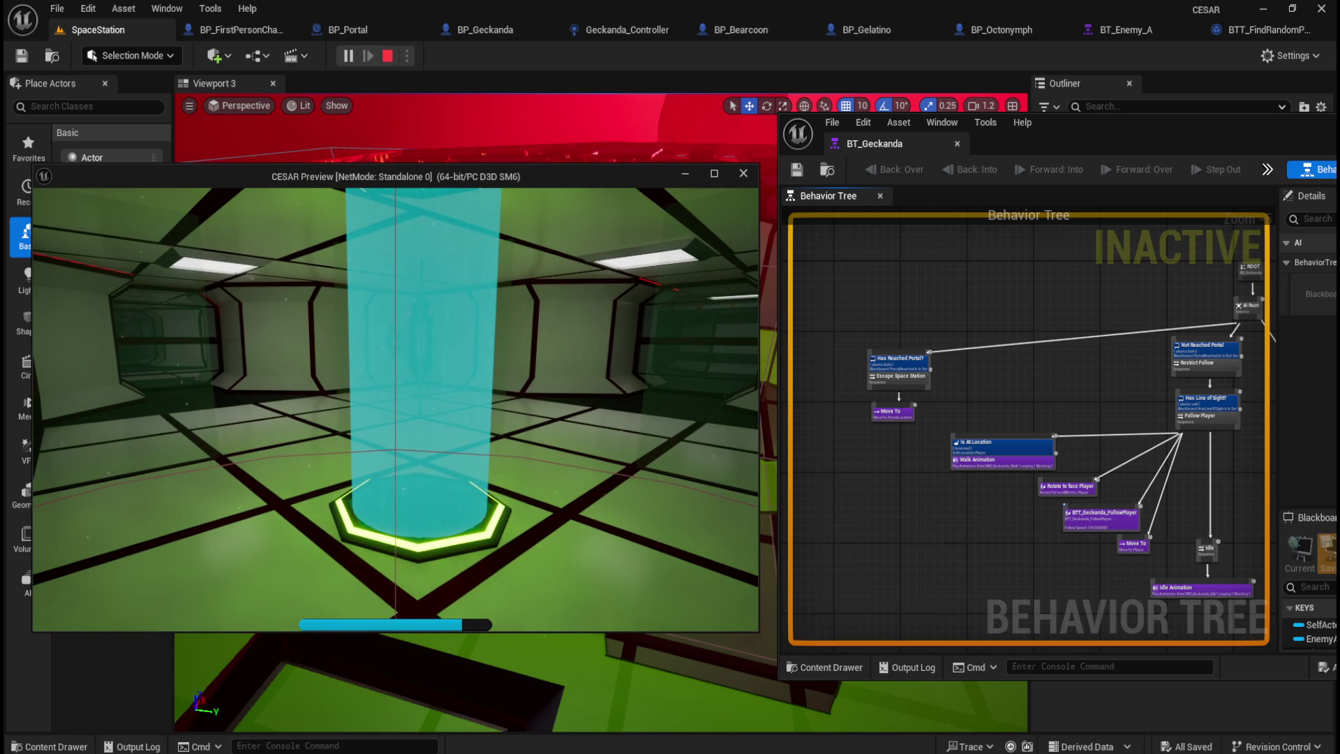
{"action": "key", "text": "w"}
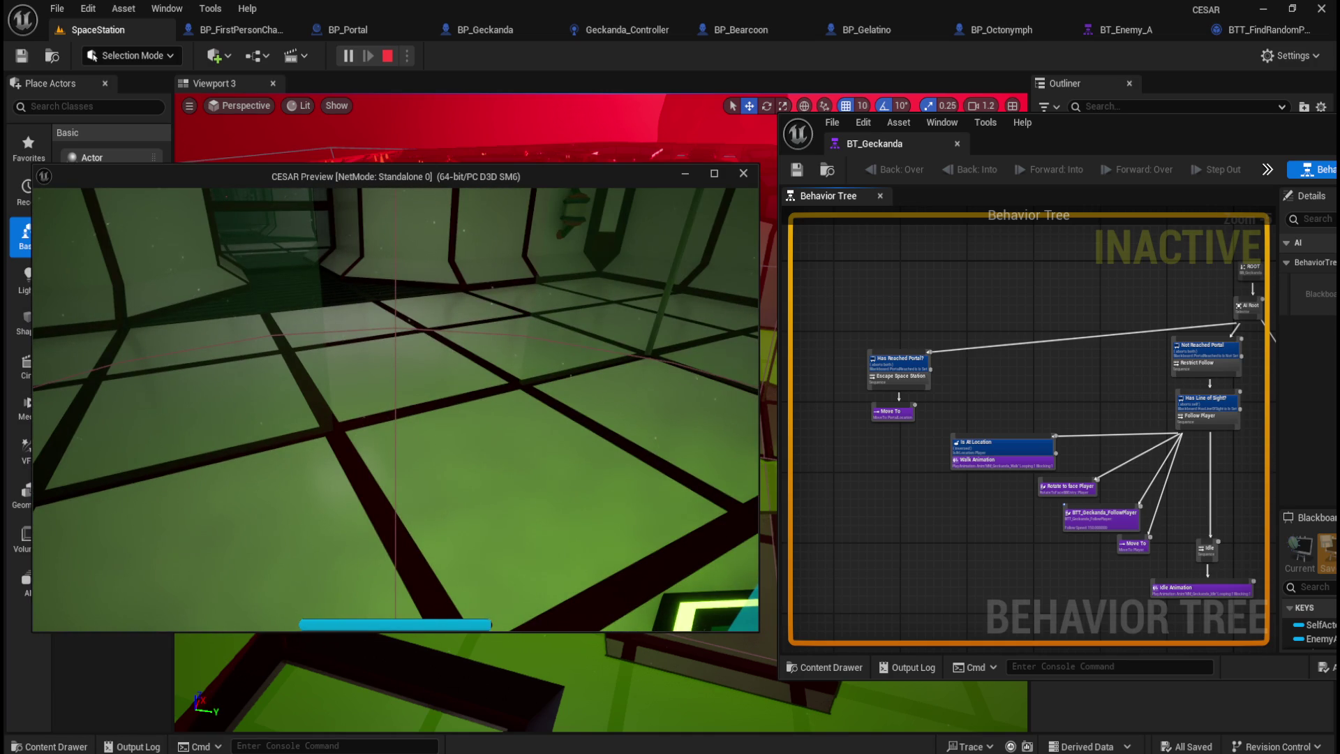
{"action": "key", "text": "Escape"}
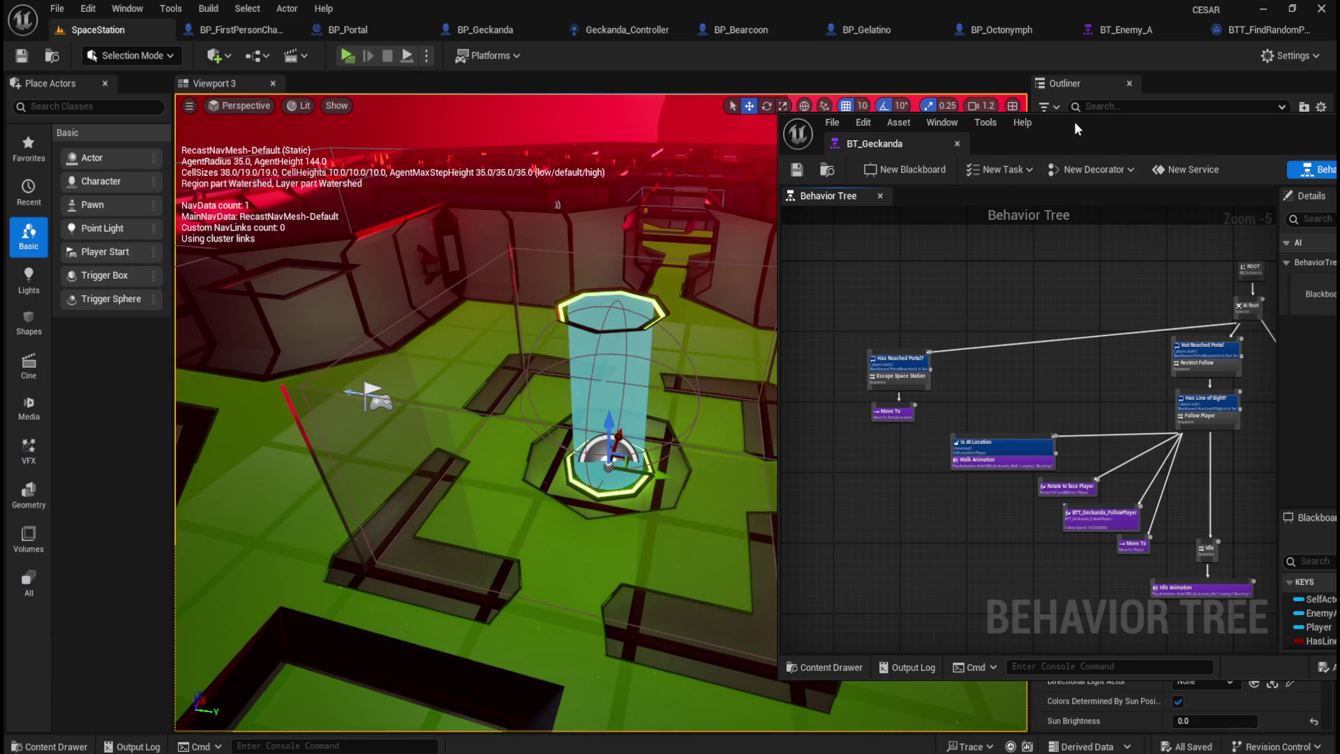
Step: Add a MoveDirectlyToward task under Escape Space Station beside the existing Move To
{"action": "double_click", "coordinate": [1077, 129]}
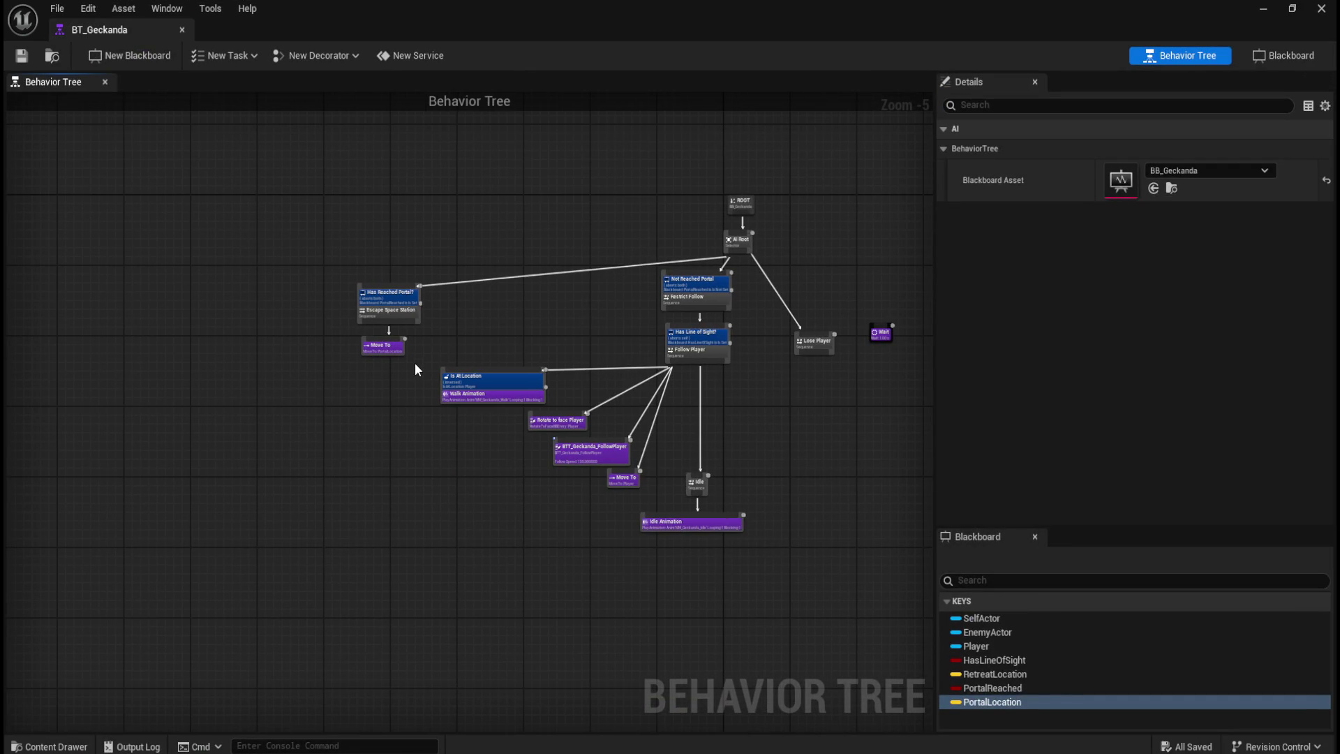
{"action": "scroll", "coordinate": [409, 346], "scroll_direction": "up", "scroll_amount": 5}
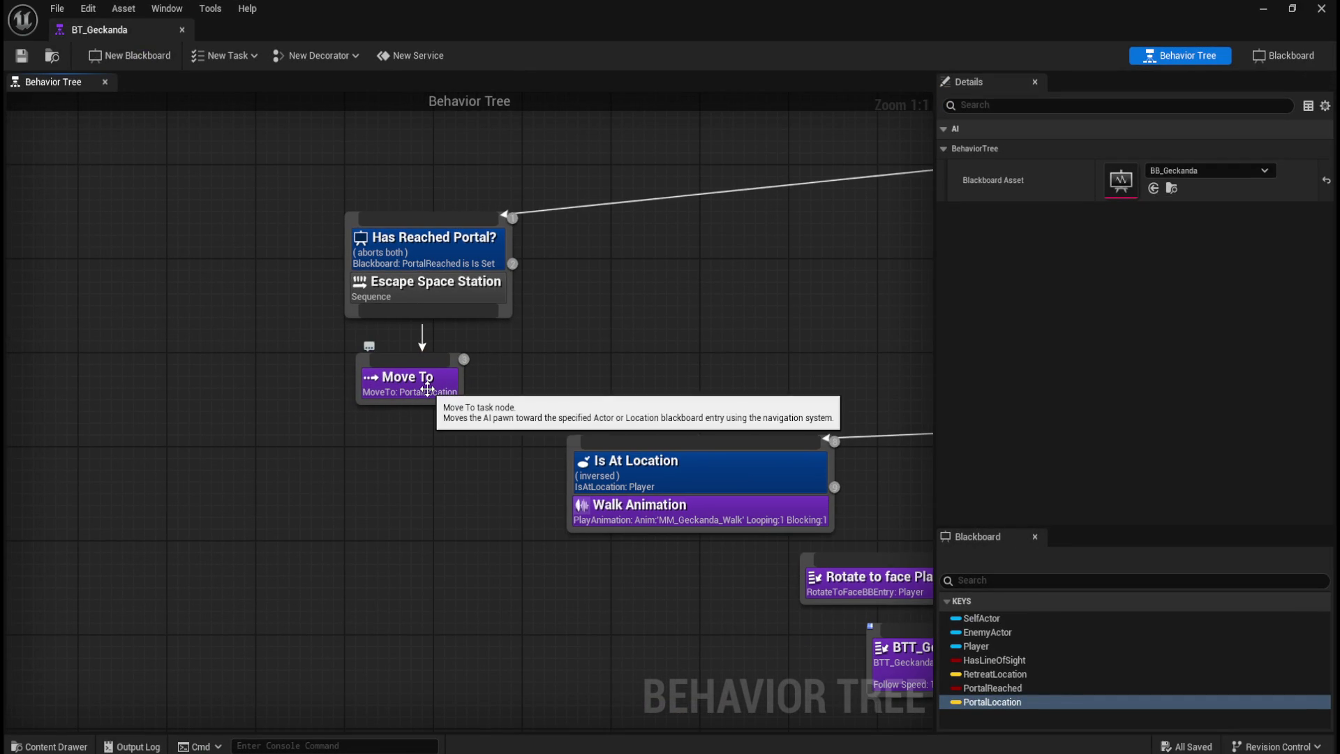
{"action": "left_click_drag", "start_coordinate": [434, 503], "coordinate": [398, 495]}
{"action": "mouse_move", "coordinate": [377, 379]}
{"action": "left_mouse_down"}
{"action": "mouse_move", "coordinate": [413, 388]}
{"action": "mouse_move", "coordinate": [441, 417]}
{"action": "mouse_move", "coordinate": [477, 416]}
{"action": "left_mouse_up"}
{"action": "mouse_move", "coordinate": [324, 307]}
{"action": "left_mouse_down"}
{"action": "mouse_move", "coordinate": [331, 383]}
{"action": "mouse_move", "coordinate": [275, 412]}
{"action": "mouse_move", "coordinate": [217, 409]}
{"action": "left_mouse_up"}
{"action": "left_click", "coordinate": [395, 589]}
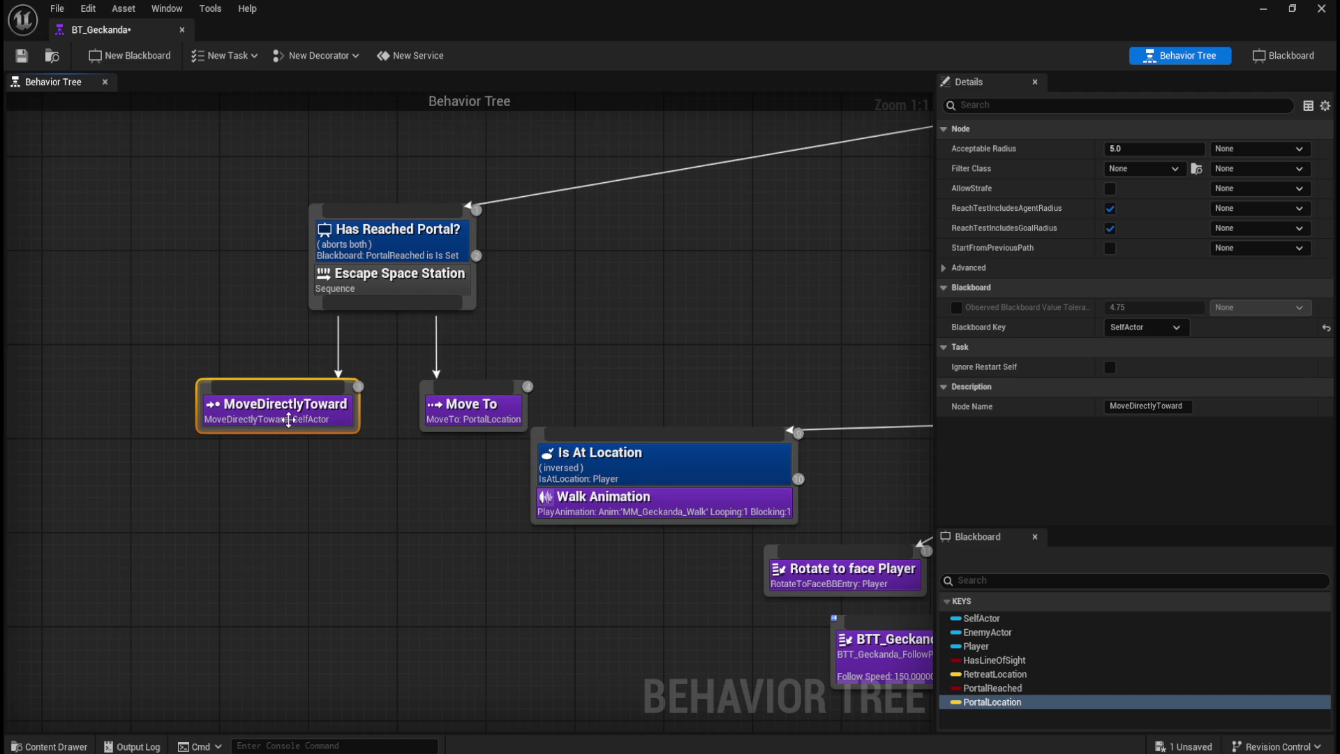
Step: Compare the MoveDirectlyToward and Move To task settings, including advanced options
{"action": "left_click", "coordinate": [445, 427]}
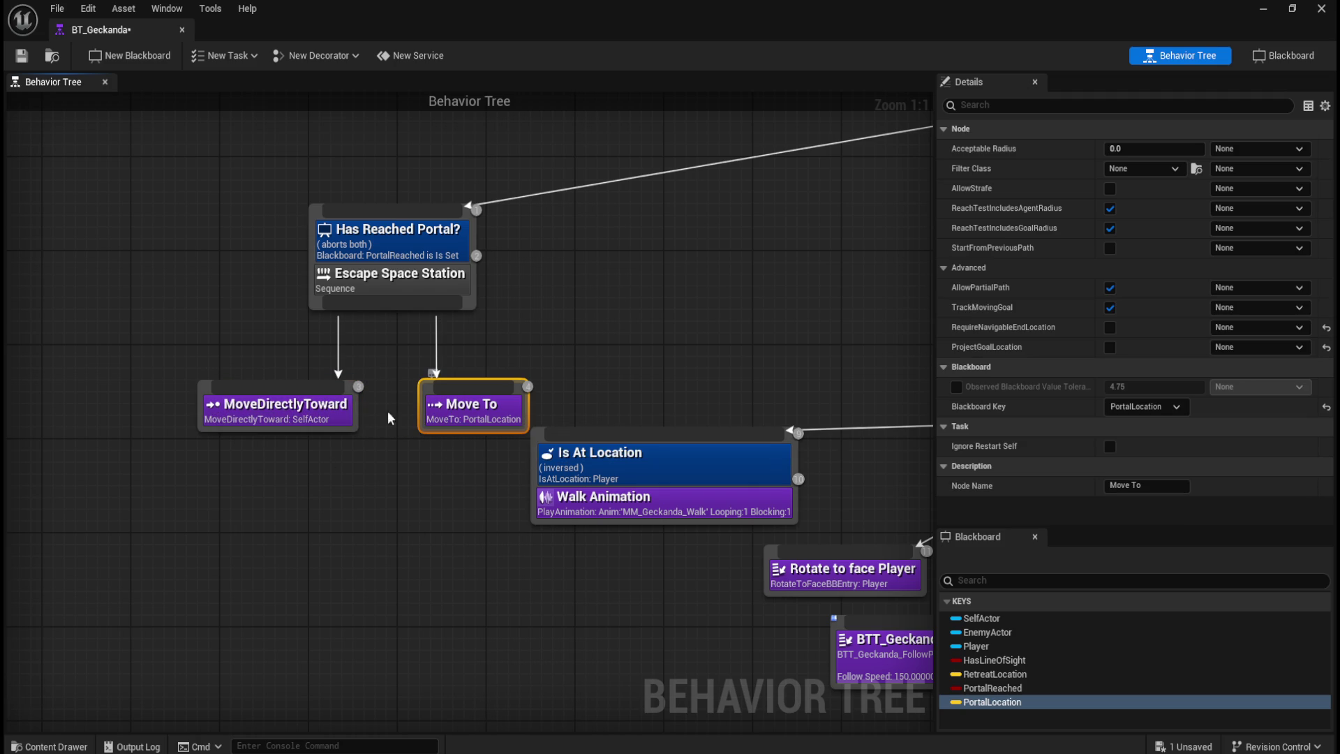
{"action": "left_click", "coordinate": [269, 410]}
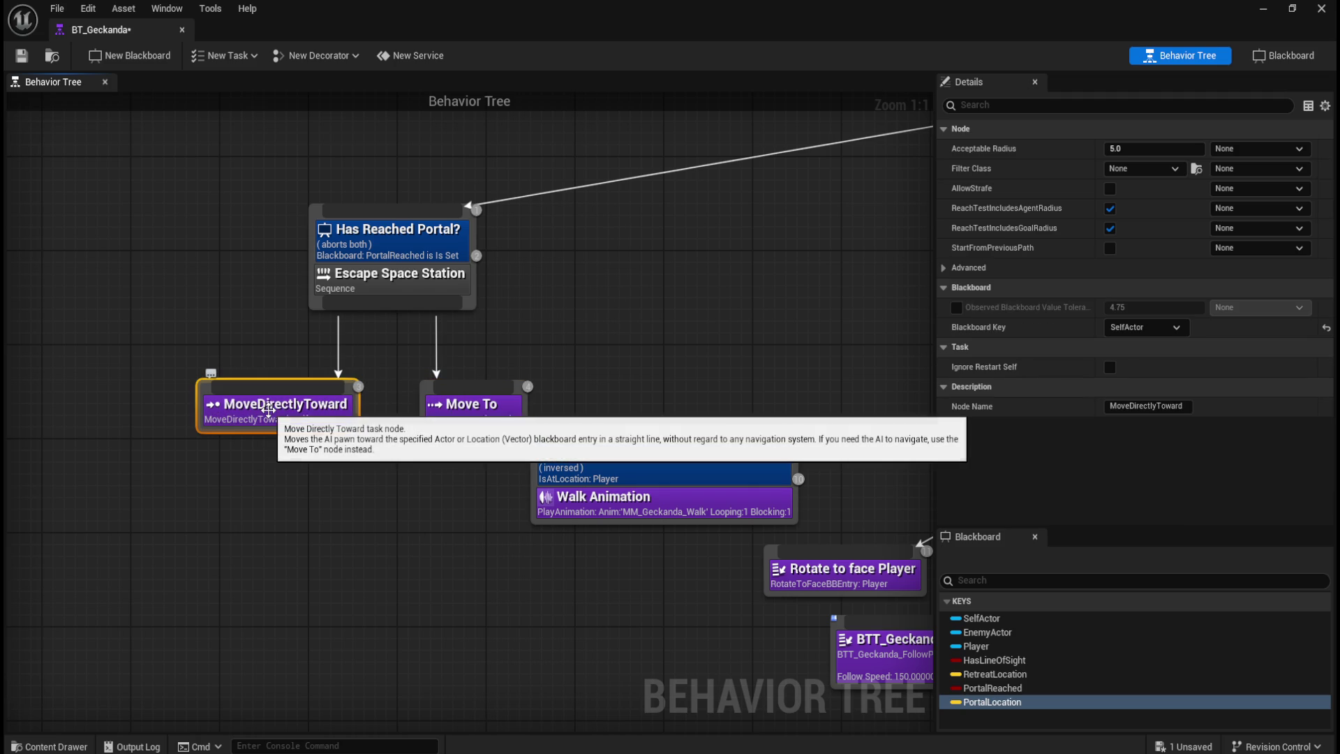
{"action": "left_click", "coordinate": [945, 267]}
{"action": "left_click", "coordinate": [477, 428]}
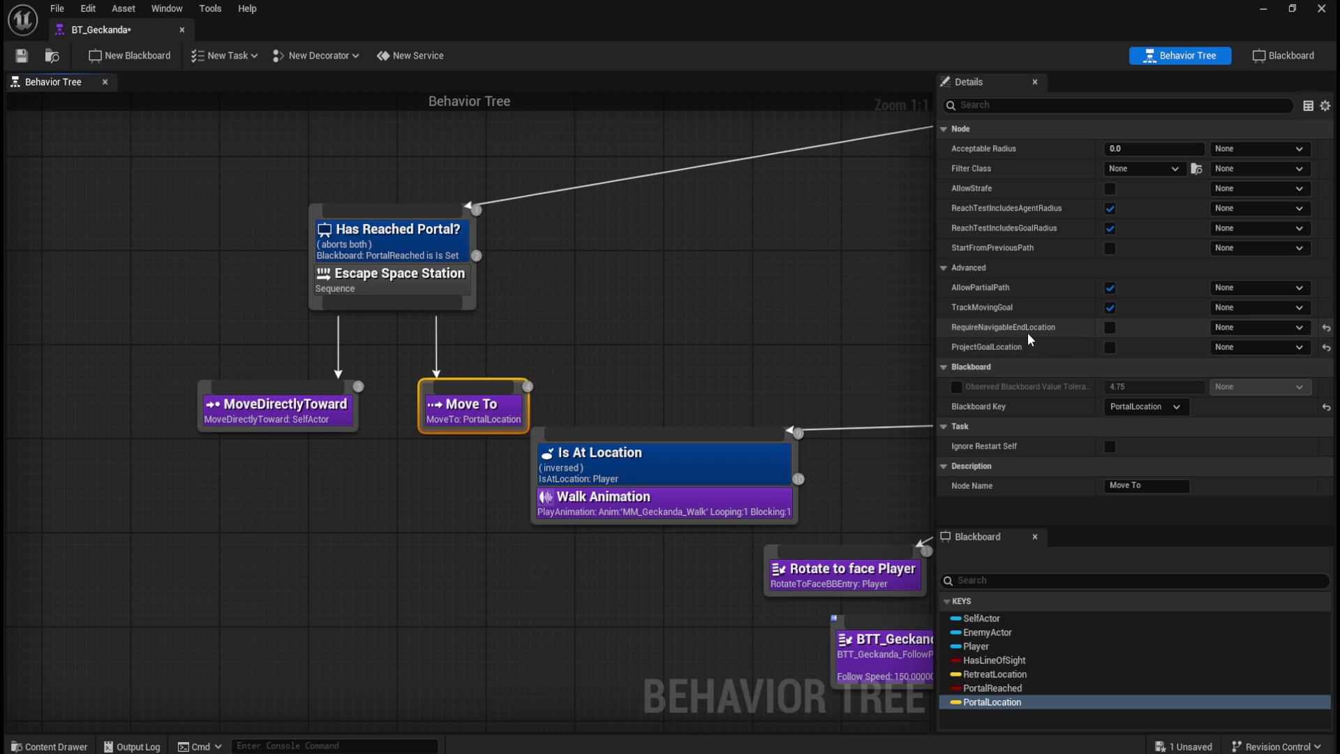
{"action": "left_click", "coordinate": [323, 412]}
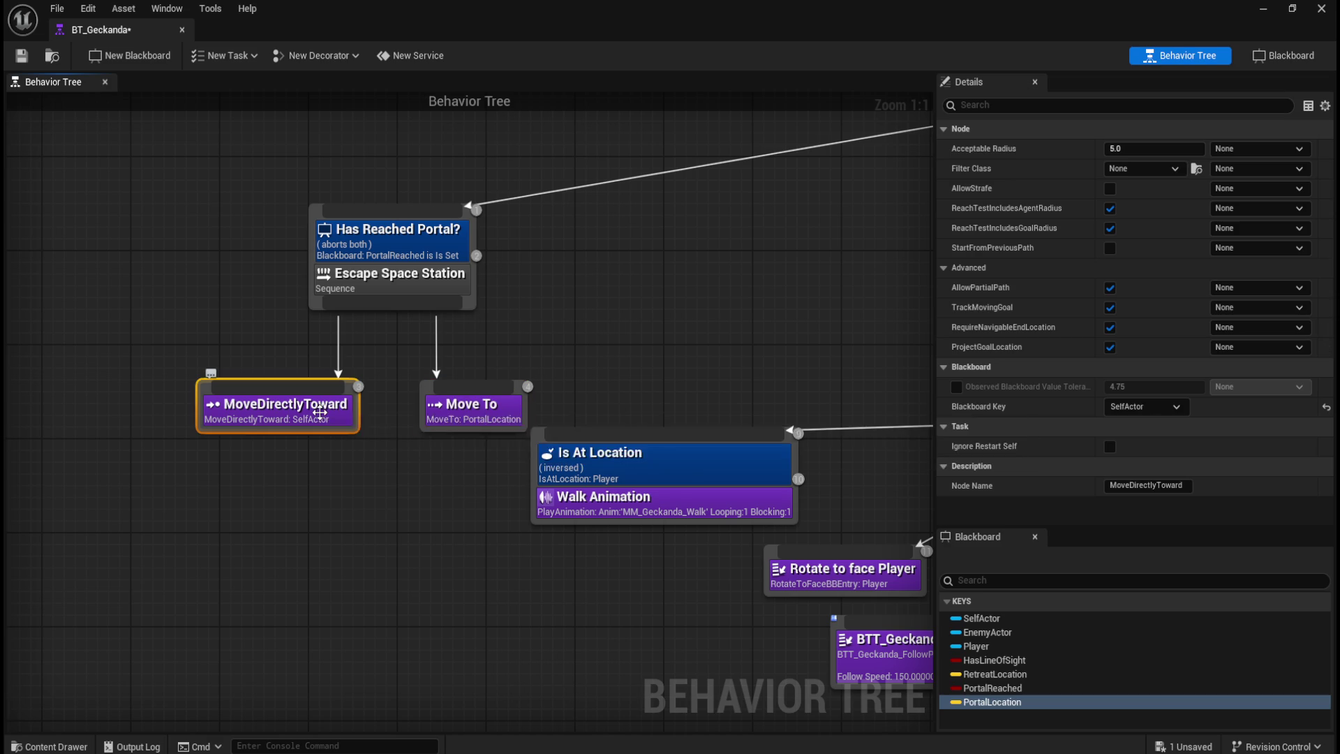
{"action": "left_click", "coordinate": [466, 411]}
{"action": "left_click", "coordinate": [311, 415]}
{"action": "left_click", "coordinate": [452, 418]}
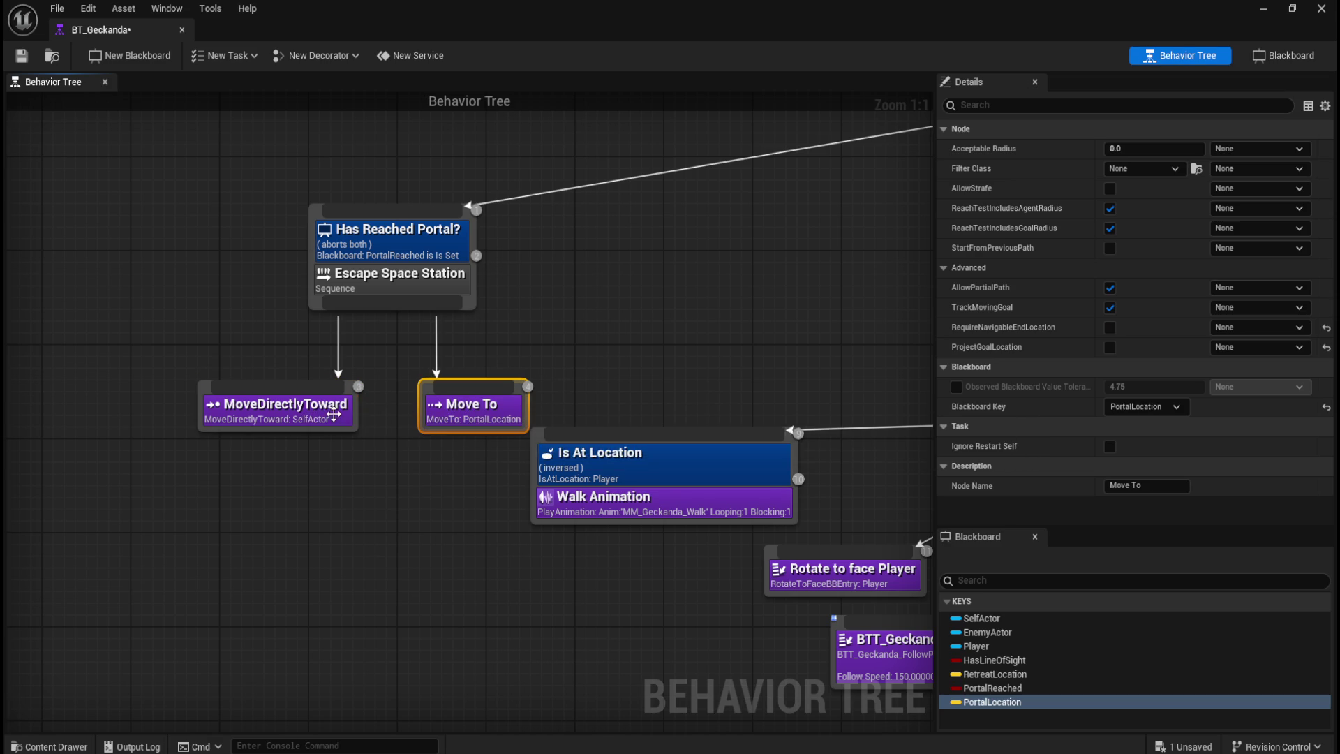
Step: Set MoveDirectlyToward's Blackboard Key to PortalLocation and Acceptable Radius to 0
{"action": "left_click", "coordinate": [320, 419]}
{"action": "left_click", "coordinate": [1145, 407]}
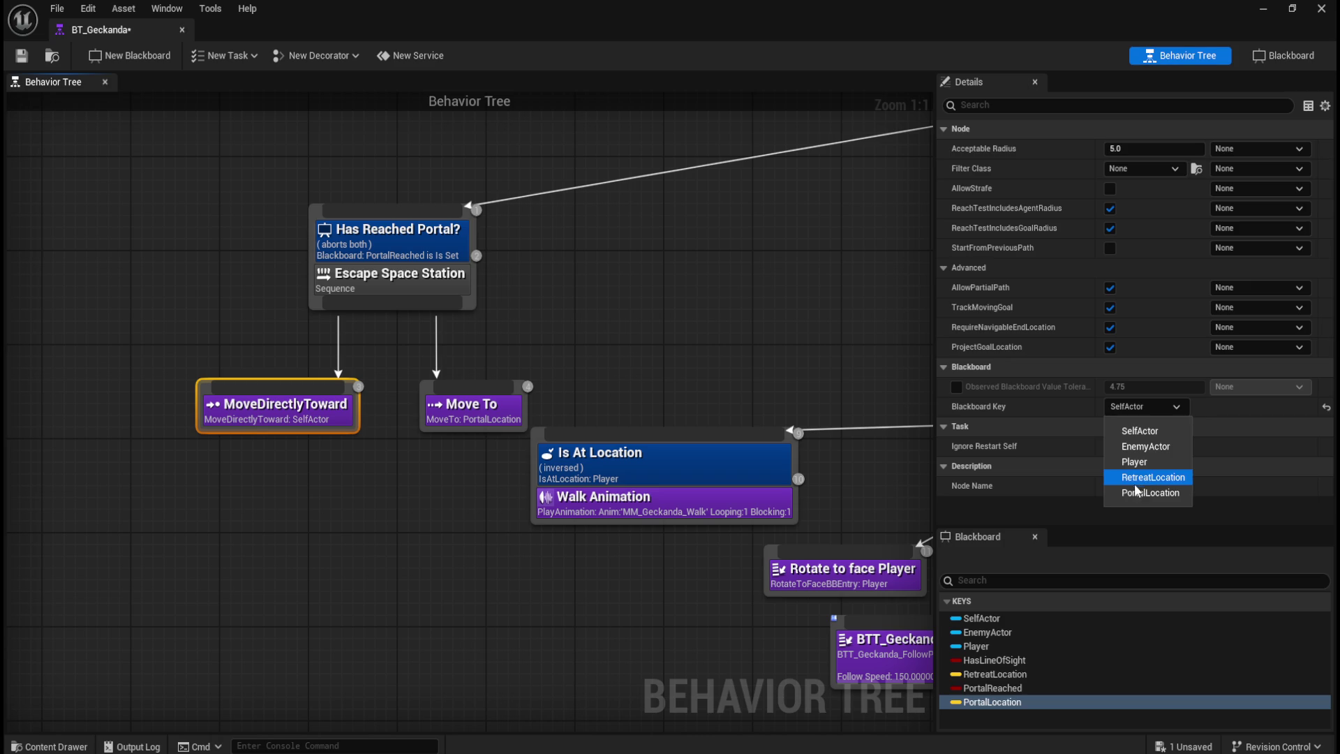
{"action": "key", "text": "Escape"}
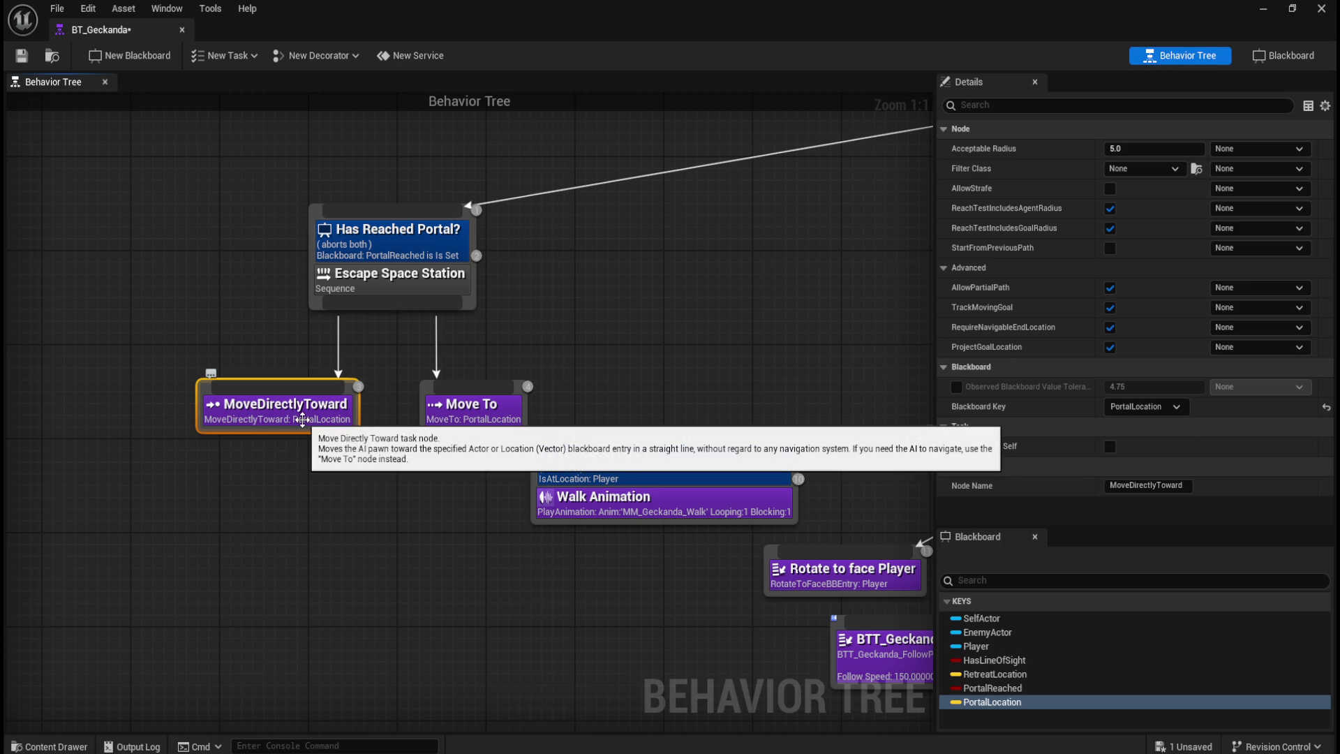
{"action": "left_click", "coordinate": [464, 411]}
{"action": "left_click", "coordinate": [347, 422]}
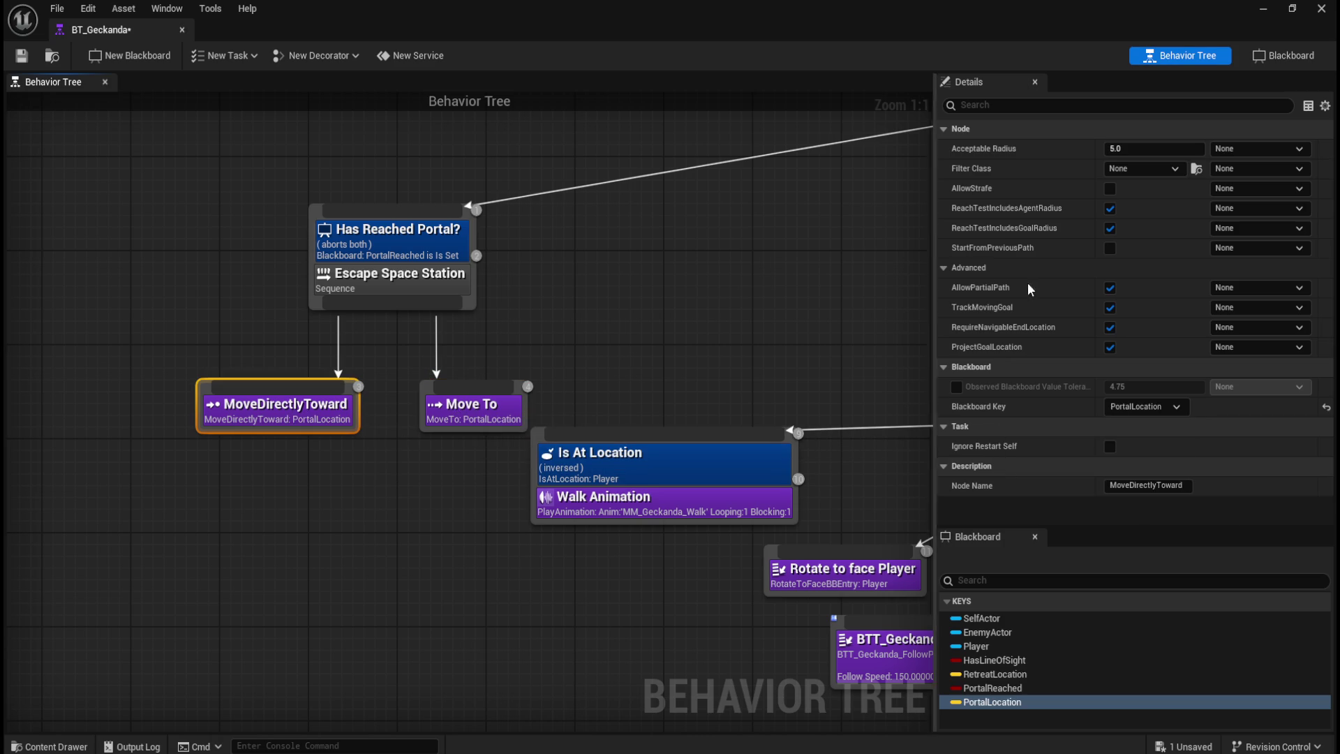
{"action": "left_click", "coordinate": [1165, 149]}
{"action": "type", "text": "0"}
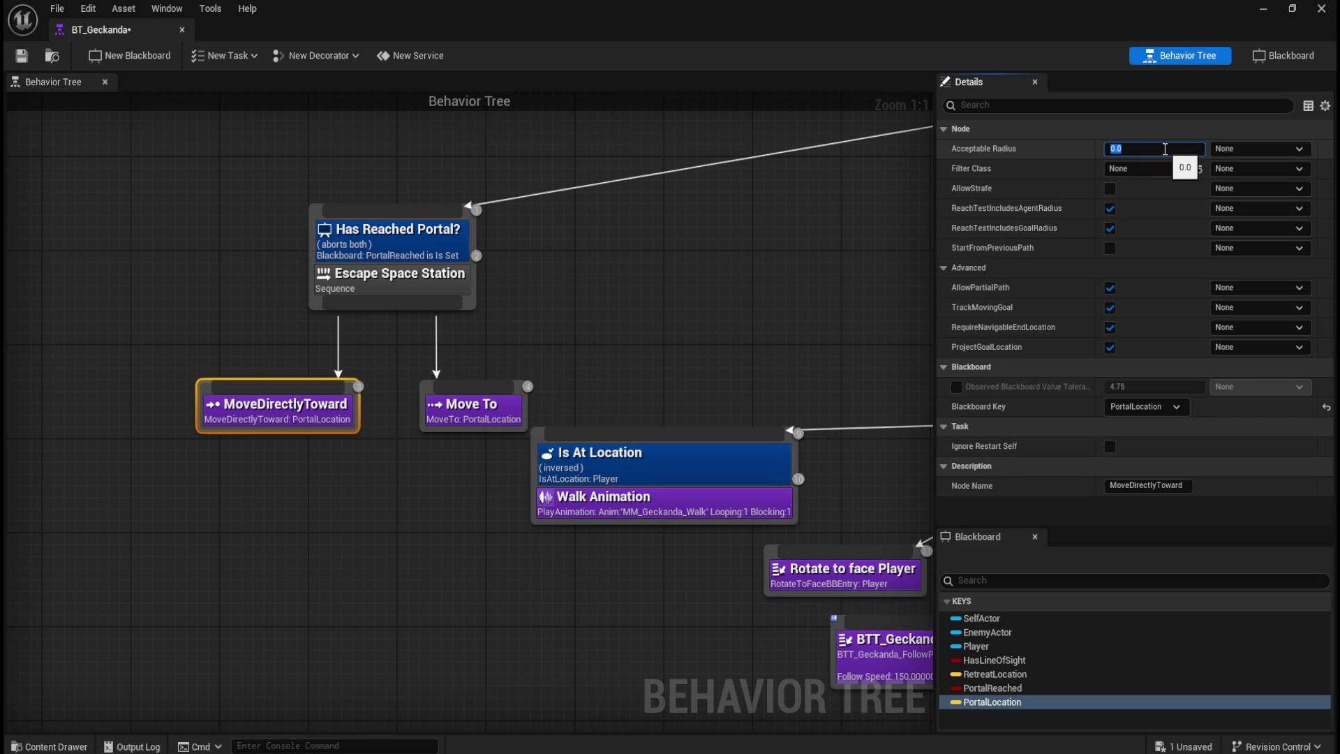
Step: Turn off goal-location projection on MoveDirectlyToward, comparing it with Move To again
{"action": "left_click", "coordinate": [430, 412]}
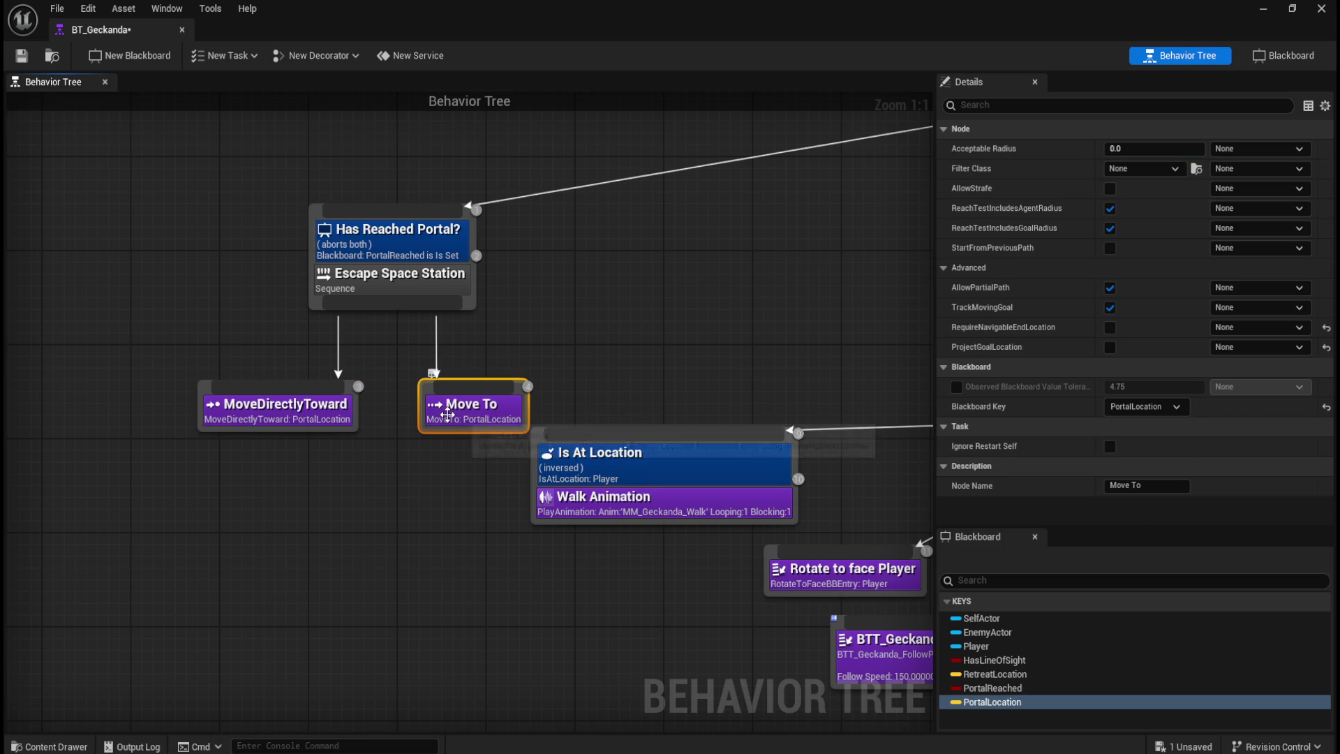
{"action": "left_click", "coordinate": [310, 420]}
{"action": "left_click", "coordinate": [478, 422]}
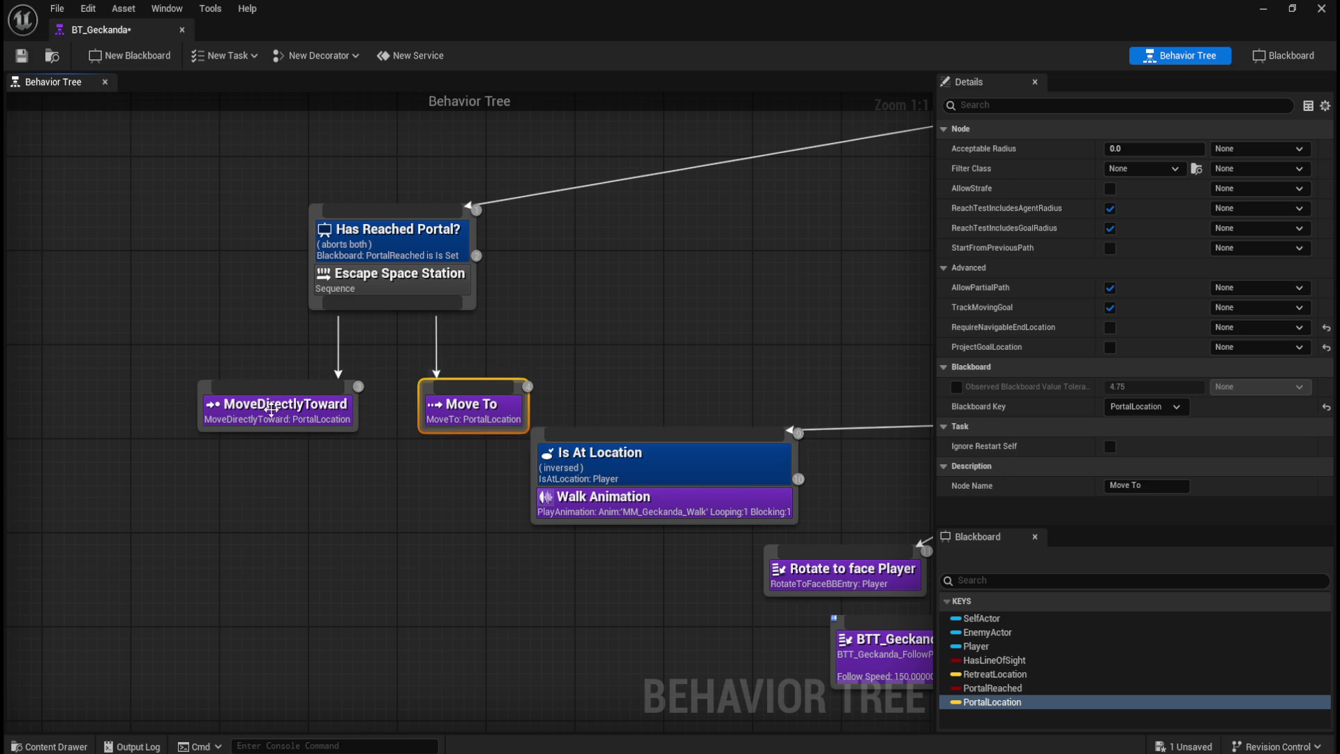
{"action": "left_click", "coordinate": [277, 410]}
{"action": "left_click", "coordinate": [1110, 347]}
{"action": "left_click", "coordinate": [473, 417]}
{"action": "left_click", "coordinate": [337, 419]}
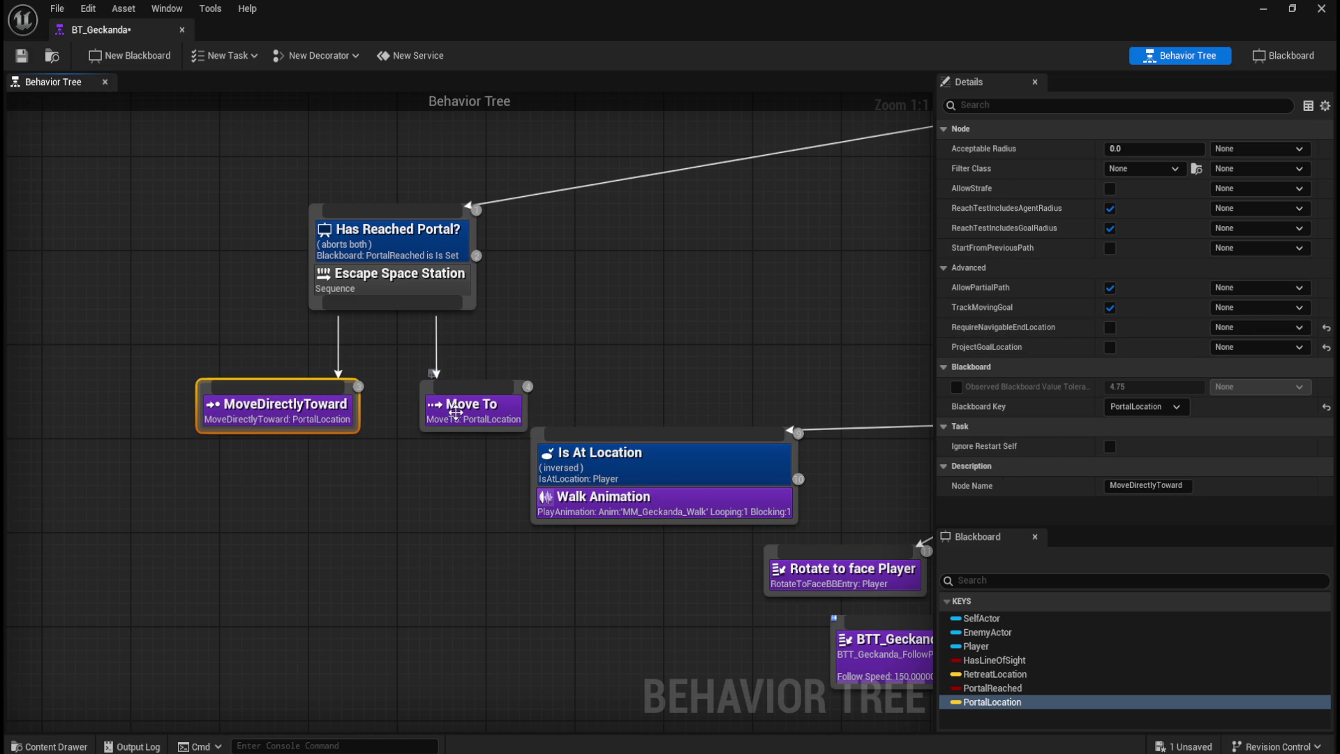
{"action": "left_click", "coordinate": [489, 401]}
Step: Delete the Move To task and slide MoveDirectlyToward into its place
{"action": "left_click_drag", "start_coordinate": [534, 341], "coordinate": [446, 391]}
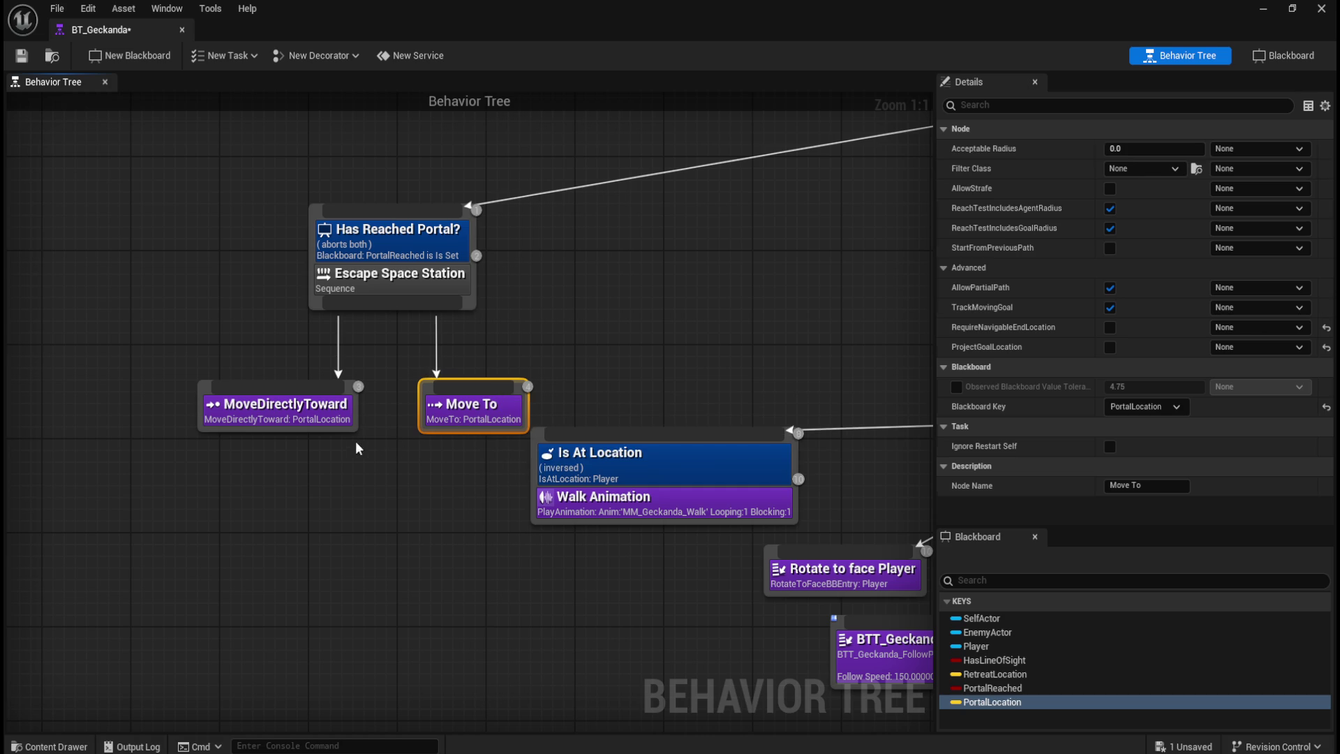
{"action": "key", "text": "Delete"}
{"action": "left_click_drag", "start_coordinate": [330, 427], "coordinate": [440, 415]}
Step: Deselect all nodes, save BT_Geckanda, and frame the tree
{"action": "left_click", "coordinate": [272, 402]}
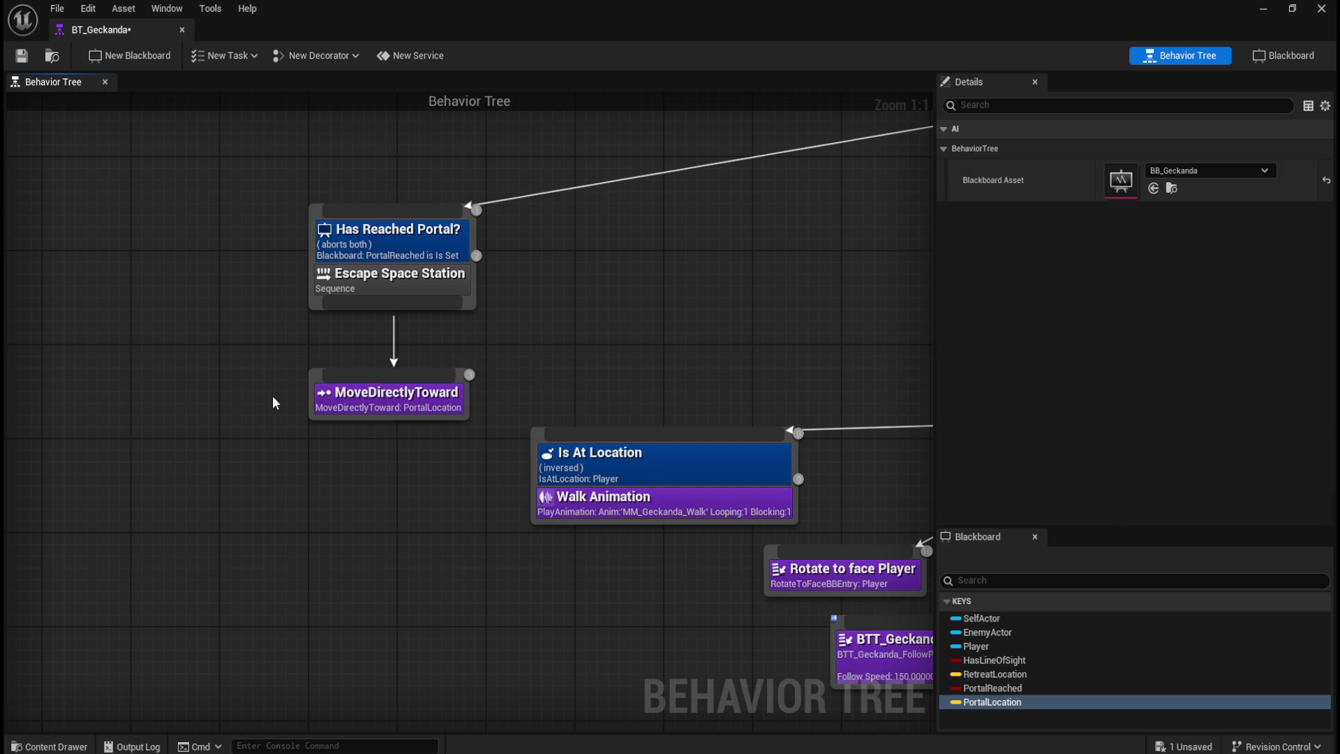
{"action": "scroll", "coordinate": [335, 396], "scroll_direction": "down", "scroll_amount": 5}
{"action": "left_click", "coordinate": [21, 55]}
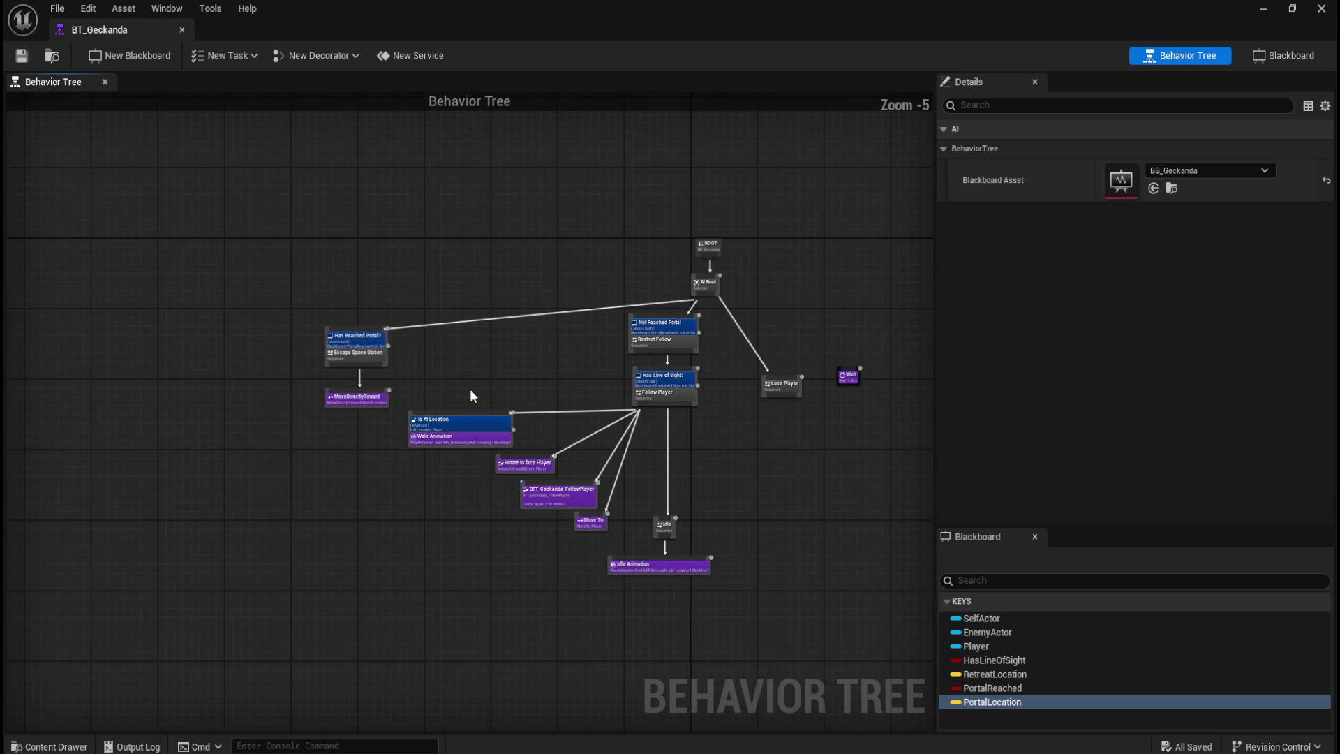
{"action": "left_click_drag", "start_coordinate": [726, 480], "coordinate": [747, 505]}
{"action": "scroll", "coordinate": [745, 506], "scroll_direction": "up", "scroll_amount": 1}
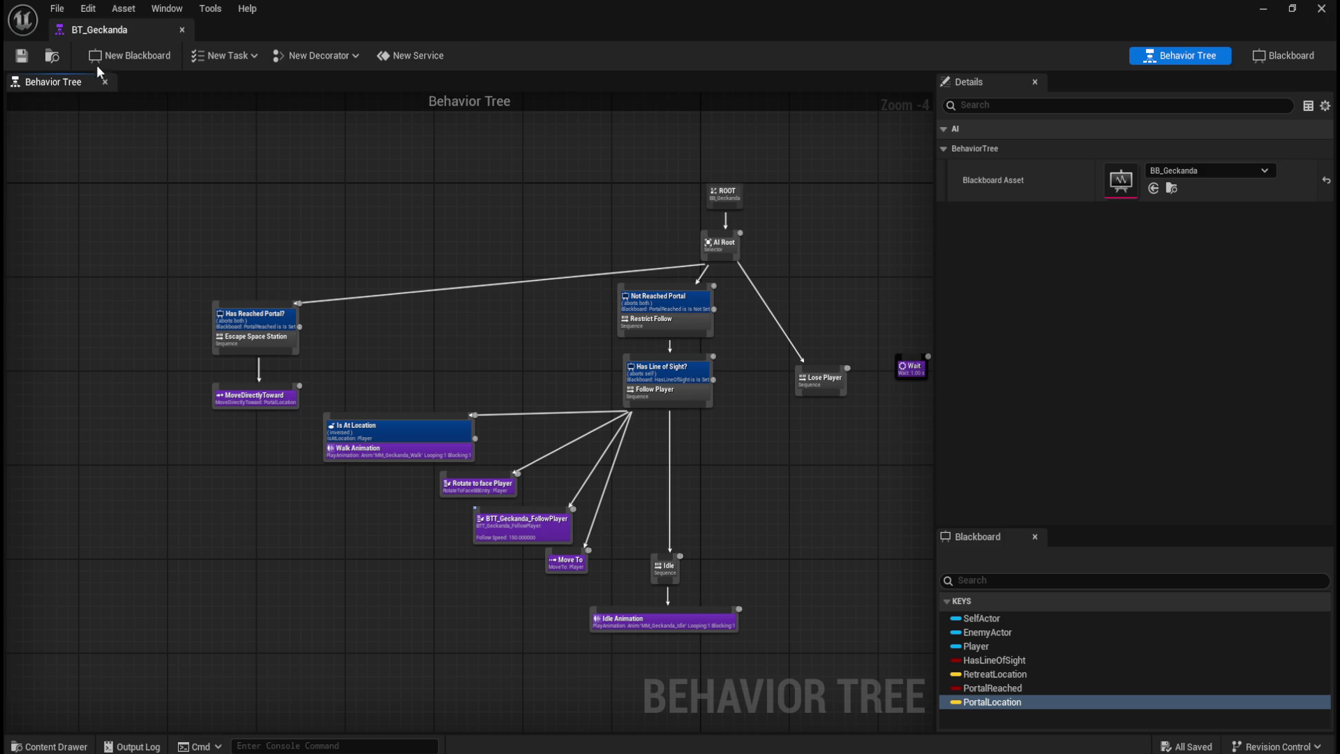
Step: Restore BT_Geckanda to a window over the level, fit the tree, and start a play-test
{"action": "double_click", "coordinate": [805, 19]}
{"action": "left_click_drag", "start_coordinate": [1157, 131], "coordinate": [1215, 114]}
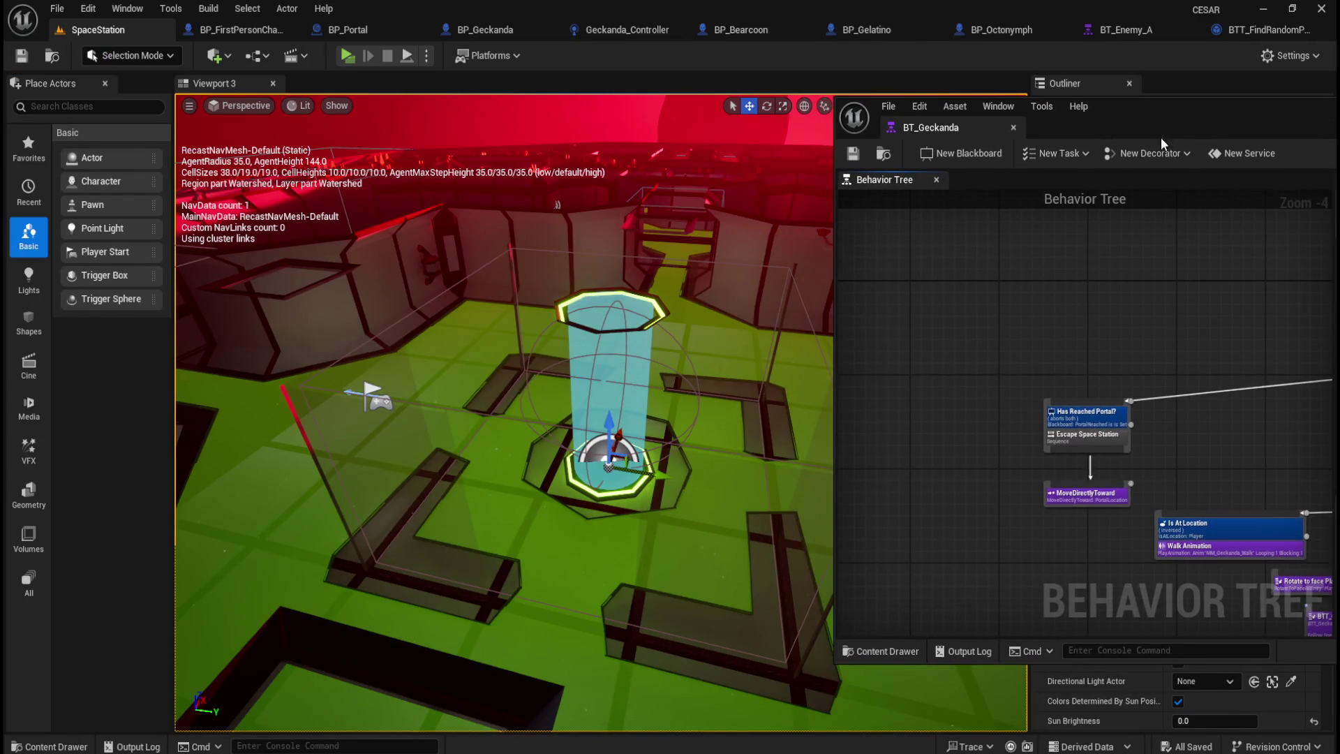
{"action": "scroll", "coordinate": [1109, 362], "scroll_direction": "down", "scroll_amount": 1}
{"action": "left_click_drag", "start_coordinate": [974, 319], "coordinate": [1043, 279]}
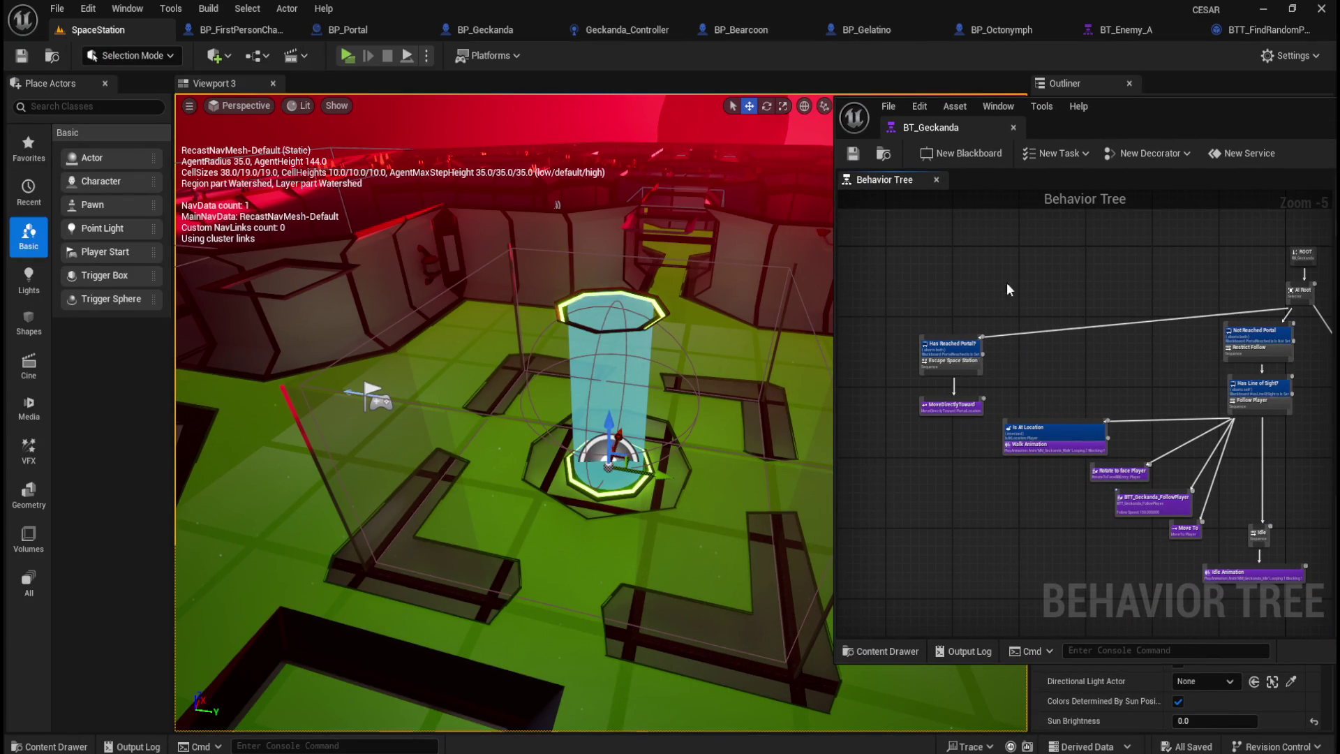
{"action": "left_click", "coordinate": [346, 55]}
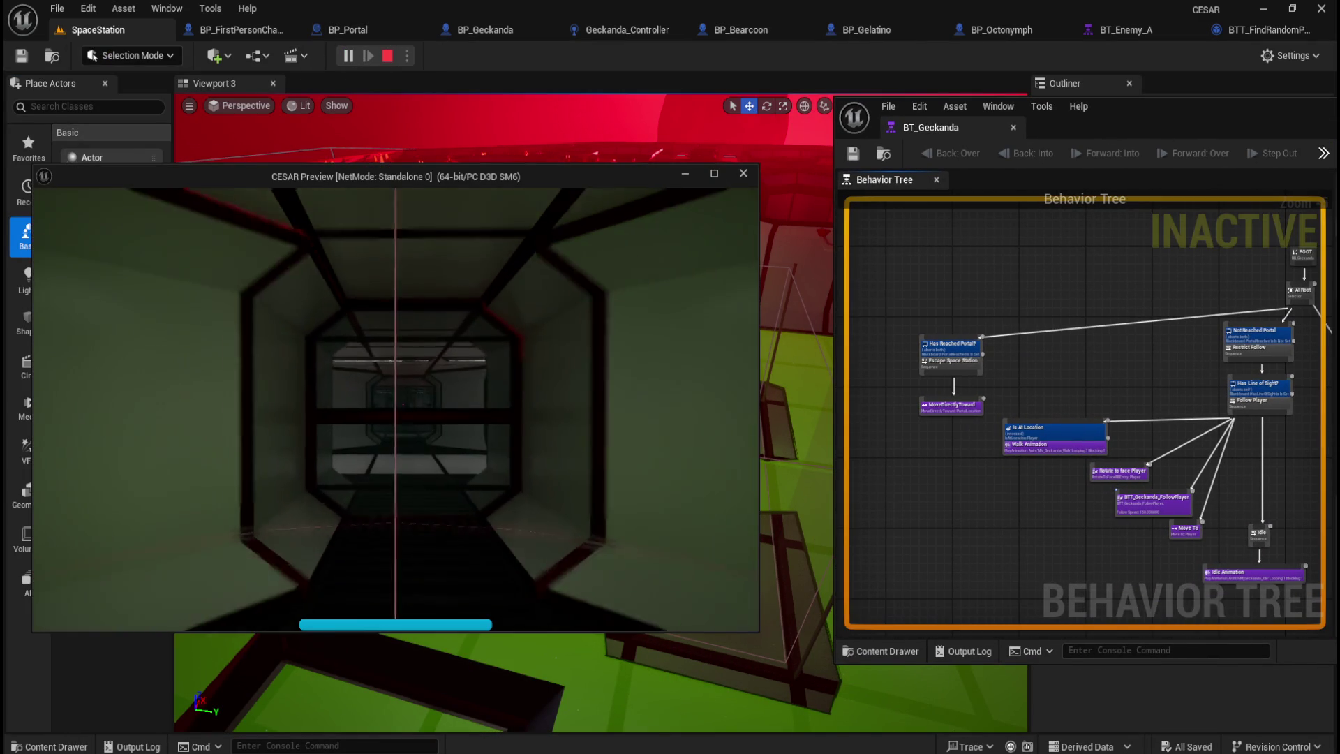
{"action": "key", "text": "shift+w"}
{"action": "key", "text": "w"}
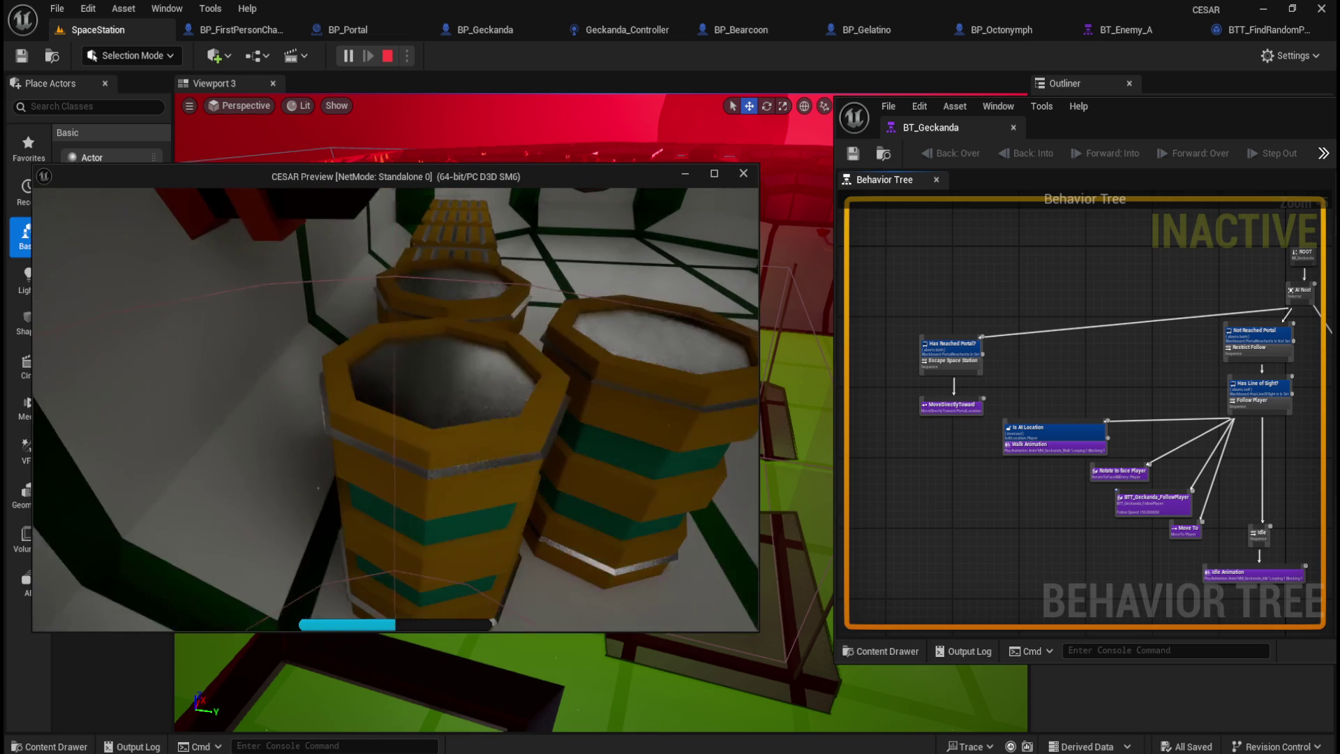
{"action": "key", "text": "w"}
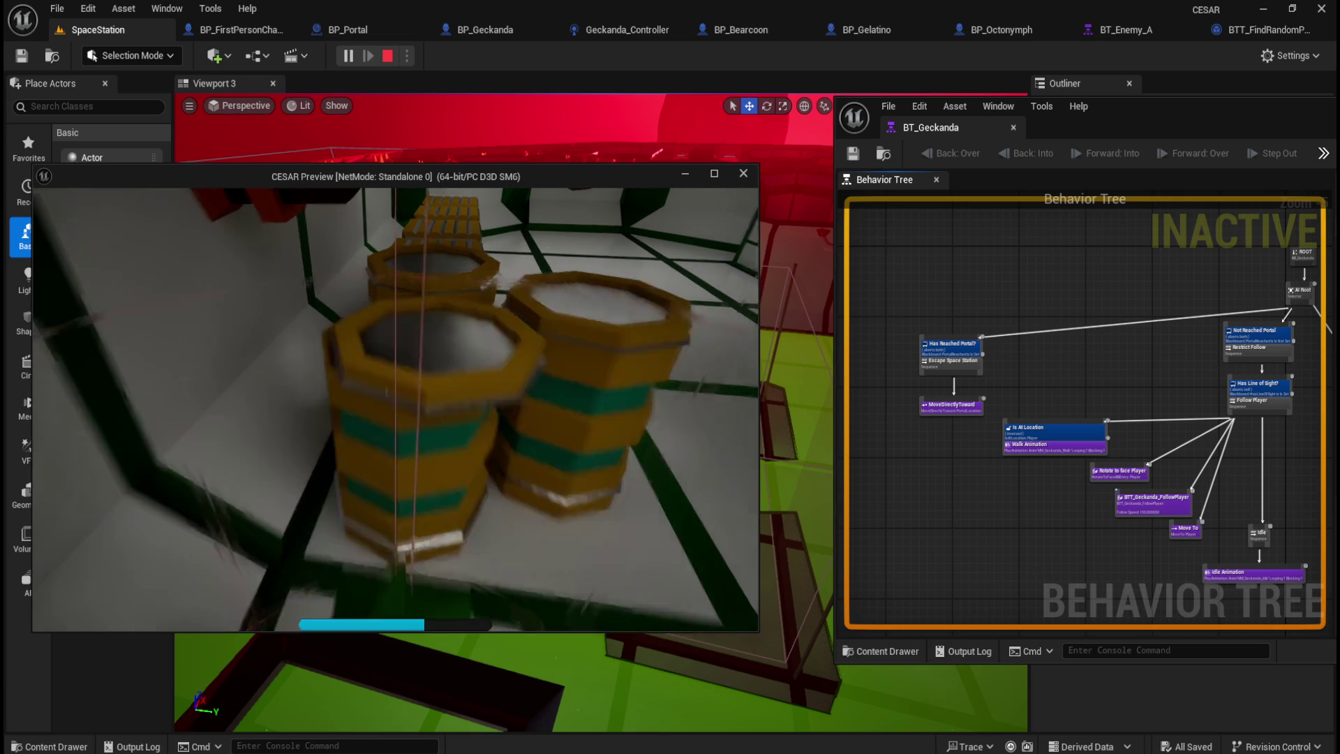
{"action": "key", "text": "Escape"}
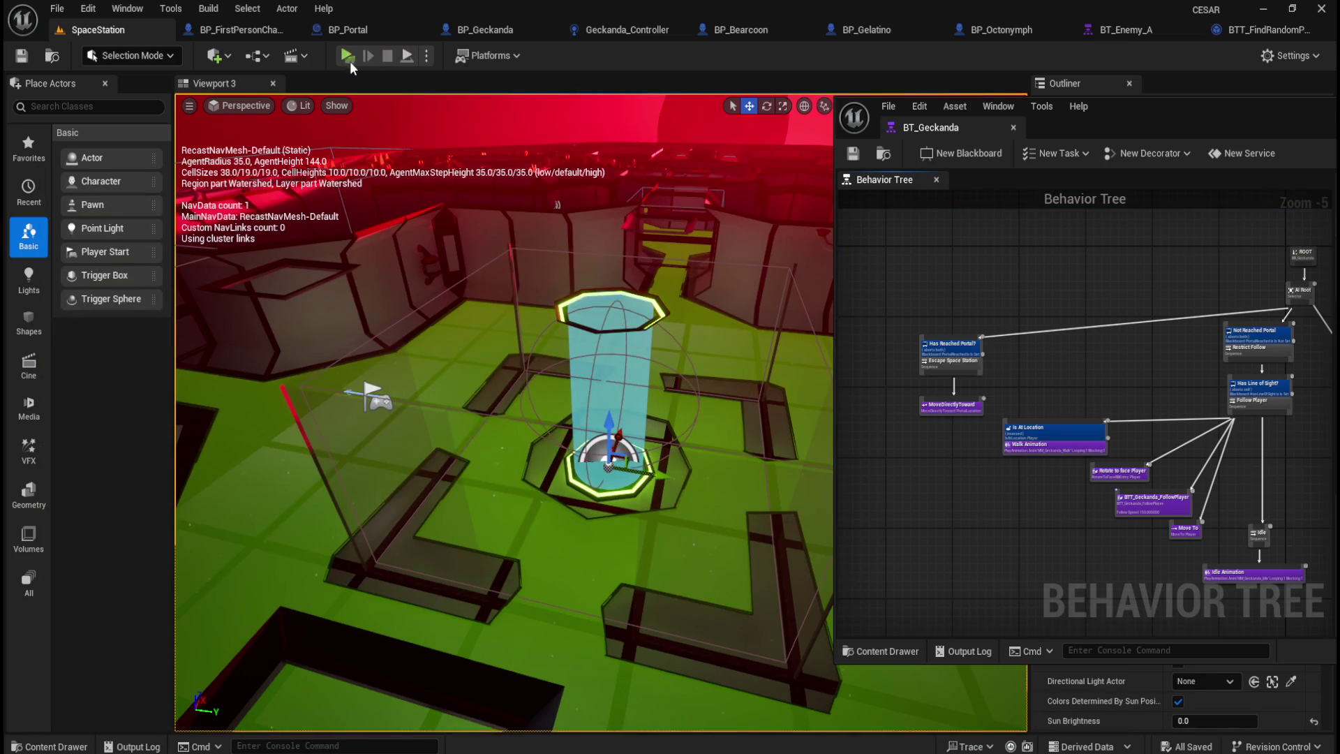
{"action": "left_click", "coordinate": [349, 57]}
{"action": "left_click", "coordinate": [441, 238]}
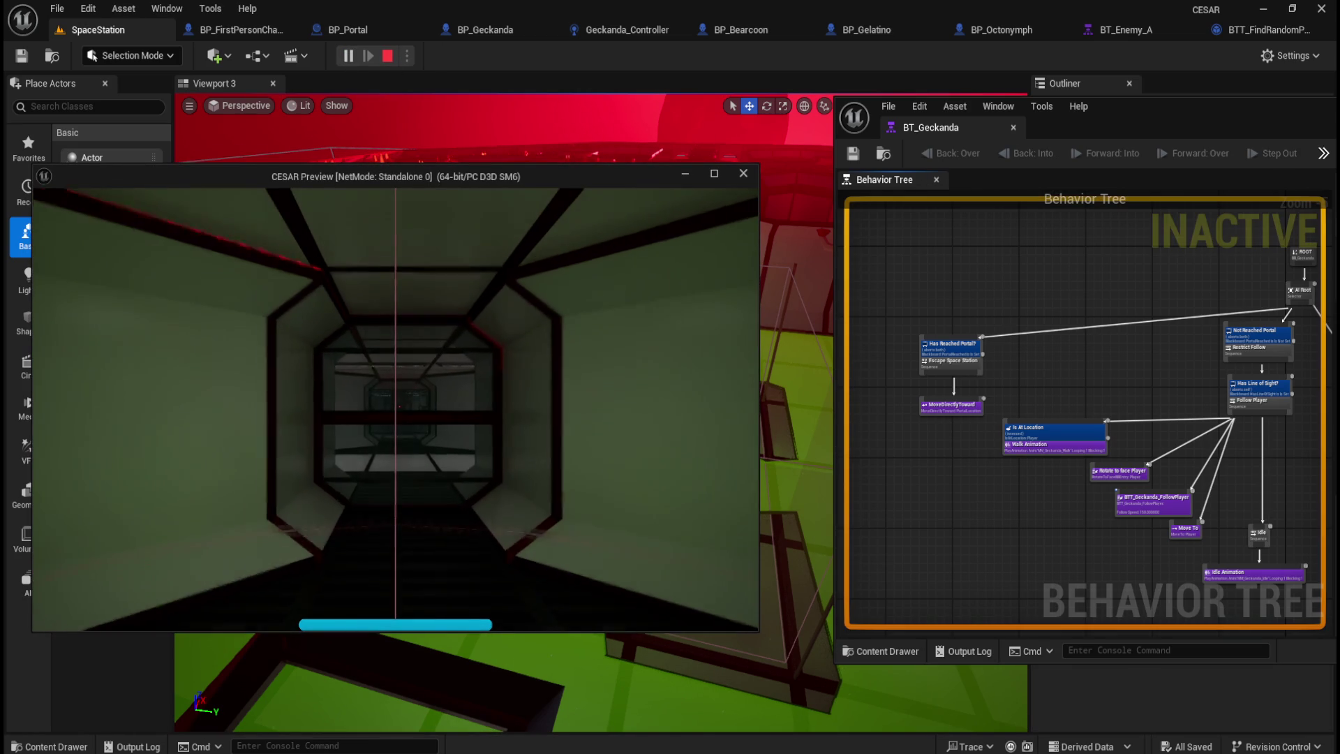
{"action": "key", "text": "w"}
{"action": "key", "text": "w"}
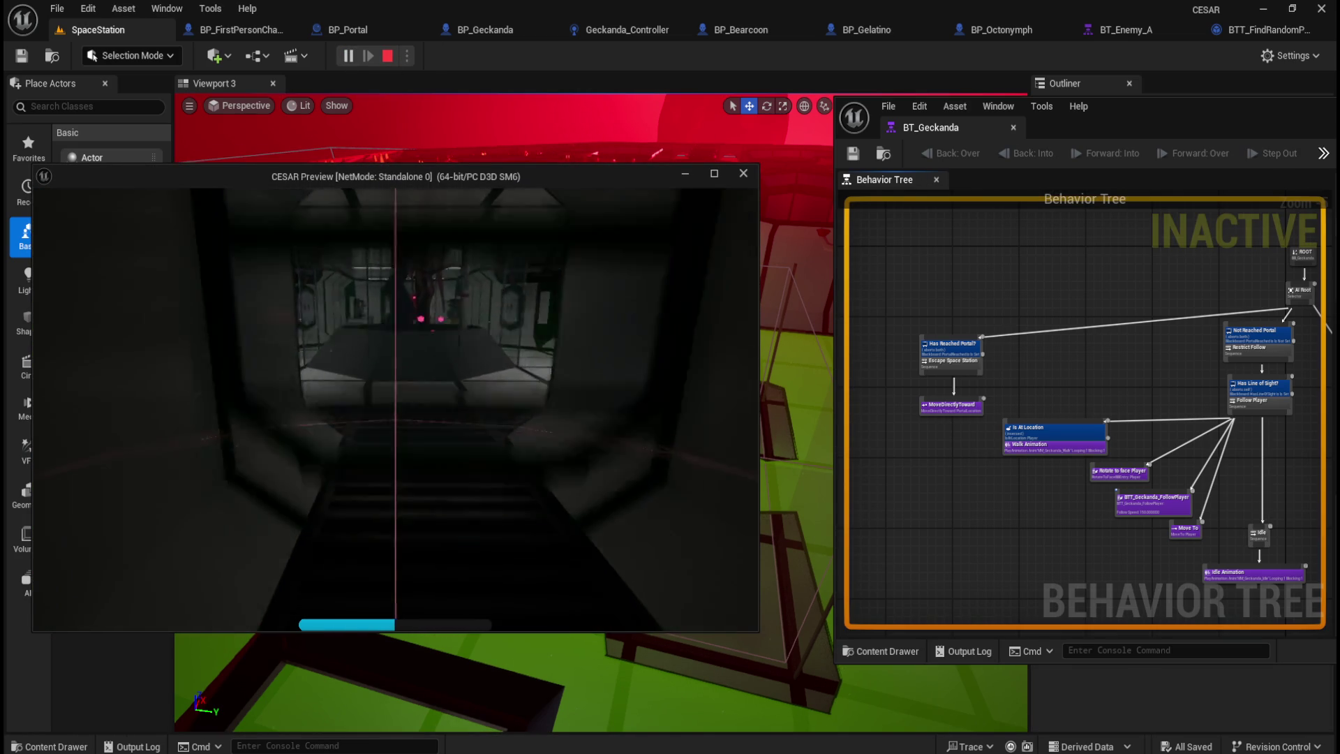
{"action": "key", "text": "w"}
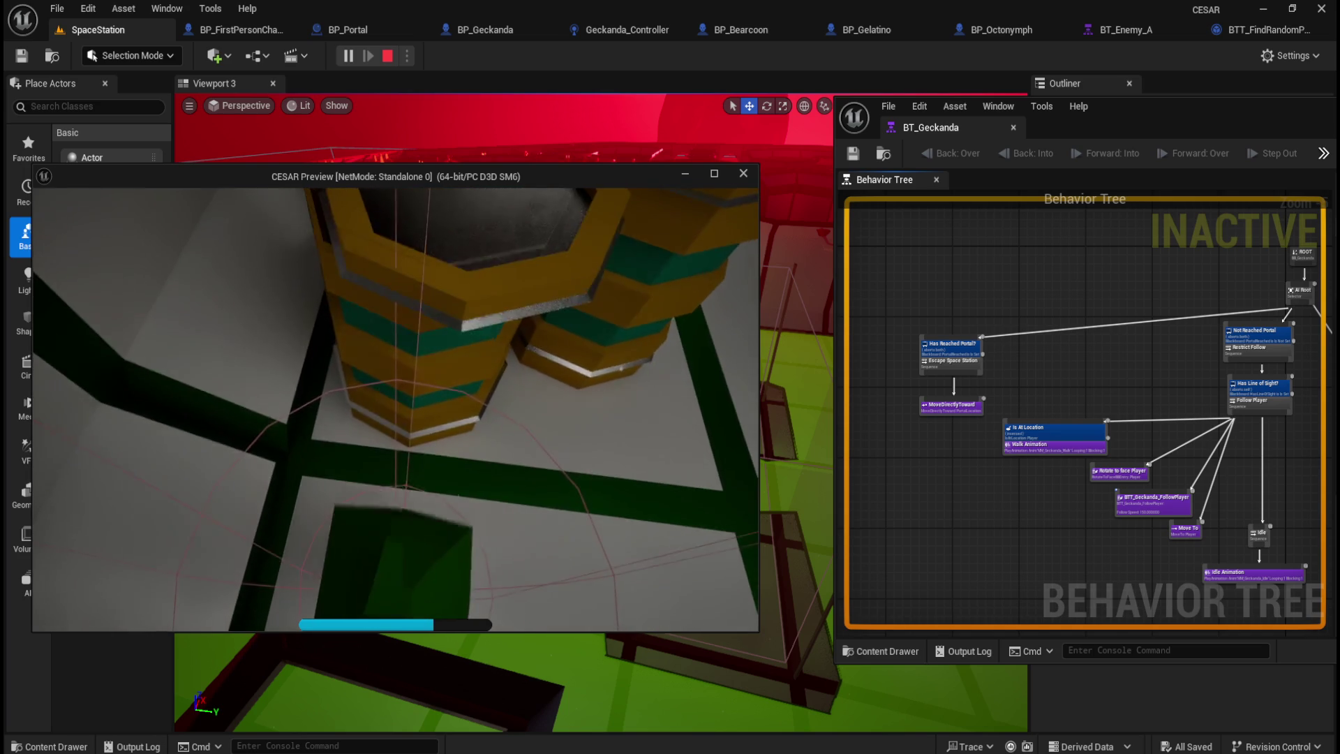
{"action": "key", "text": "Escape"}
{"action": "left_click", "coordinate": [347, 55]}
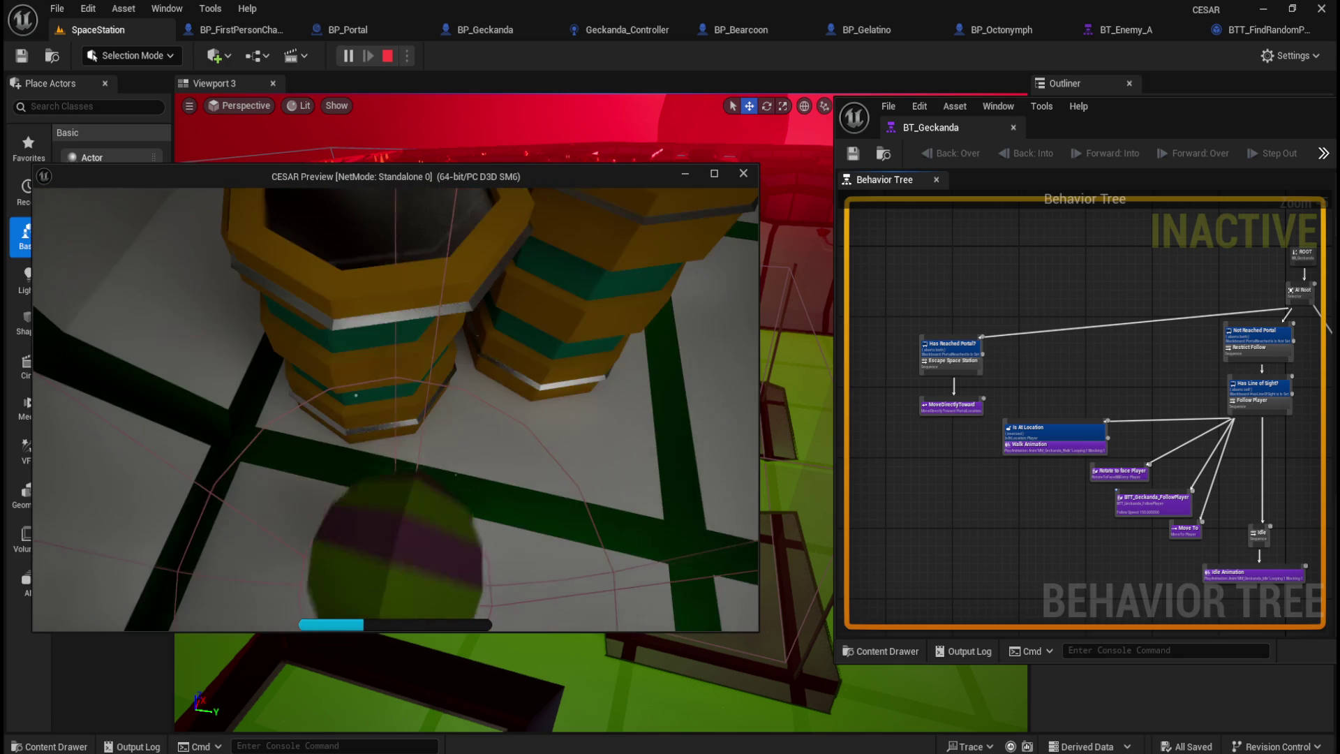
{"action": "key", "text": "Escape"}
{"action": "left_click", "coordinate": [347, 55]}
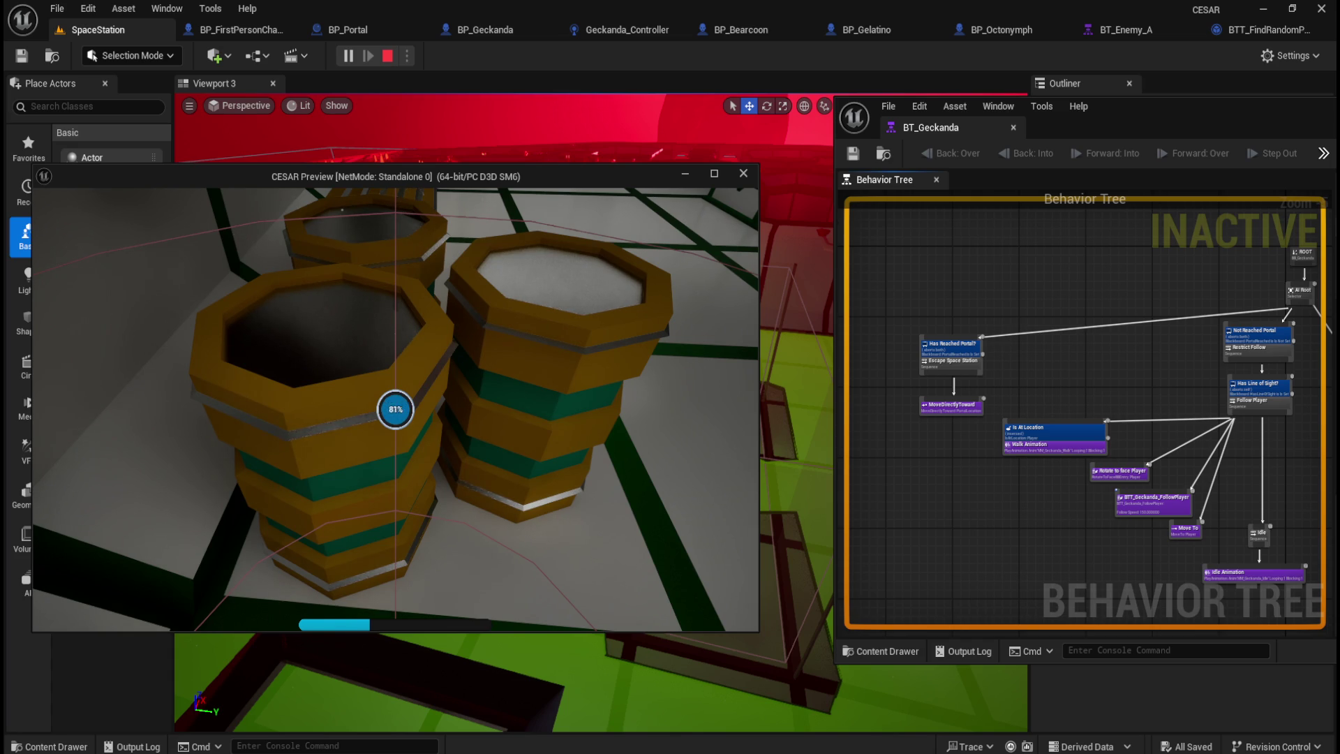
{"action": "key", "text": "Escape"}
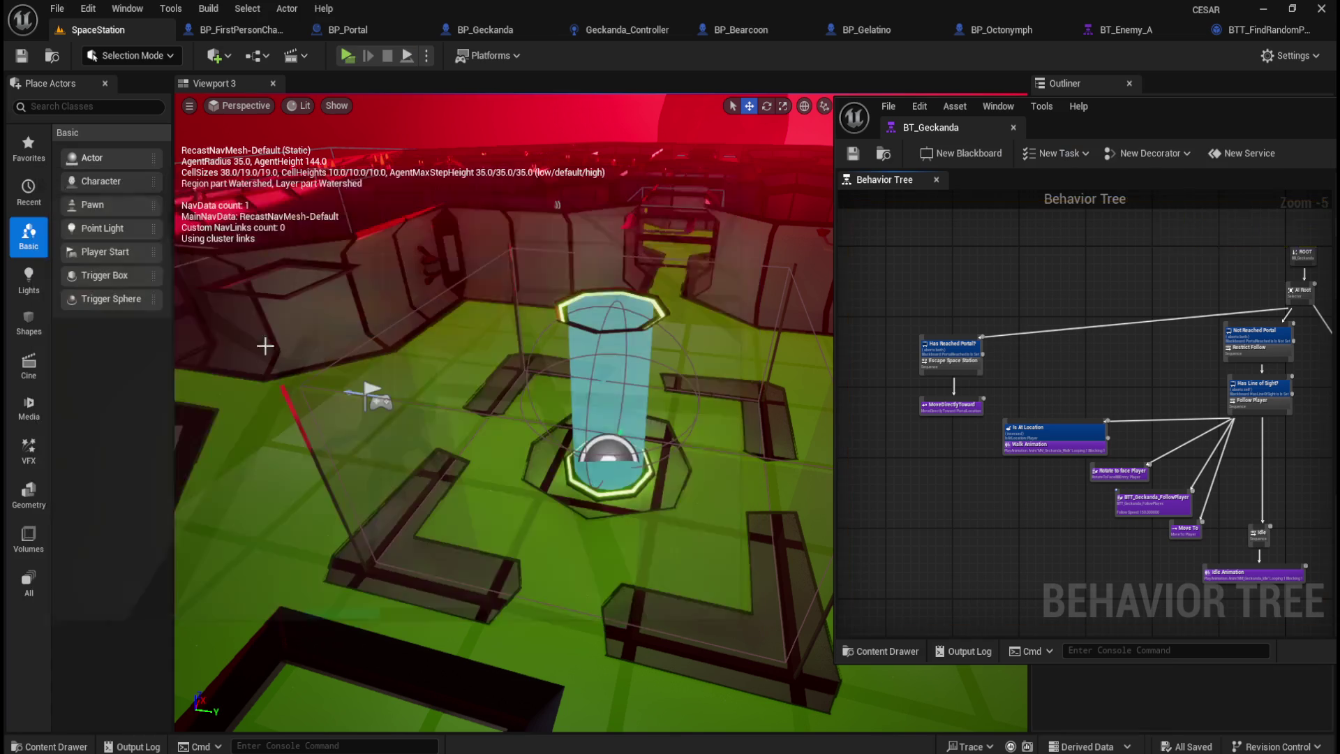
{"action": "left_click", "coordinate": [347, 55]}
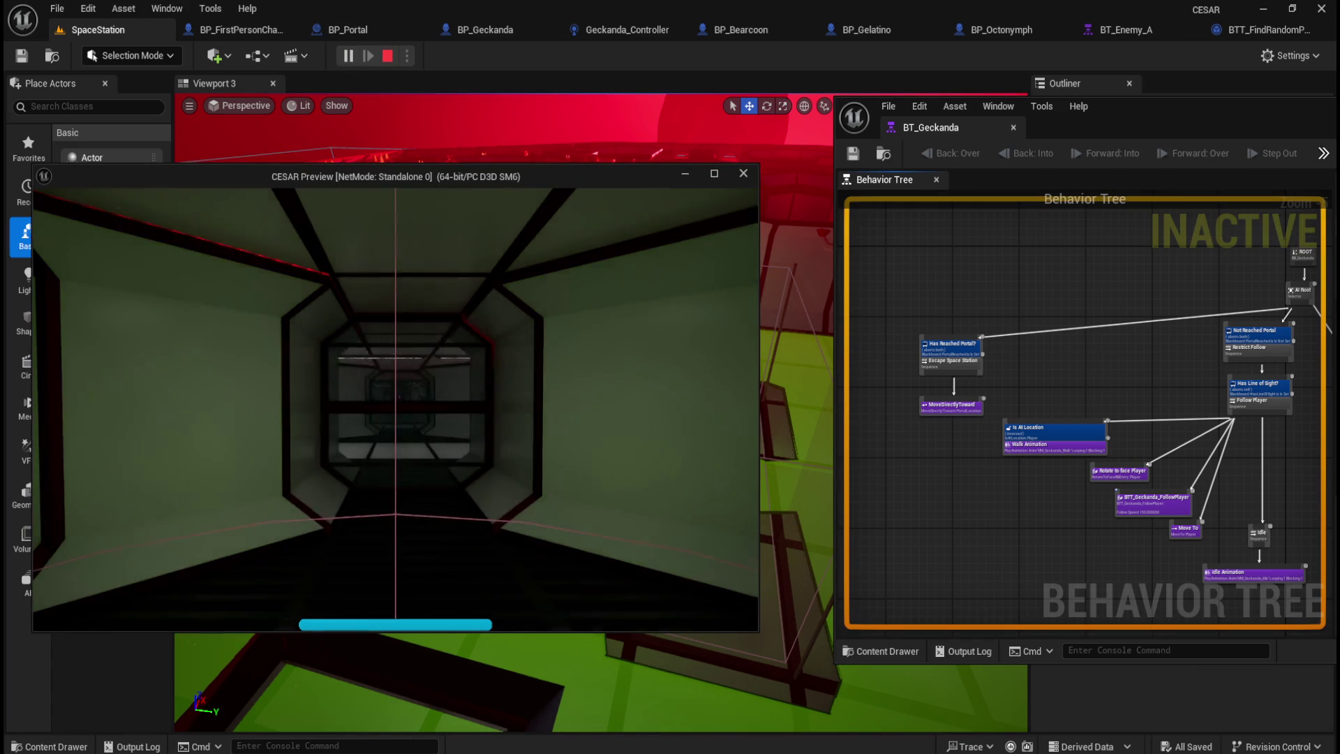
{"action": "key", "text": "w"}
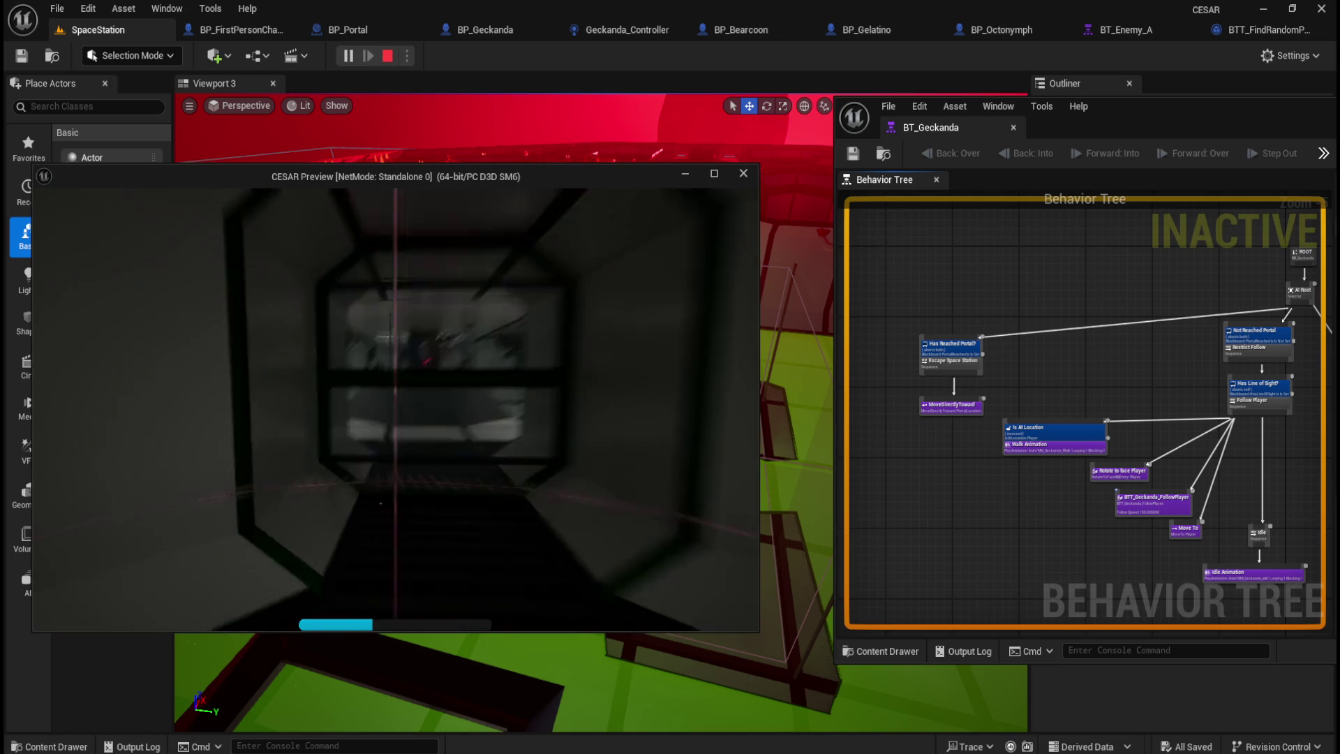
{"action": "key", "text": "w"}
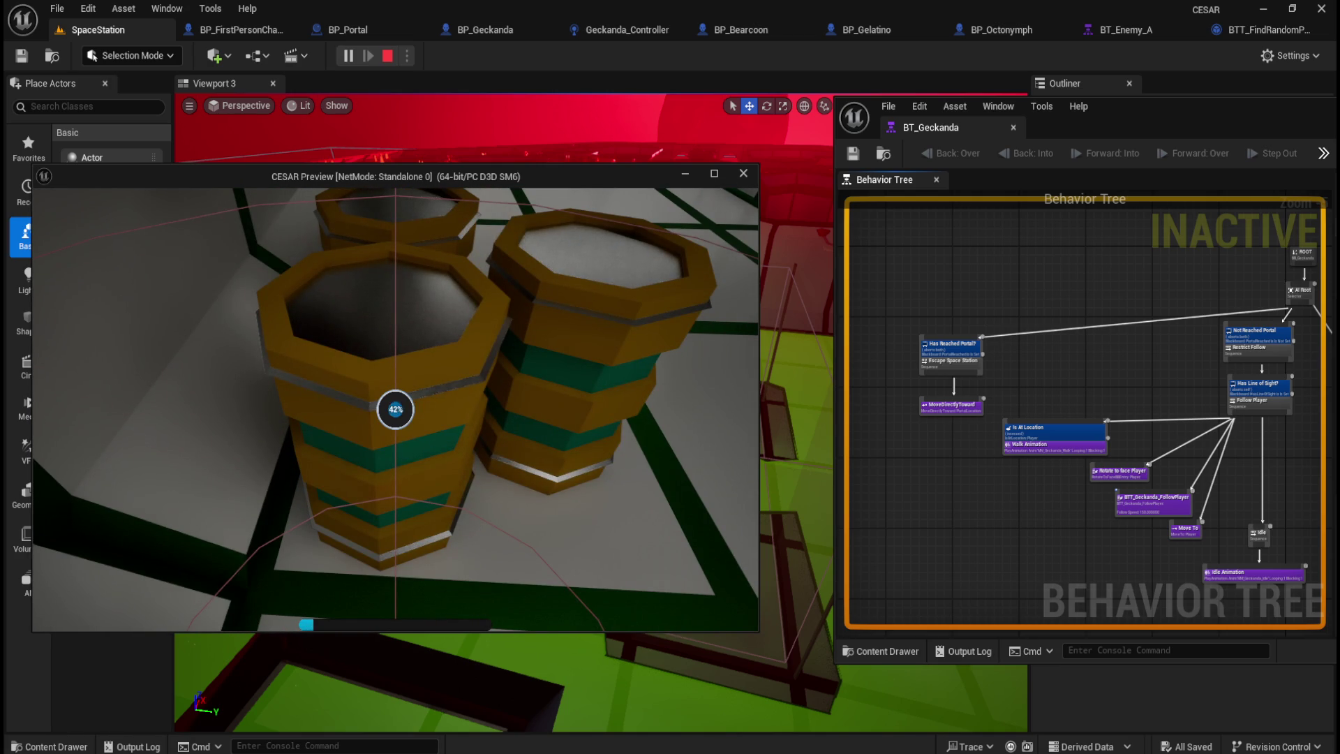
{"action": "key", "text": "w"}
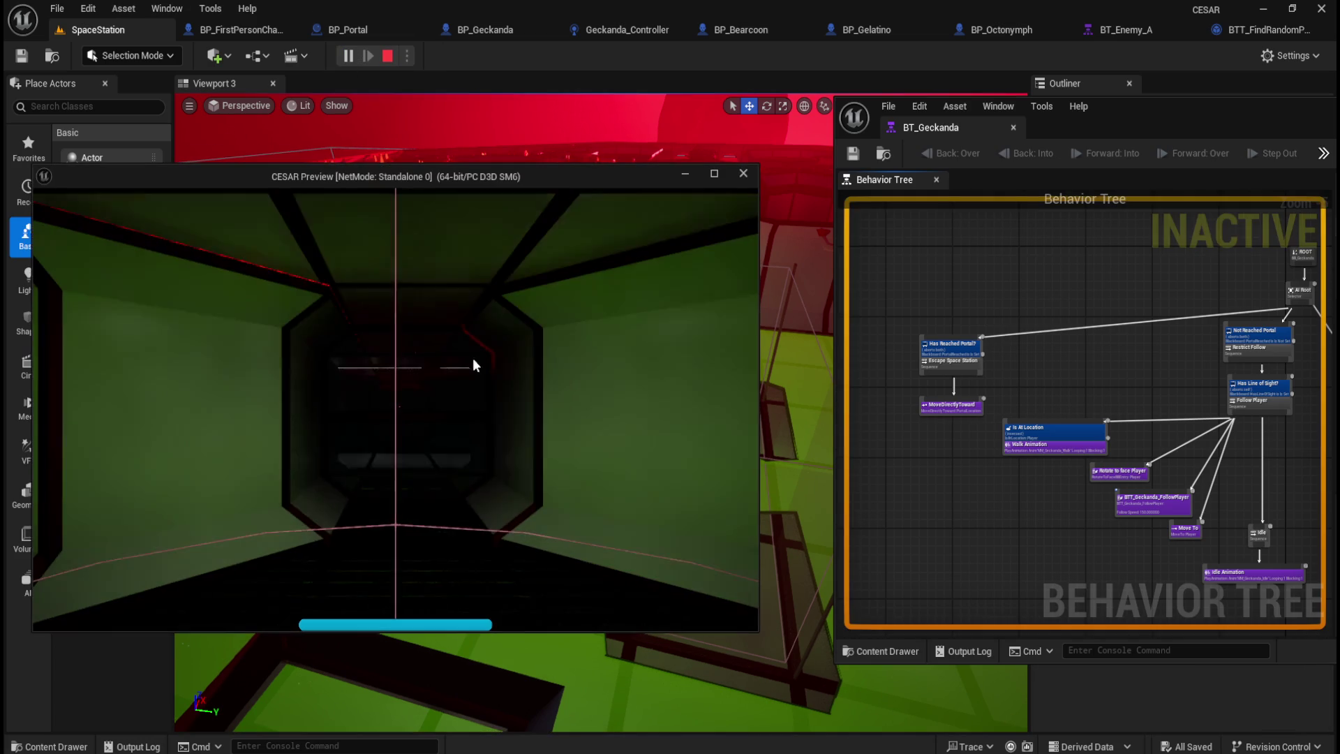
Step: Start a play session, walk to the barrels and search one, releasing a Geckanda
{"action": "left_click", "coordinate": [474, 365]}
{"action": "key", "text": "w"}
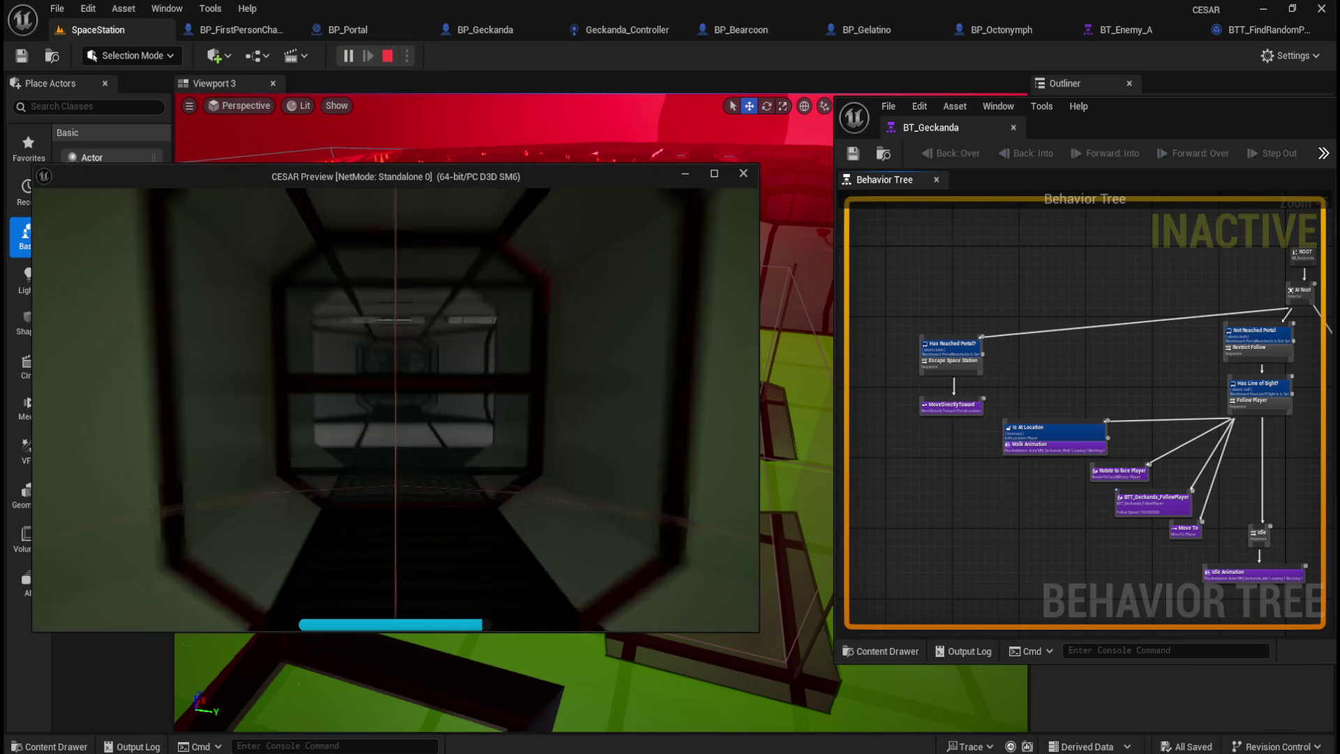
{"action": "key", "text": "w"}
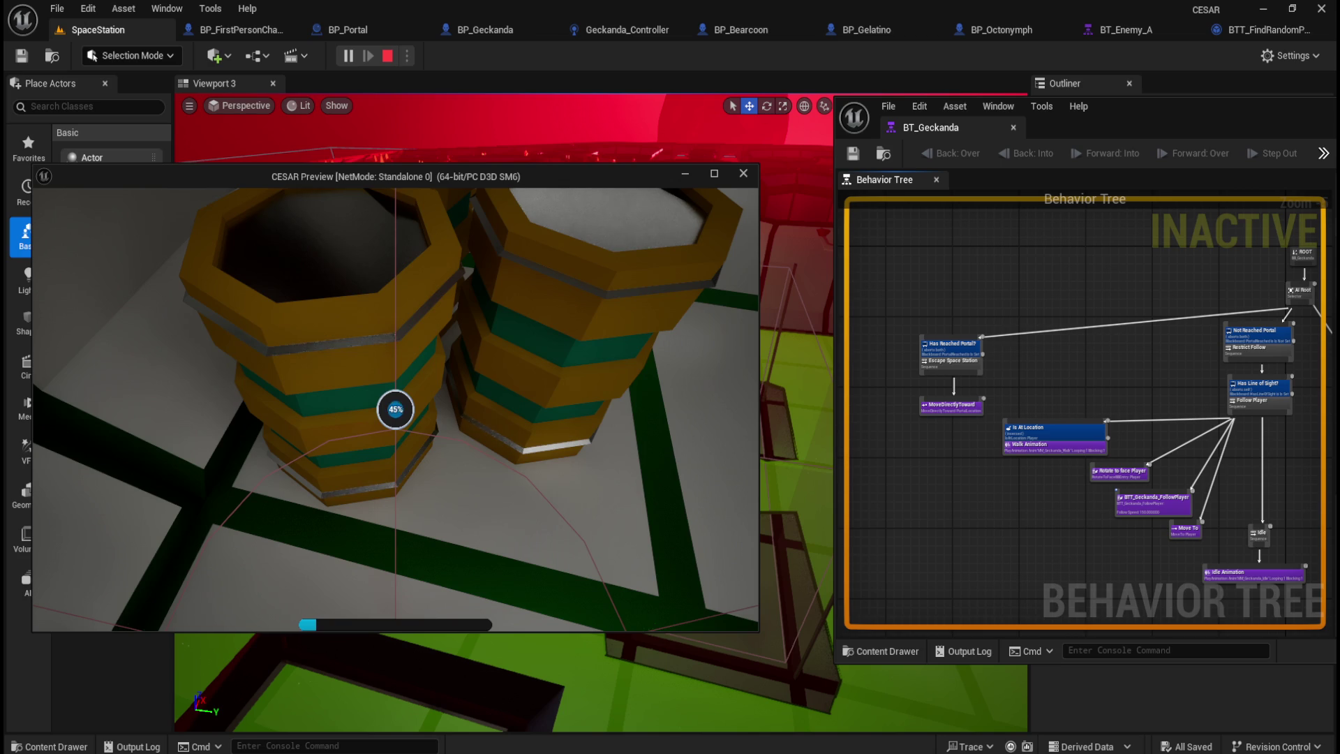
{"action": "key", "text": "w"}
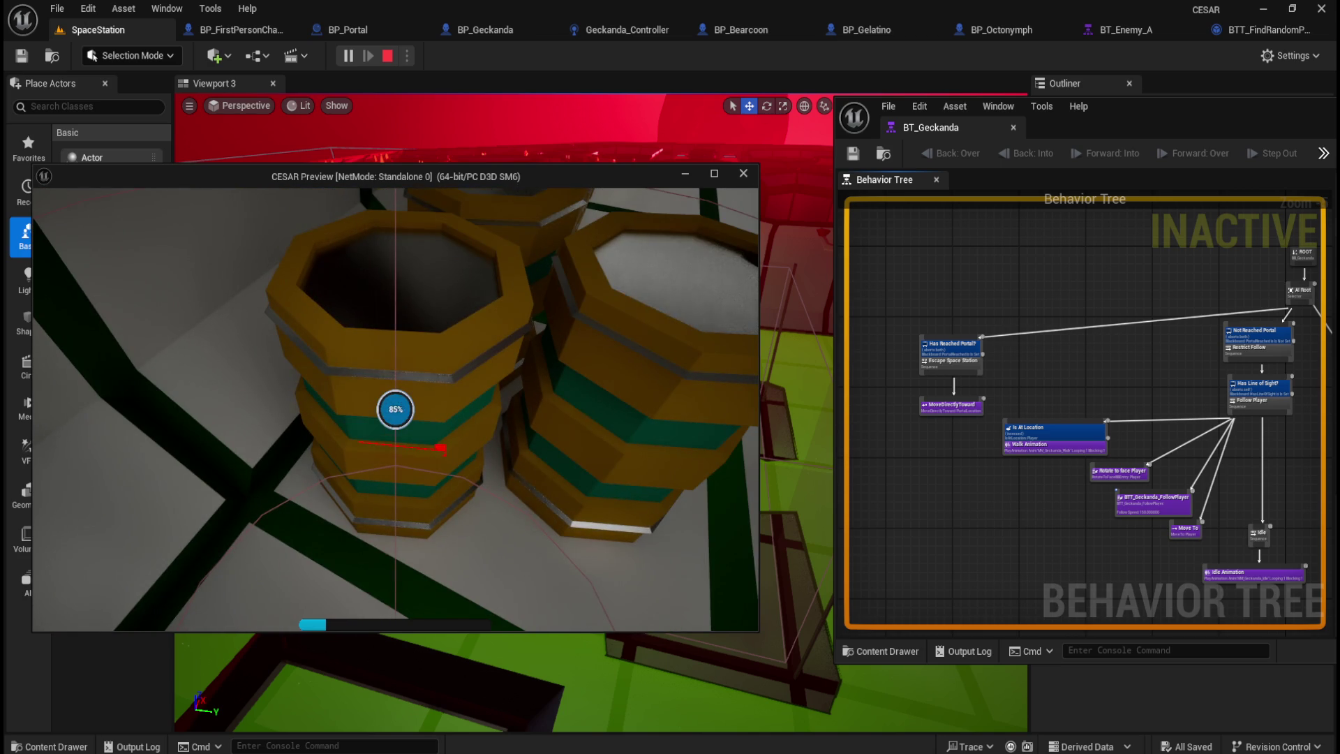
{"action": "key", "text": "s"}
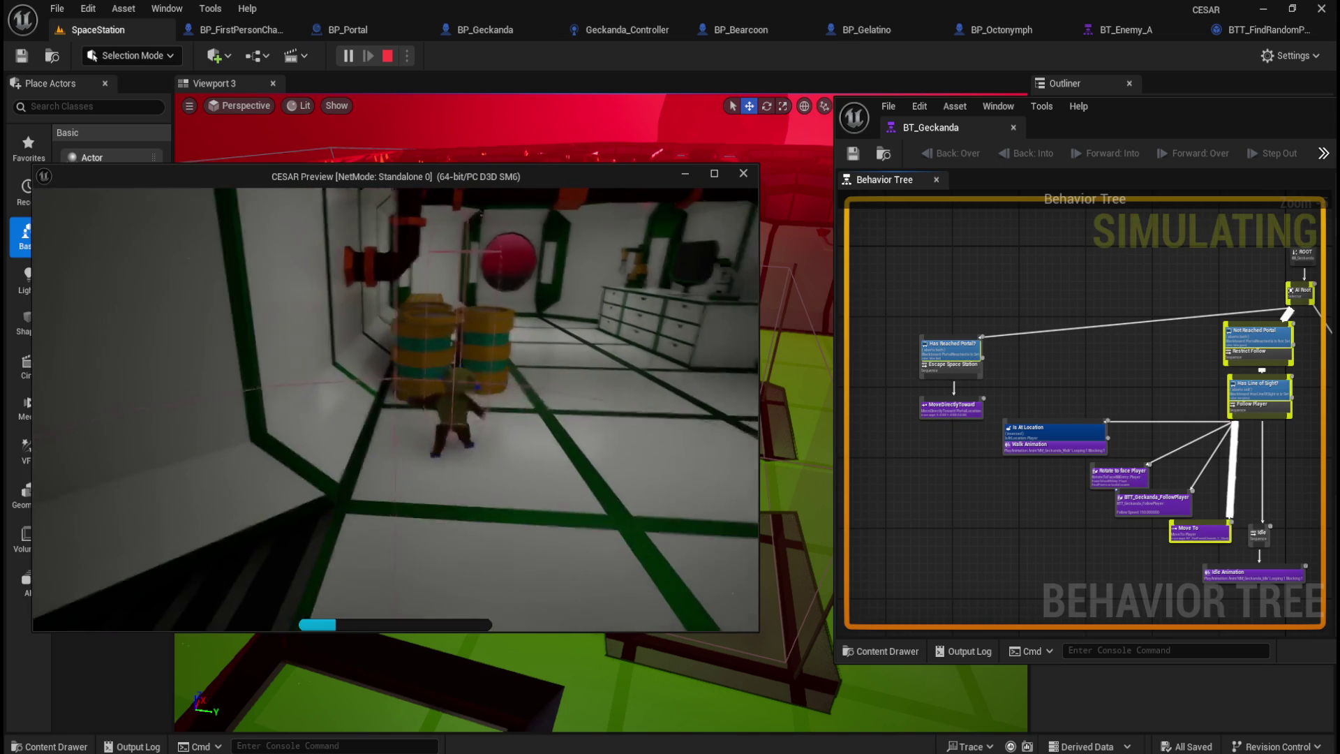
{"action": "key", "text": "s"}
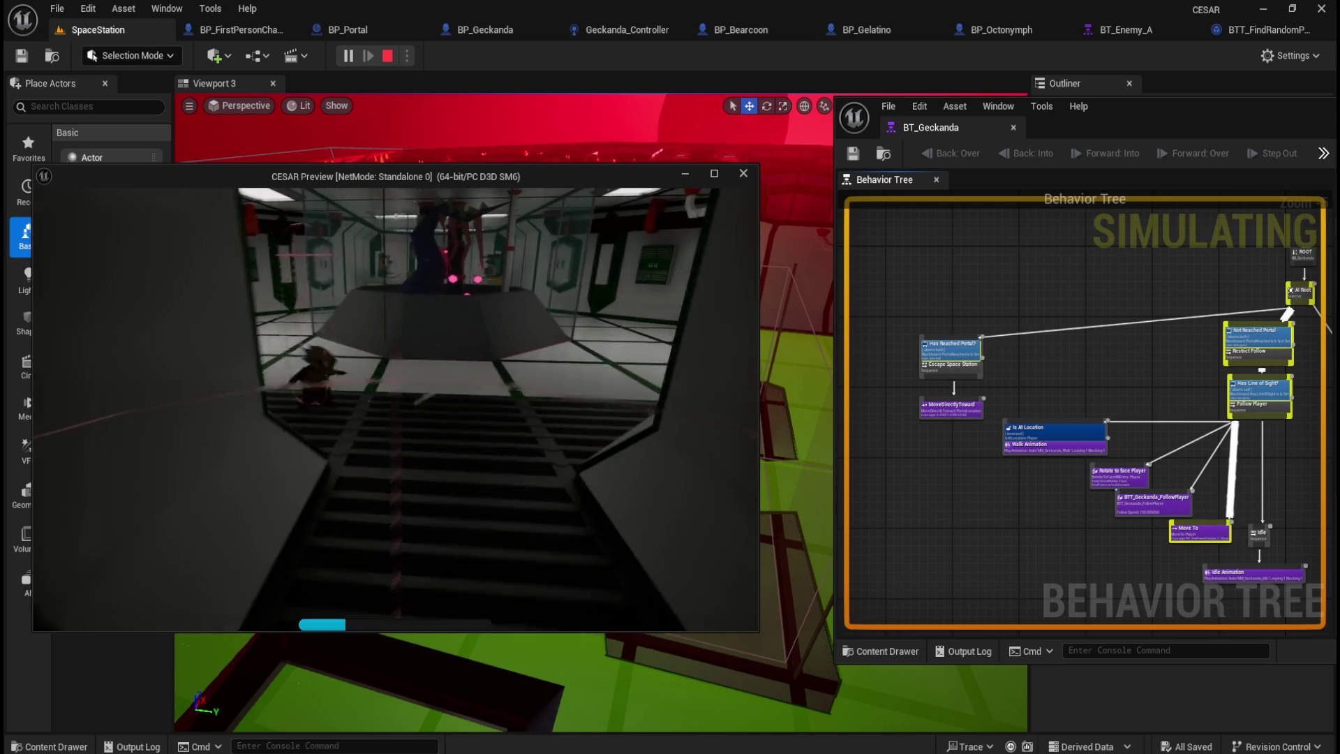
Step: Go down the staircase and walk along the corridor toward the portal
{"action": "key", "text": "w"}
{"action": "key", "text": "s"}
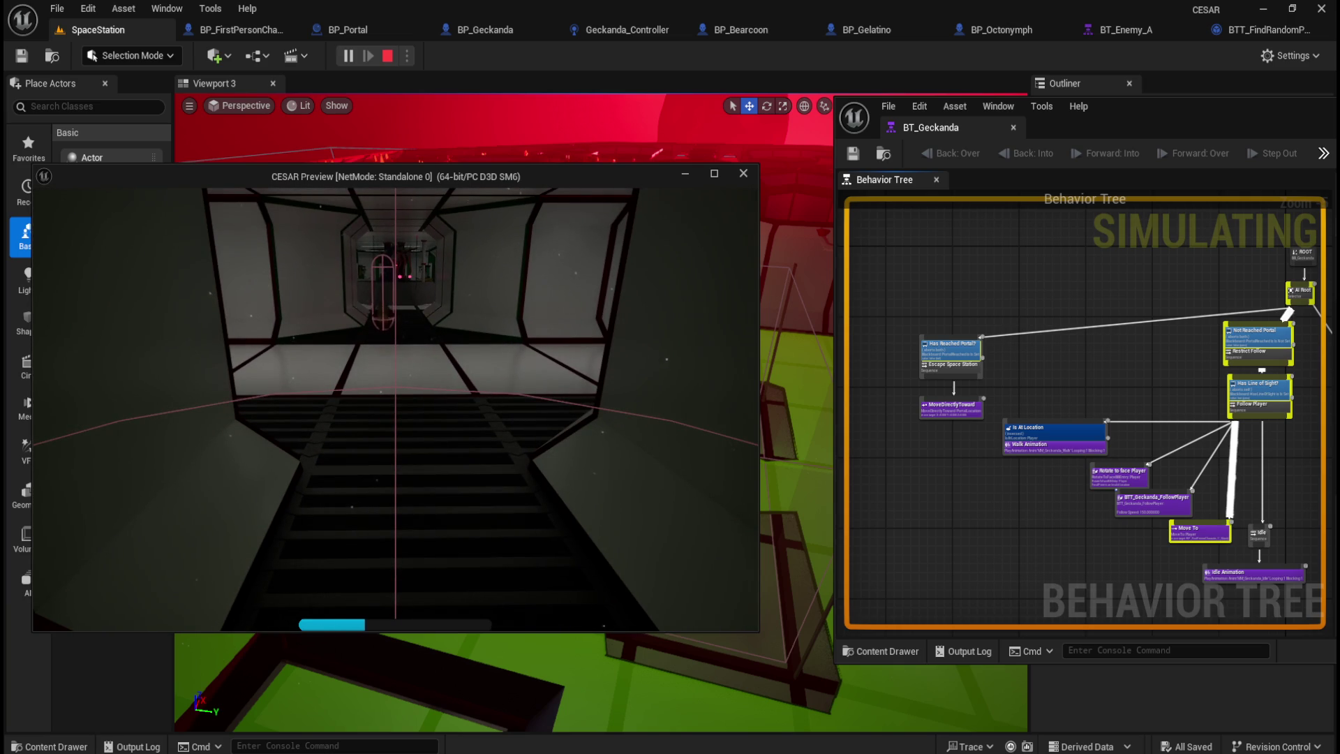
{"action": "key", "text": "s"}
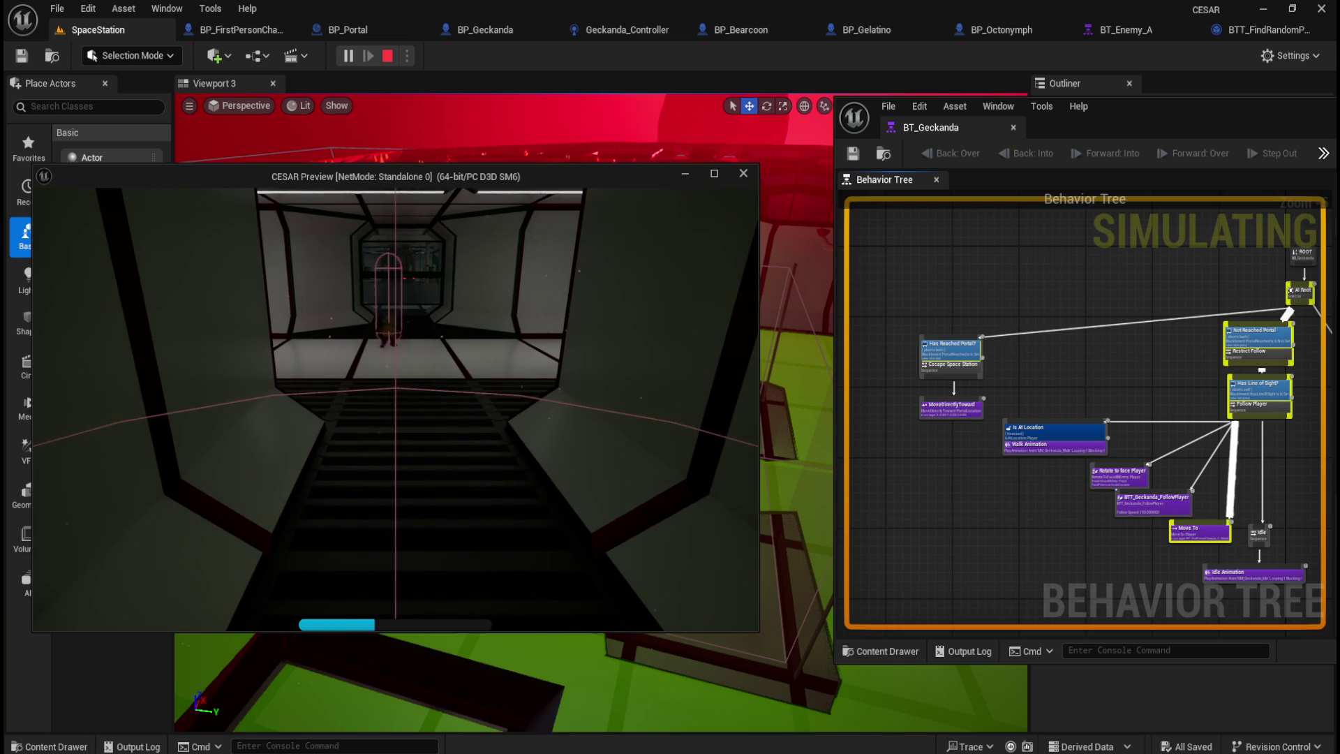
{"action": "key", "text": "w"}
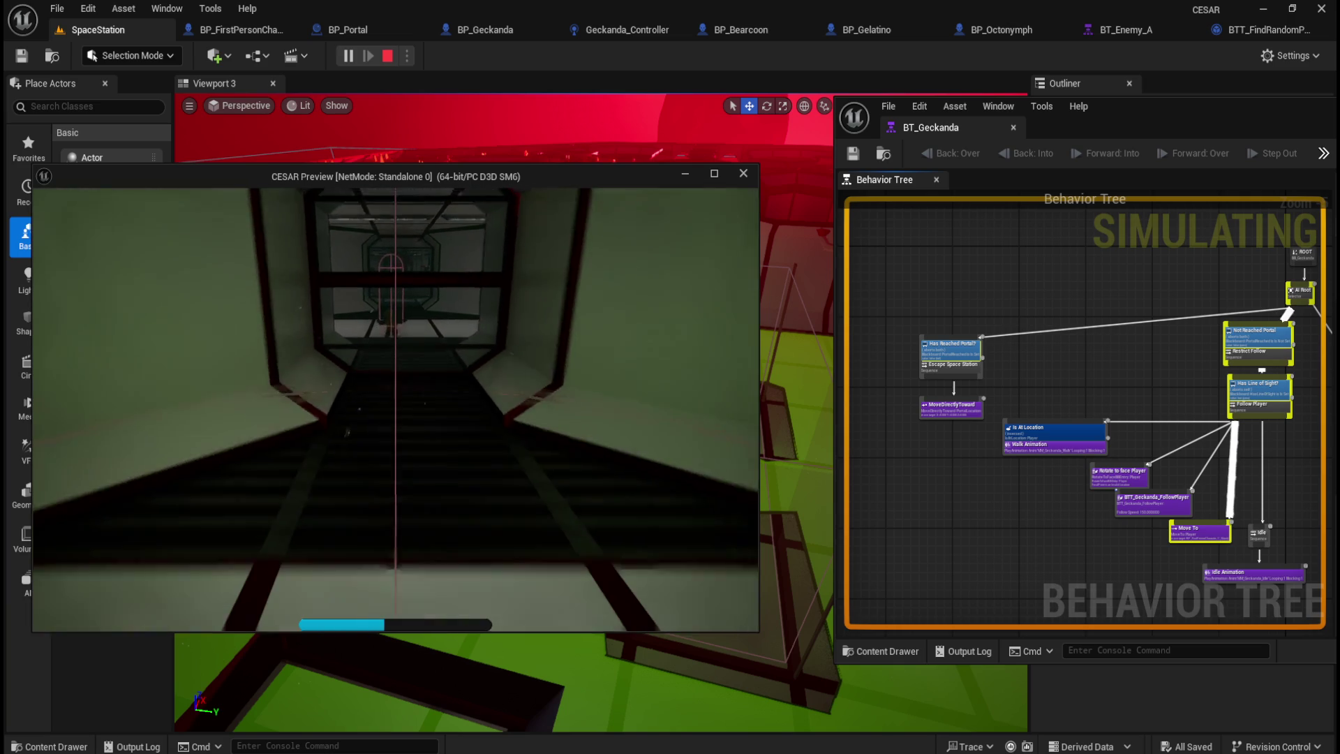
{"action": "key", "text": "w"}
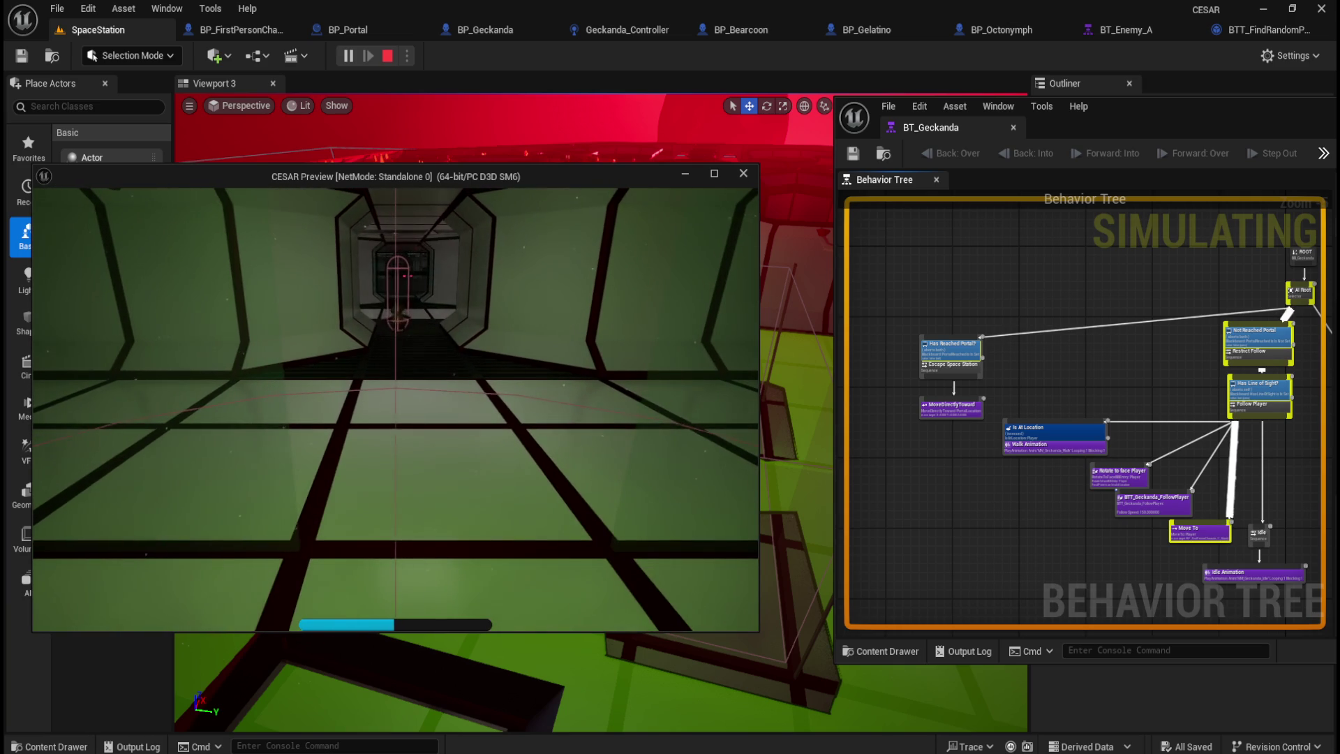
{"action": "key", "text": "w"}
{"action": "key", "text": "w"}
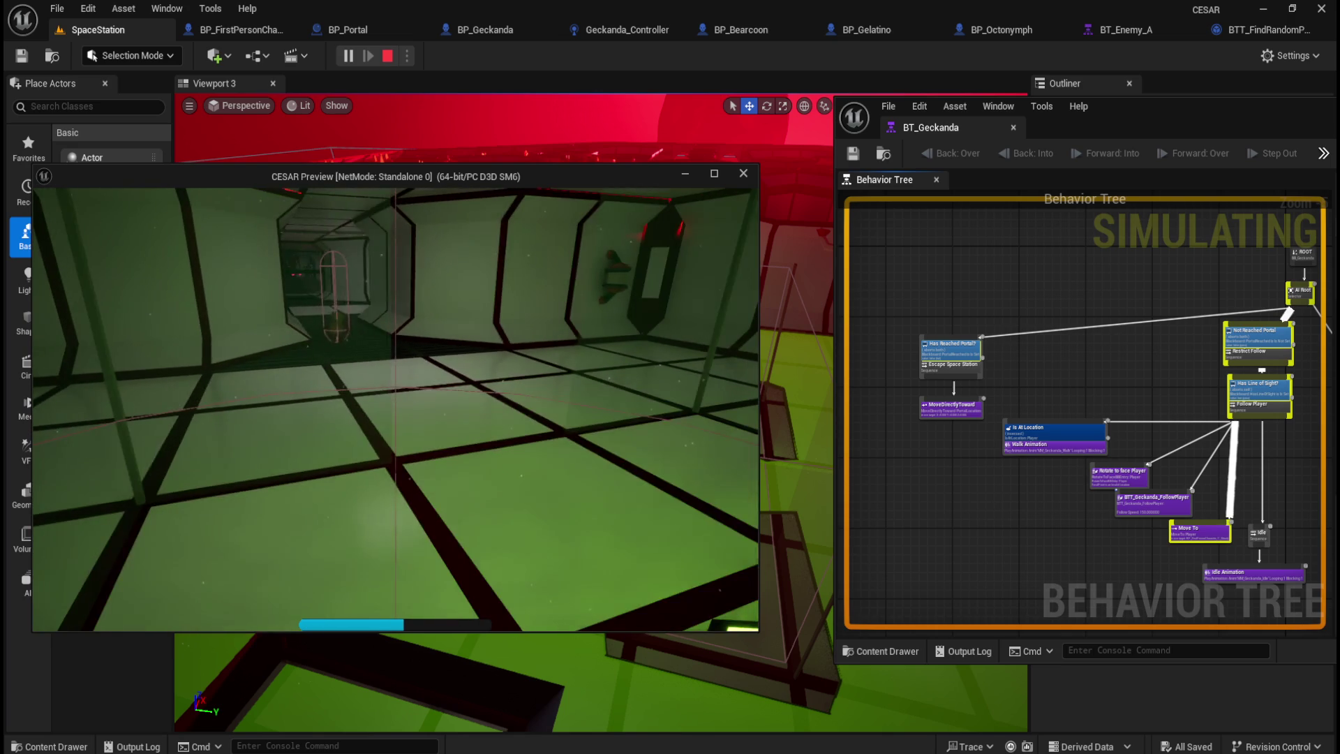
Step: Sidestep and close in on the cyan portal, then stop the play session
{"action": "key", "text": "d"}
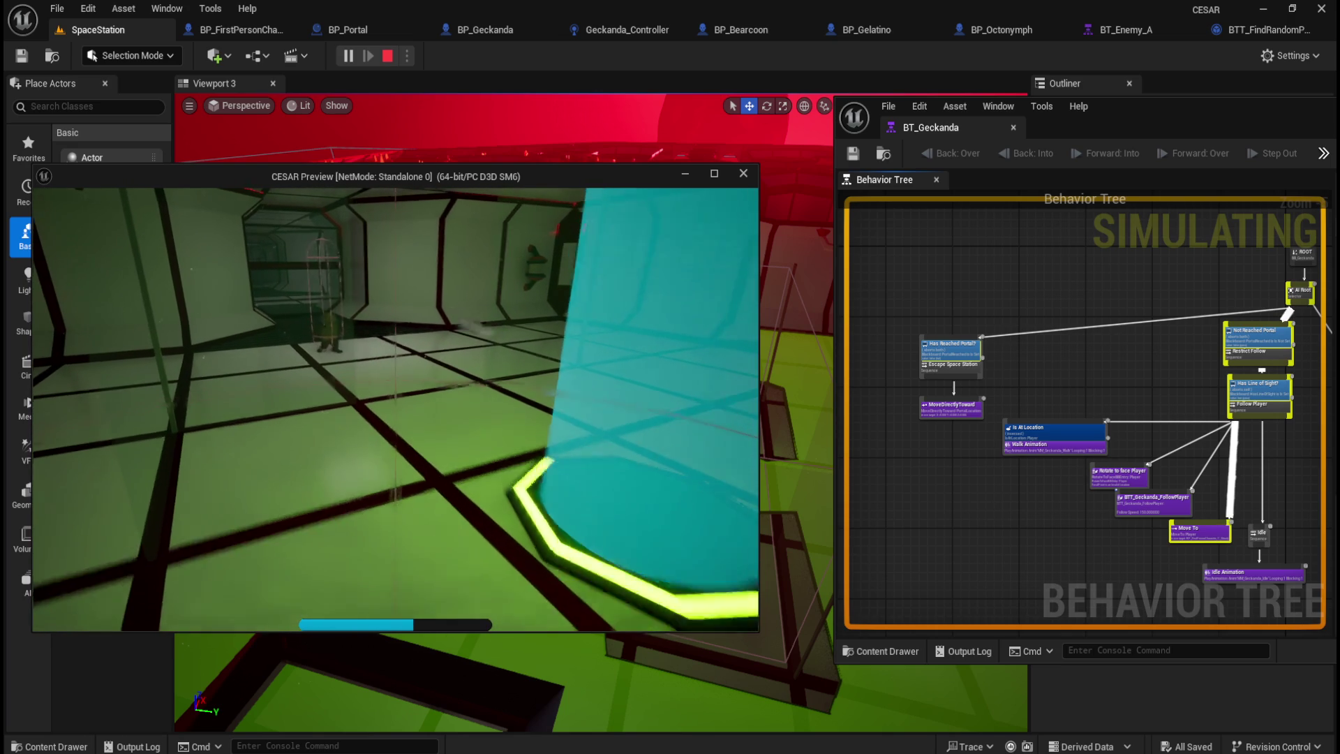
{"action": "key", "text": "d"}
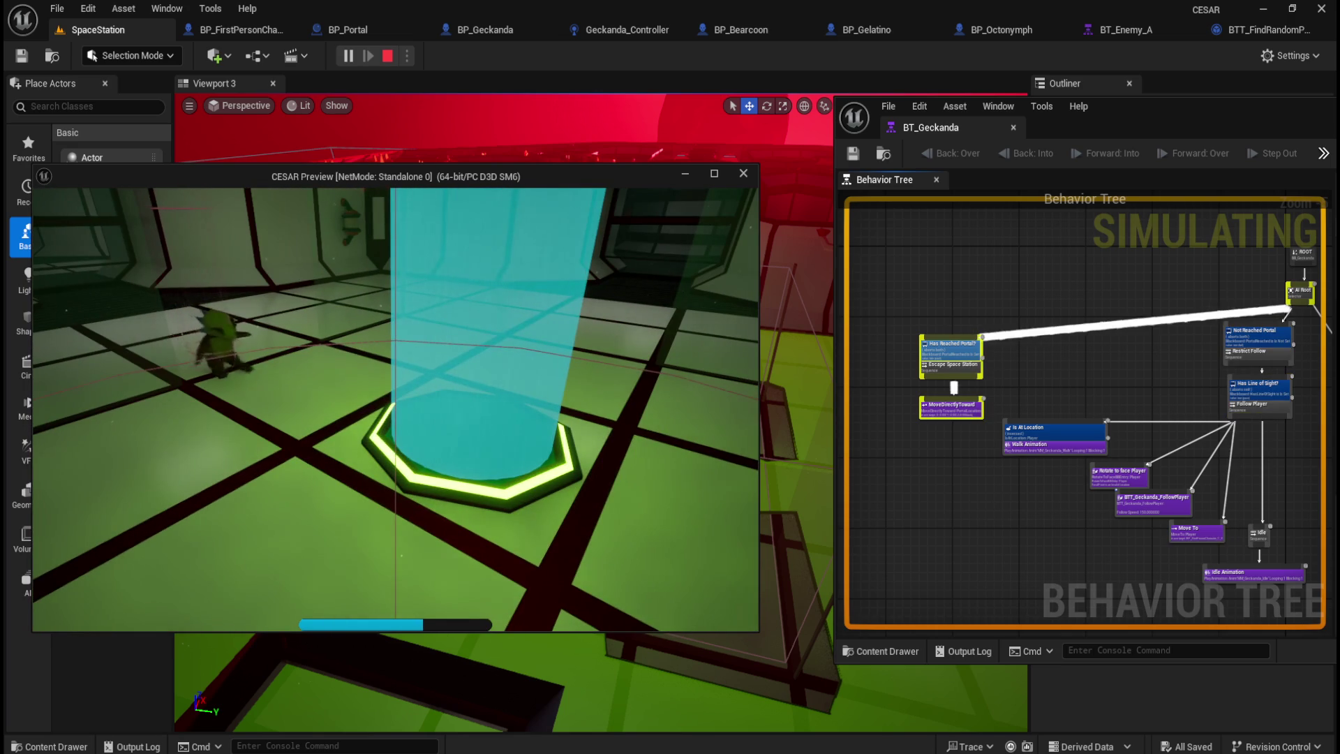
{"action": "key", "text": "d"}
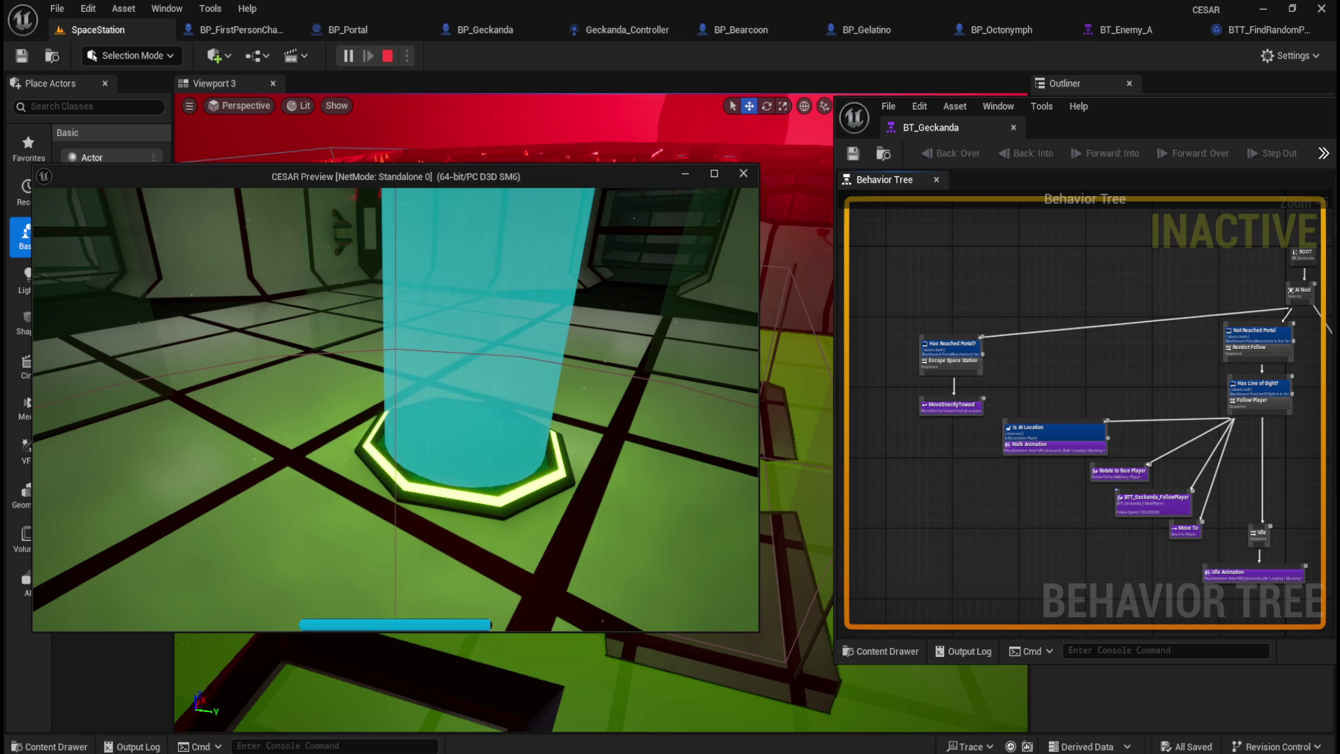
{"action": "key", "text": "w"}
{"action": "key", "text": "w"}
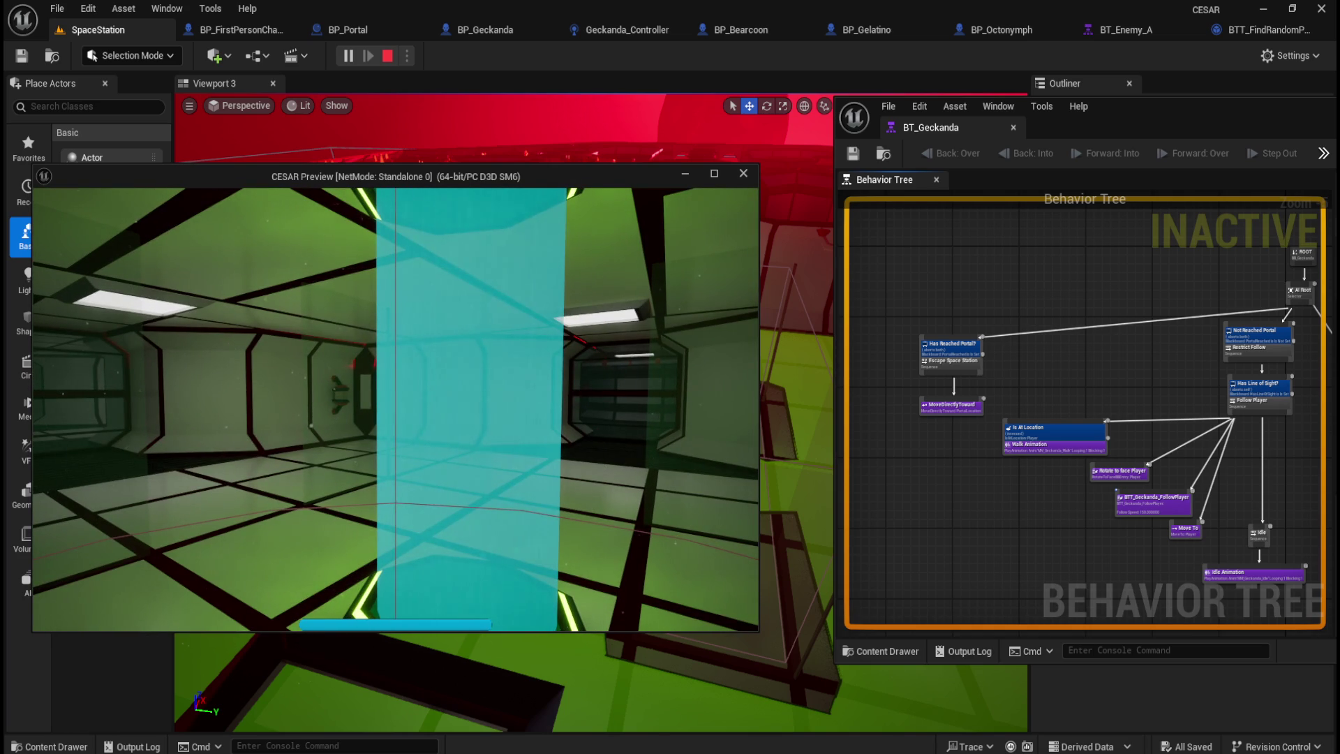
{"action": "key", "text": "w"}
{"action": "key", "text": "w"}
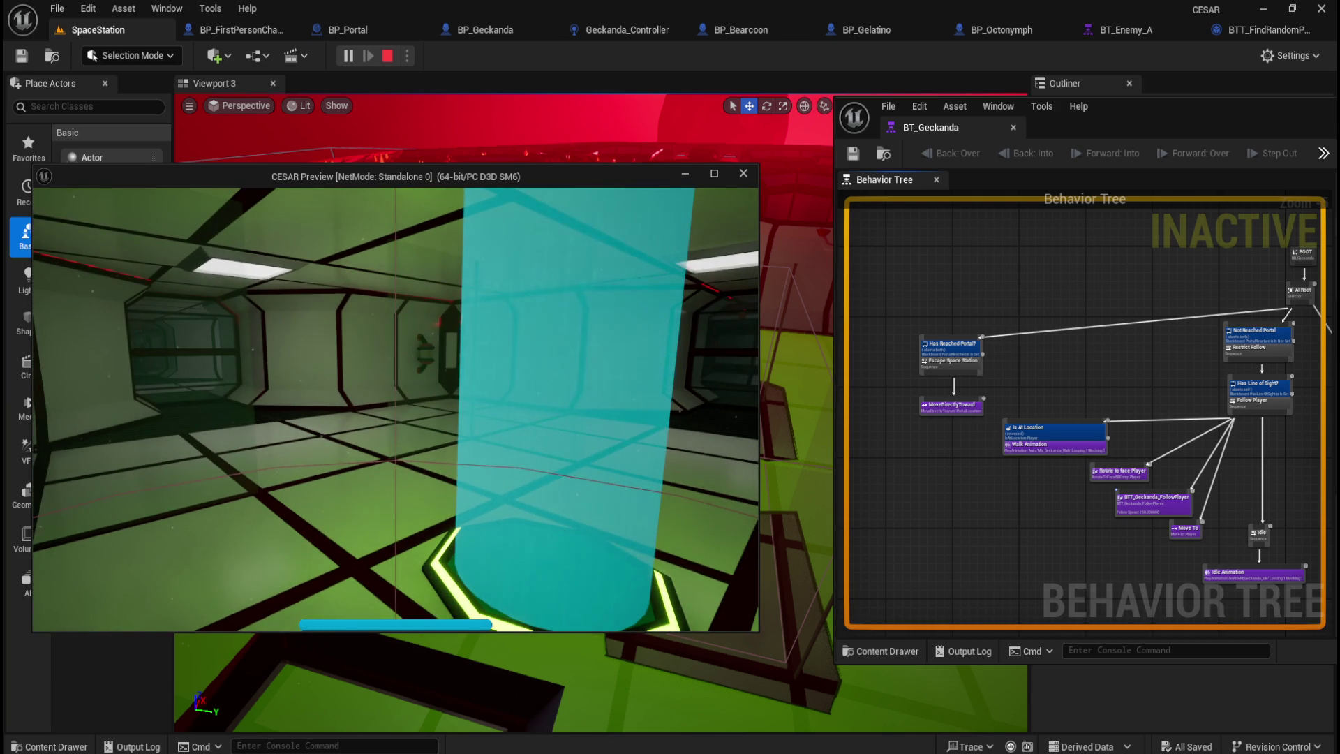
{"action": "key", "text": "Escape"}
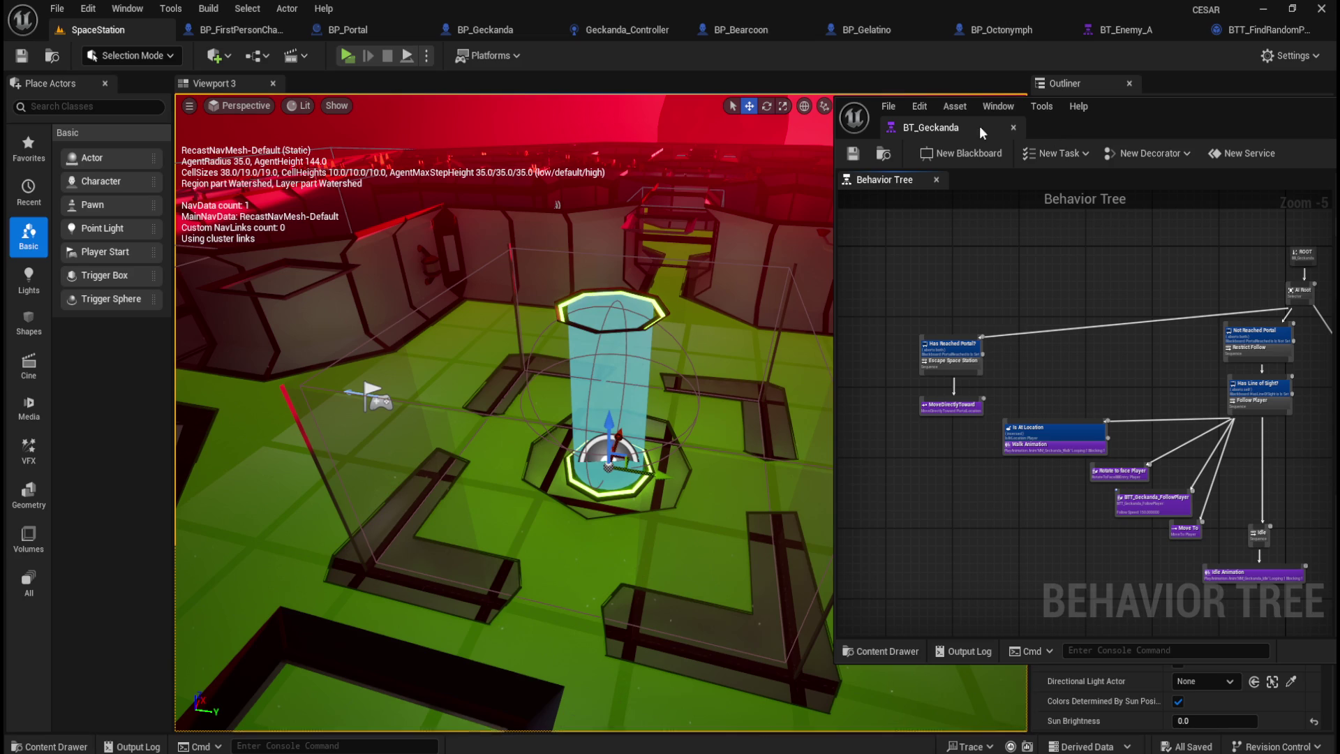
Step: Dock BT_Geckanda, center BP_Geckanda's overlap event chain, and switch to Geckanda_Controller's graph
{"action": "left_click_drag", "start_coordinate": [957, 127], "coordinate": [733, 34]}
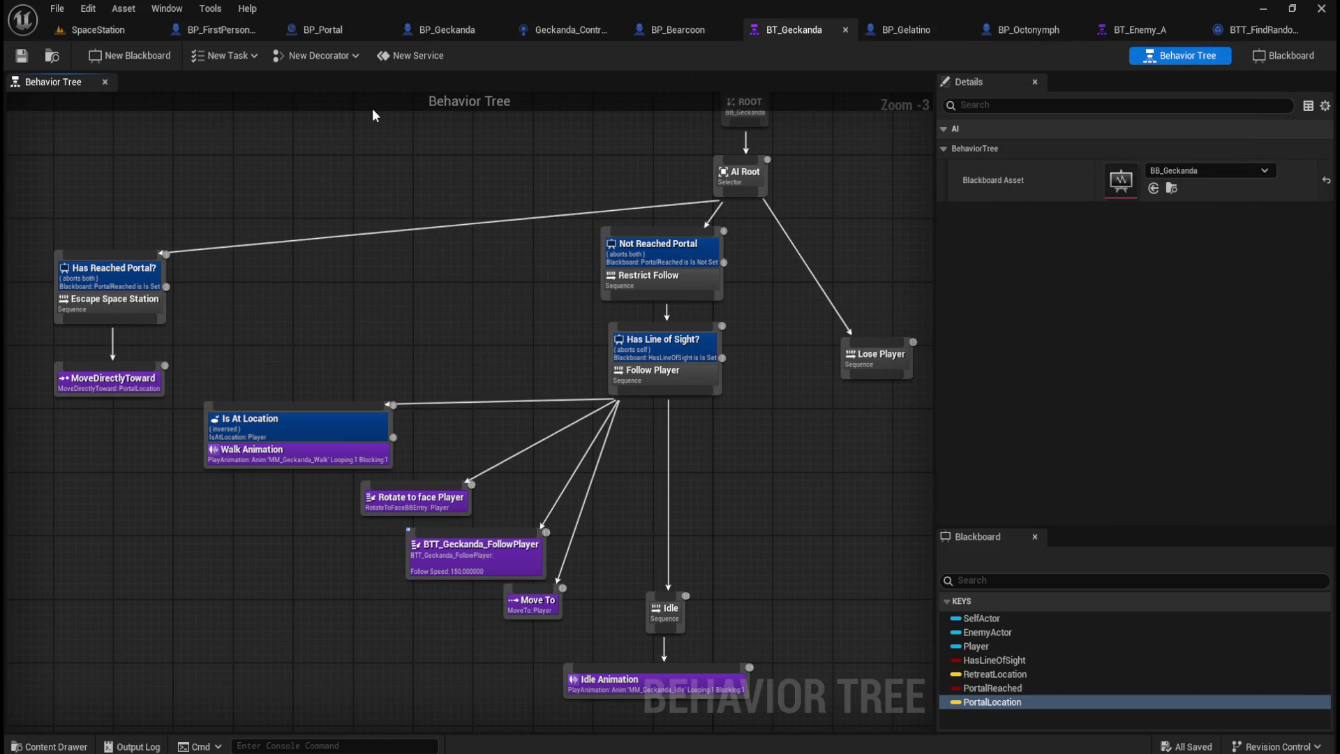
{"action": "left_click", "coordinate": [471, 30]}
{"action": "left_click_drag", "start_coordinate": [443, 261], "coordinate": [749, 256]}
{"action": "scroll", "coordinate": [644, 588], "scroll_direction": "down", "scroll_amount": 2}
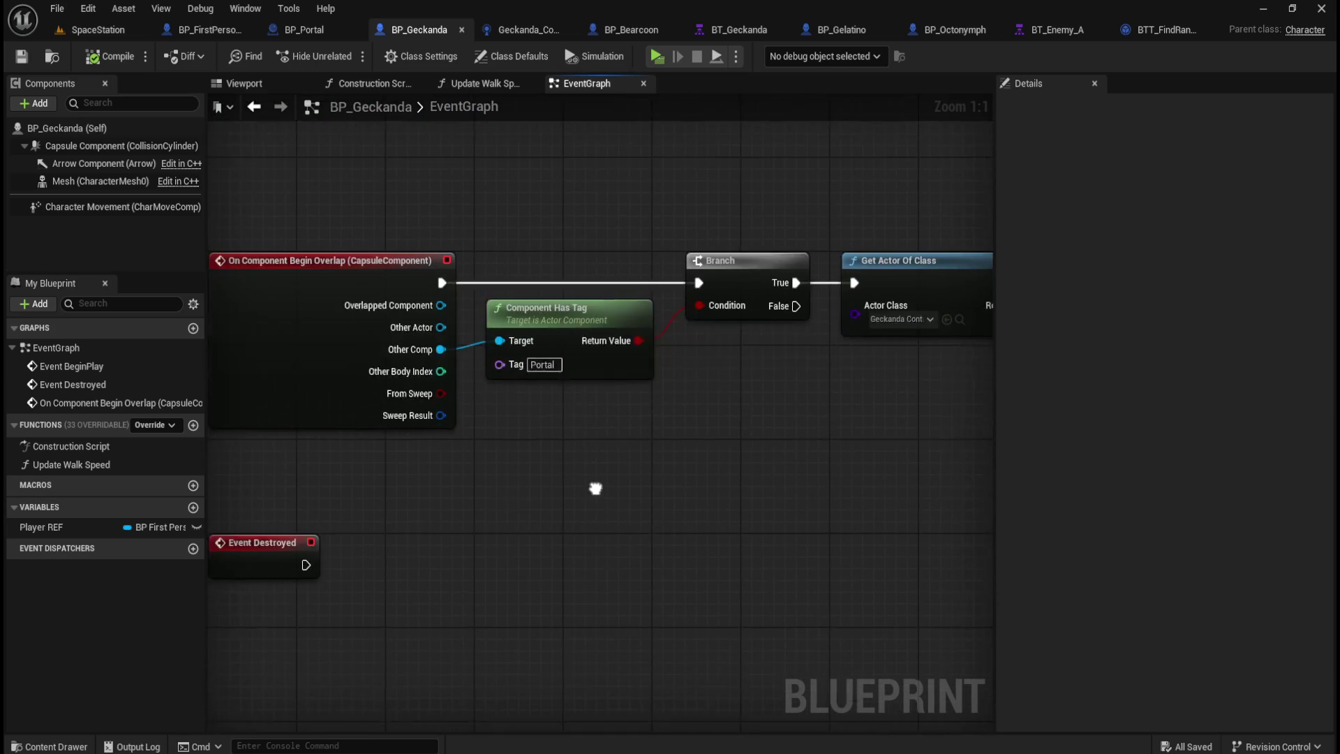
{"action": "mouse_move", "coordinate": [660, 479]}
{"action": "left_mouse_down"}
{"action": "mouse_move", "coordinate": [544, 487]}
{"action": "mouse_move", "coordinate": [459, 318]}
{"action": "left_mouse_up"}
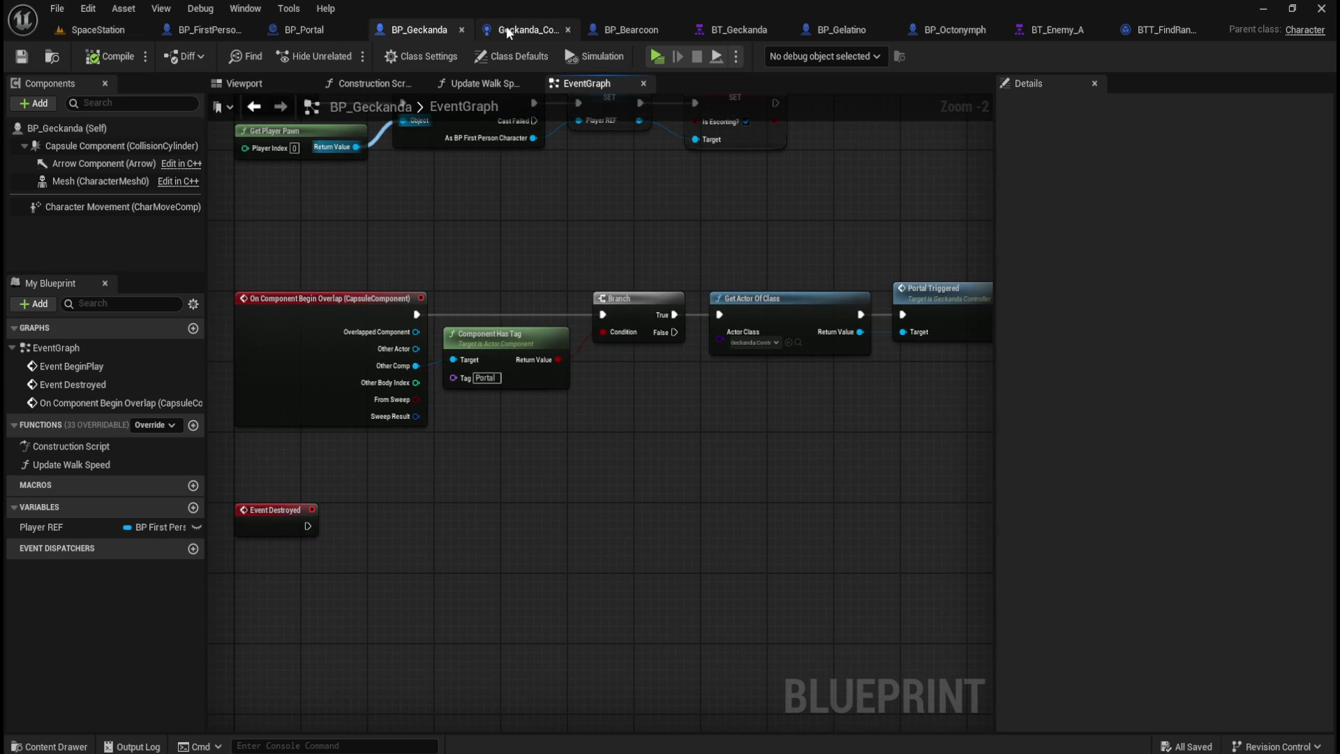
{"action": "left_click", "coordinate": [512, 28]}
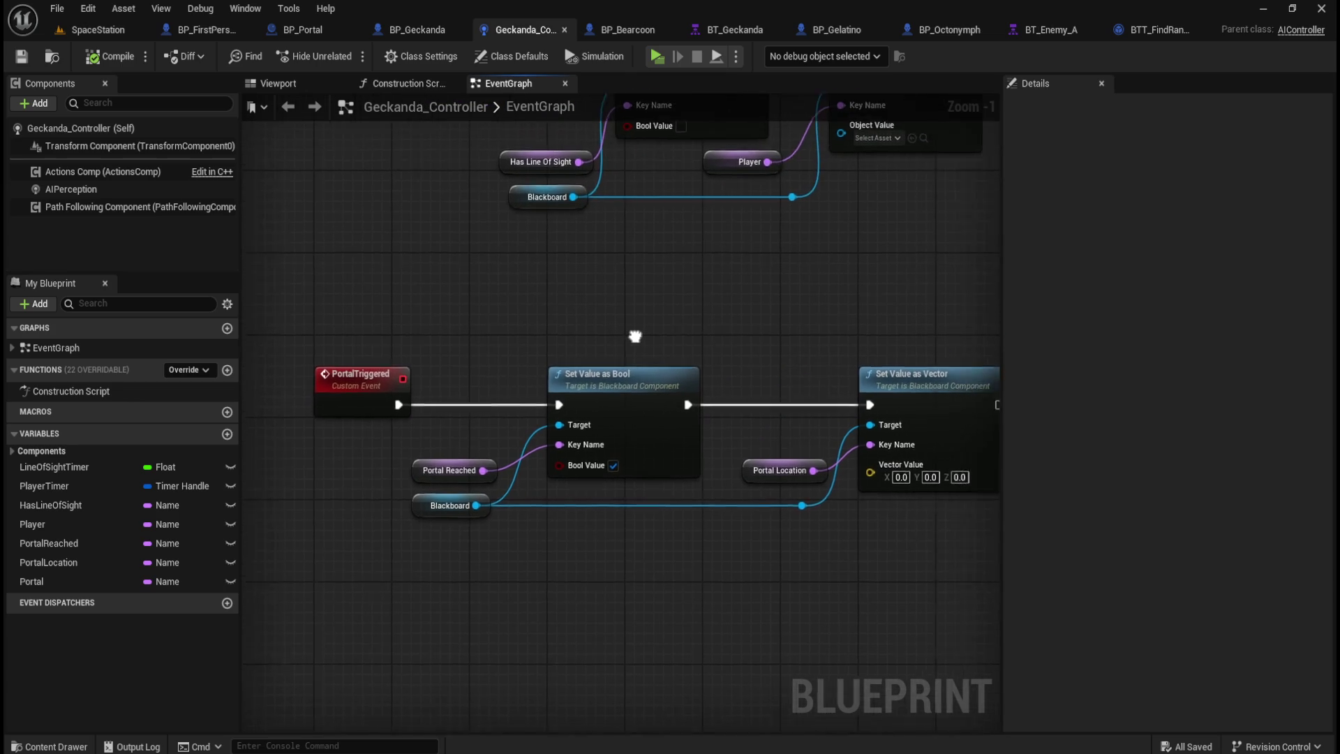
Step: Review BP_Geckanda's overlap event chain, then select just its Portal Triggered call
{"action": "scroll", "coordinate": [534, 437], "scroll_direction": "down", "scroll_amount": 3}
{"action": "scroll", "coordinate": [535, 437], "scroll_direction": "up", "scroll_amount": 2}
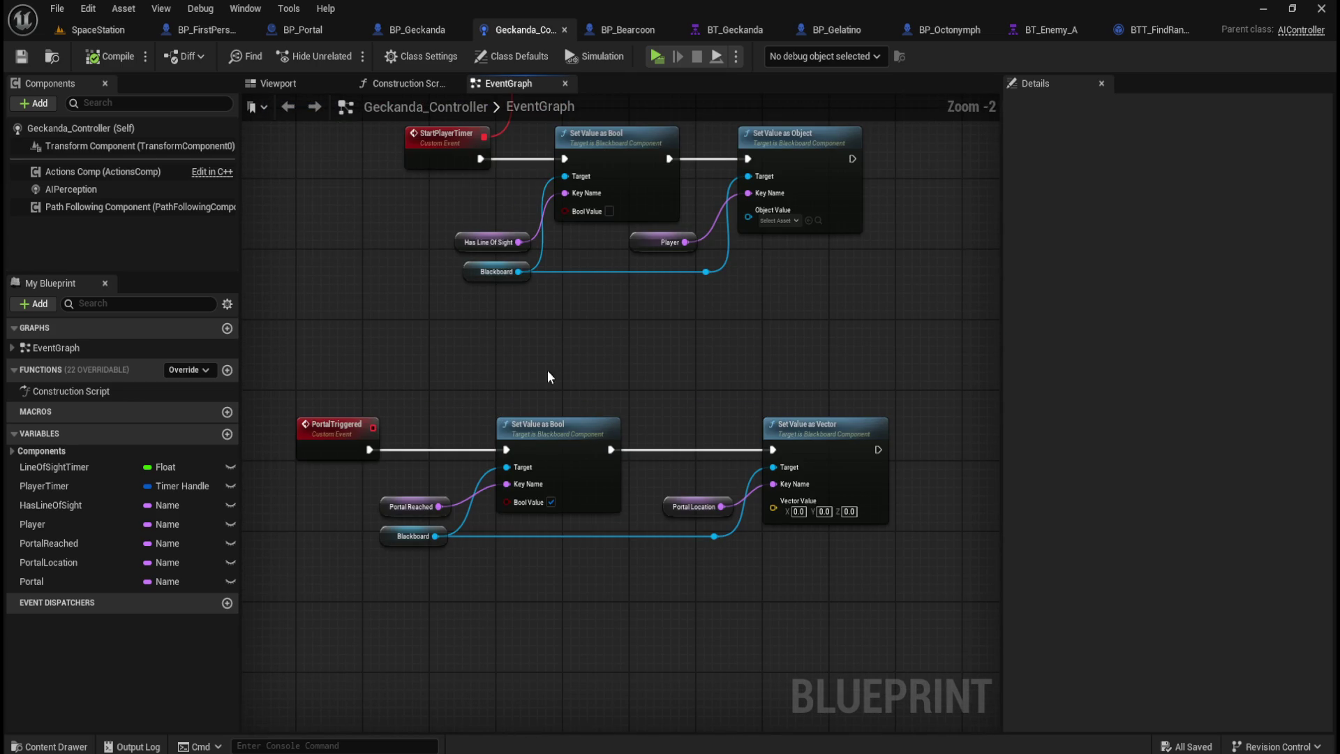
{"action": "left_click", "coordinate": [199, 29]}
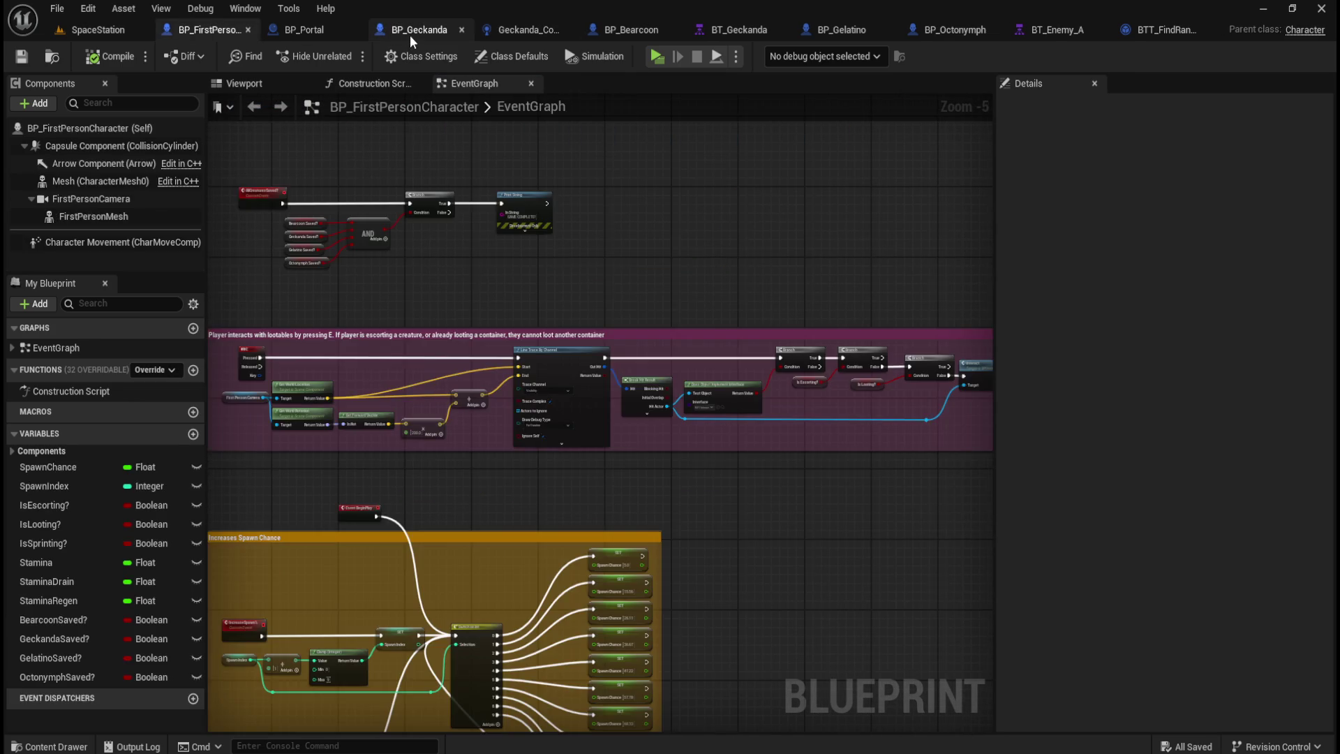
{"action": "left_click", "coordinate": [408, 32]}
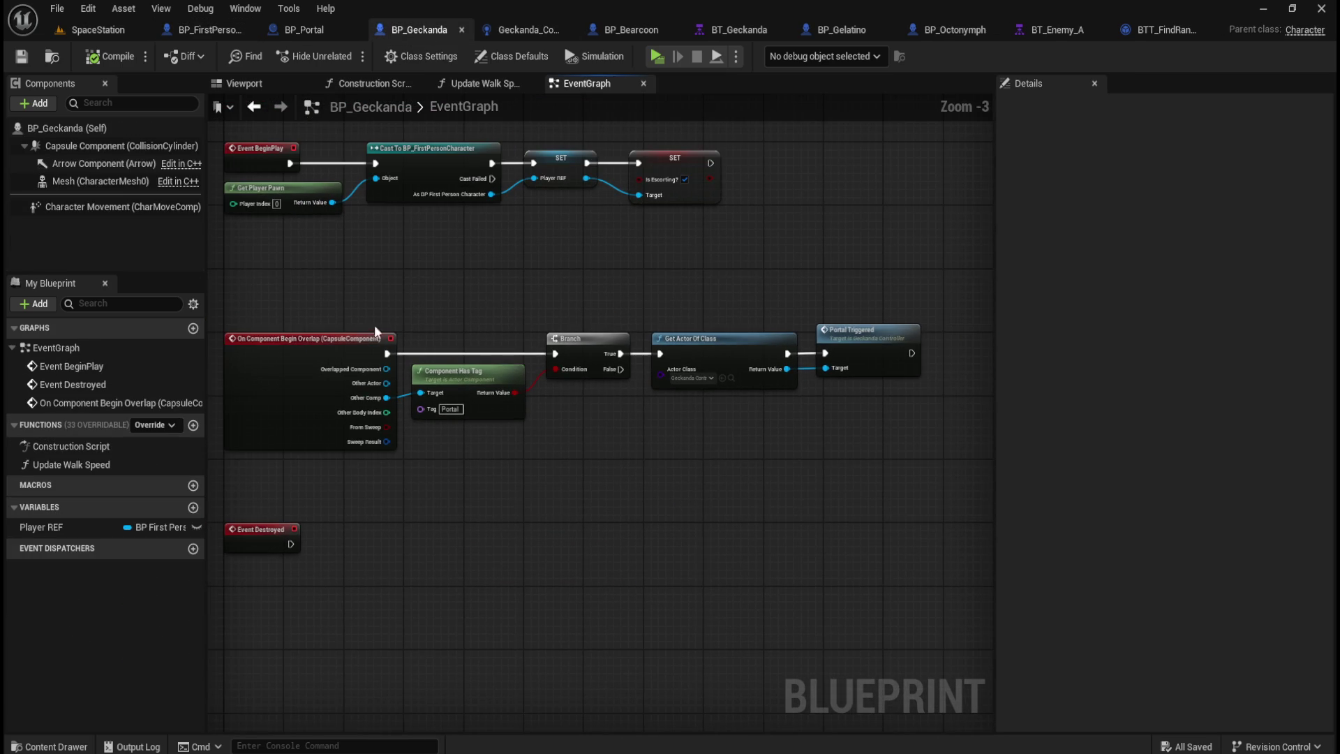
{"action": "scroll", "coordinate": [419, 255], "scroll_direction": "down", "scroll_amount": 1}
{"action": "mouse_move", "coordinate": [239, 239]}
{"action": "left_mouse_down"}
{"action": "mouse_move", "coordinate": [901, 397]}
{"action": "mouse_move", "coordinate": [968, 444]}
{"action": "left_mouse_up"}
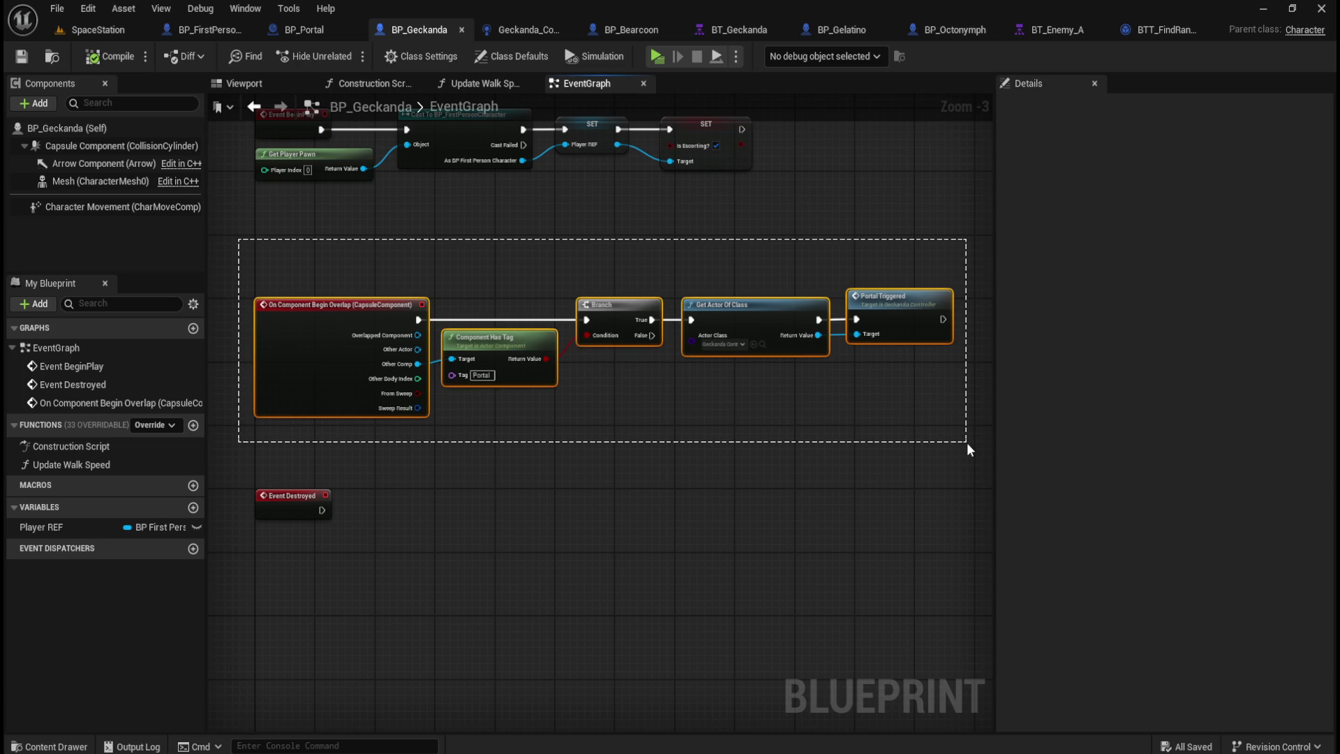
{"action": "left_click_drag", "start_coordinate": [967, 444], "coordinate": [970, 448]}
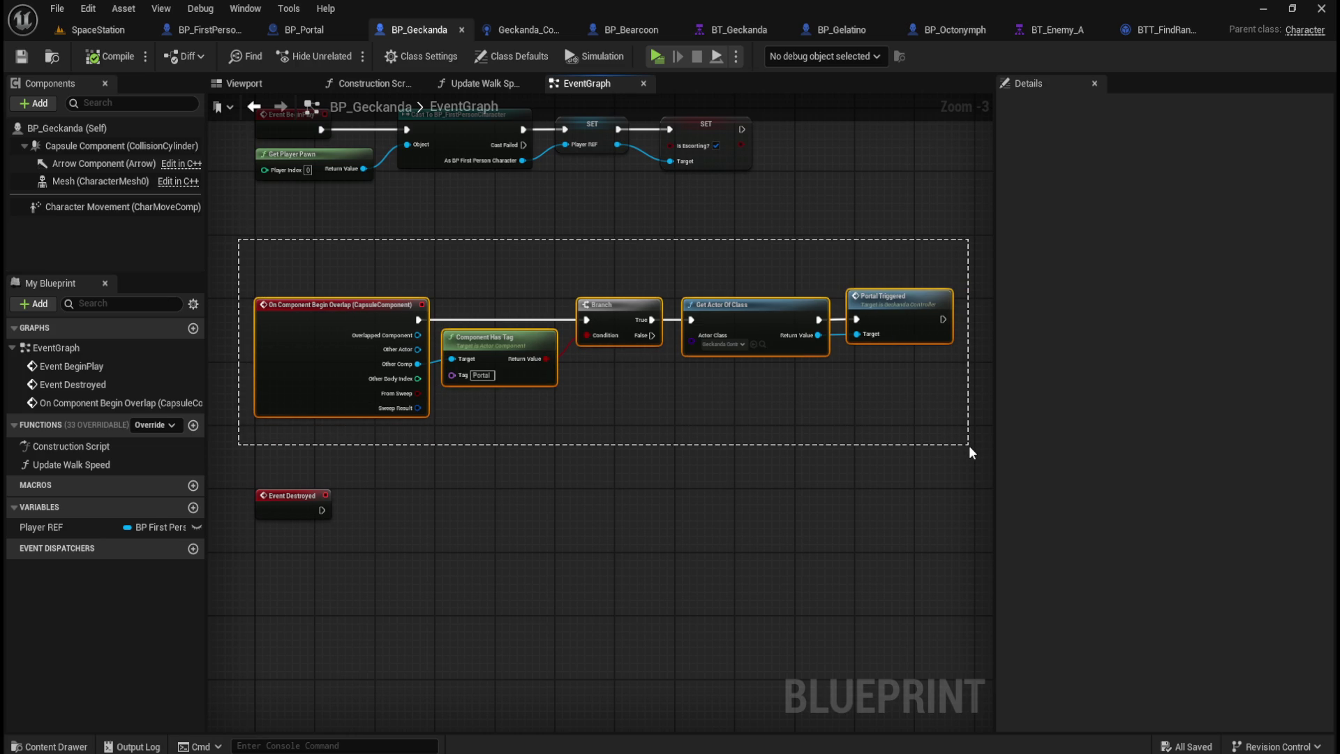
{"action": "left_click_drag", "start_coordinate": [969, 445], "coordinate": [969, 445]}
{"action": "left_click_drag", "start_coordinate": [969, 264], "coordinate": [841, 405]}
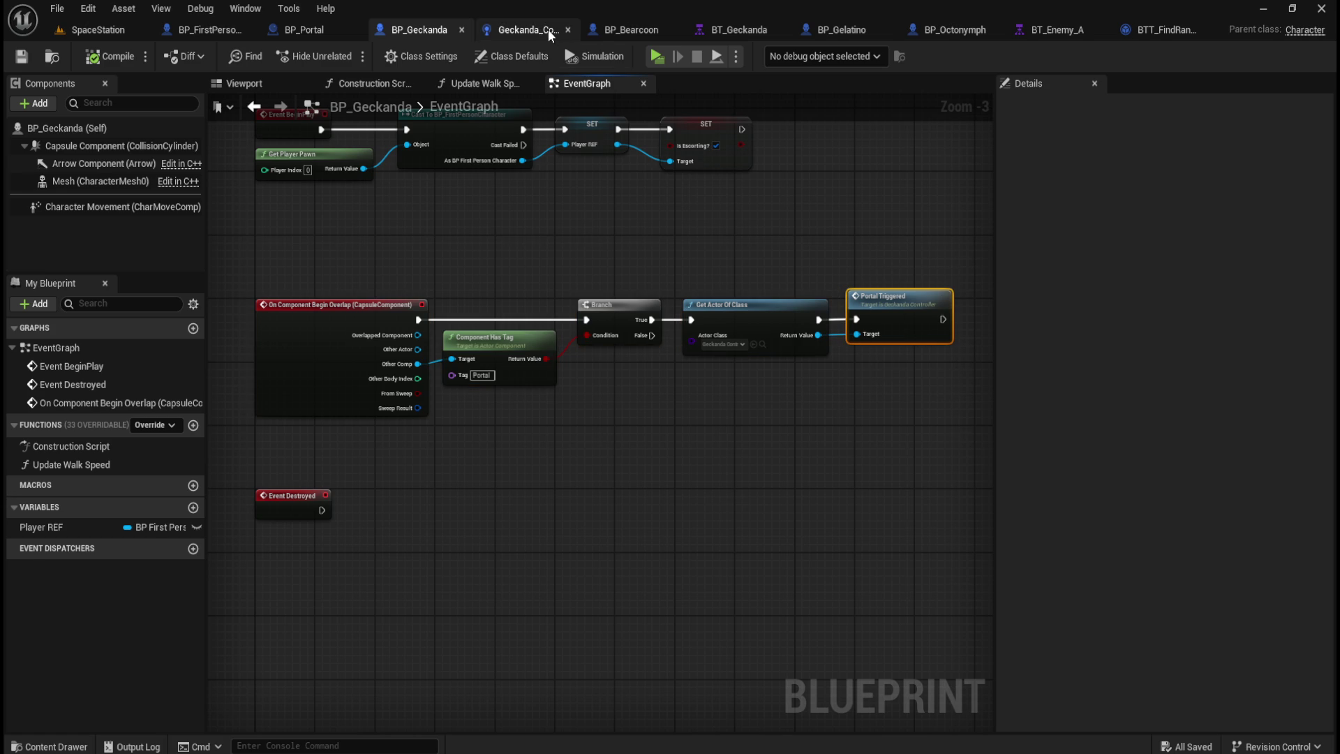
Step: Inspect Geckanda_Controller's PortalTriggered blackboard setter nodes, including the Portal Location variable
{"action": "left_click", "coordinate": [547, 30]}
{"action": "mouse_move", "coordinate": [920, 377]}
{"action": "left_mouse_down"}
{"action": "mouse_move", "coordinate": [660, 572]}
{"action": "mouse_move", "coordinate": [375, 597]}
{"action": "mouse_move", "coordinate": [392, 590]}
{"action": "left_mouse_up"}
{"action": "left_click", "coordinate": [705, 501]}
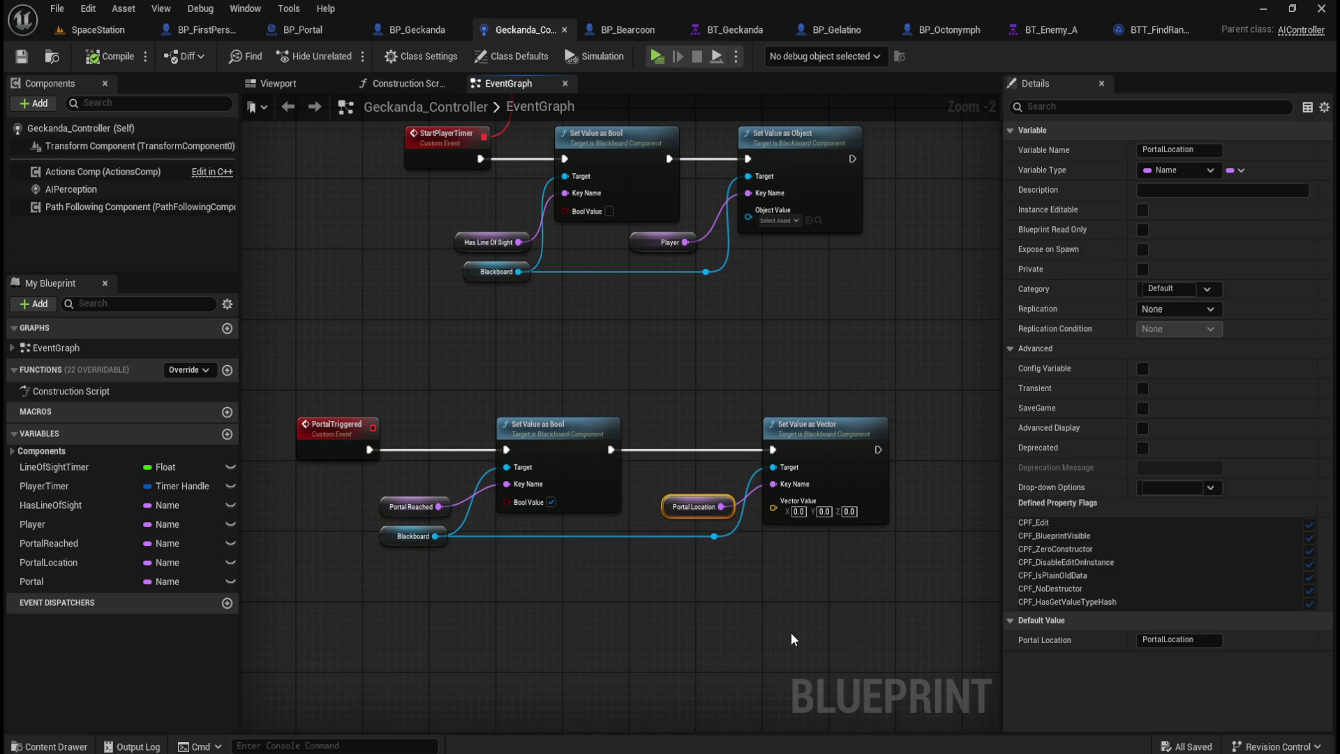
{"action": "mouse_move", "coordinate": [952, 370]}
{"action": "left_mouse_down"}
{"action": "mouse_move", "coordinate": [620, 521]}
{"action": "mouse_move", "coordinate": [396, 589]}
{"action": "left_mouse_up"}
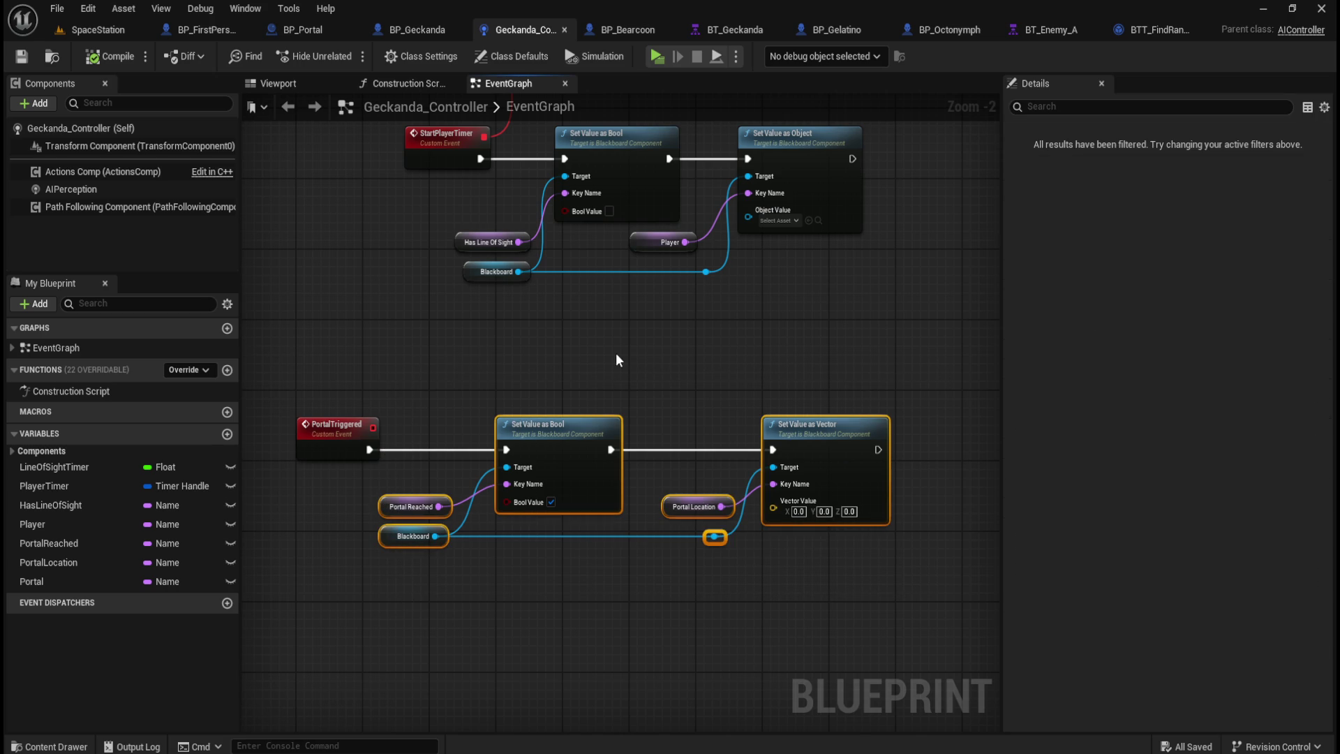
{"action": "left_click", "coordinate": [615, 354]}
{"action": "left_click", "coordinate": [720, 28]}
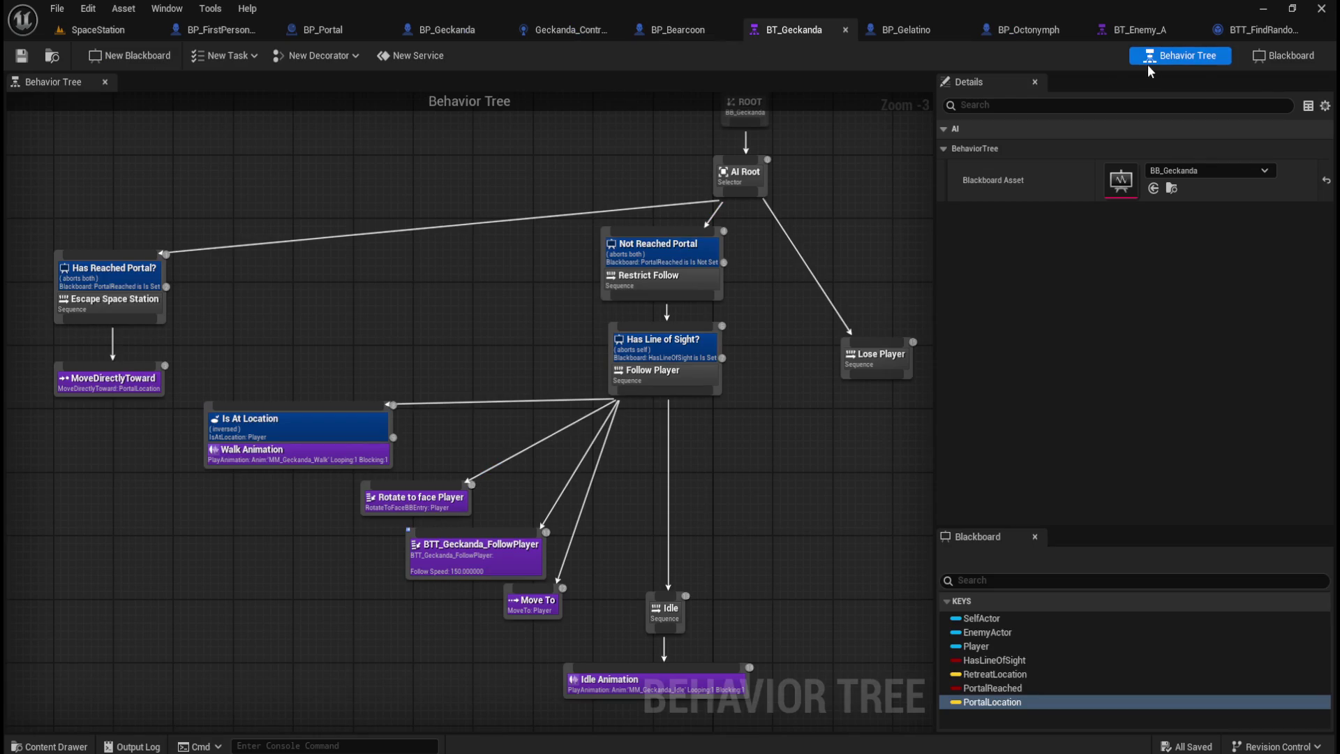
Step: Check the BB_Geckanda blackboard keys, then frame BP_Geckanda's overlap event and Event Destroyed
{"action": "left_click", "coordinate": [1277, 58]}
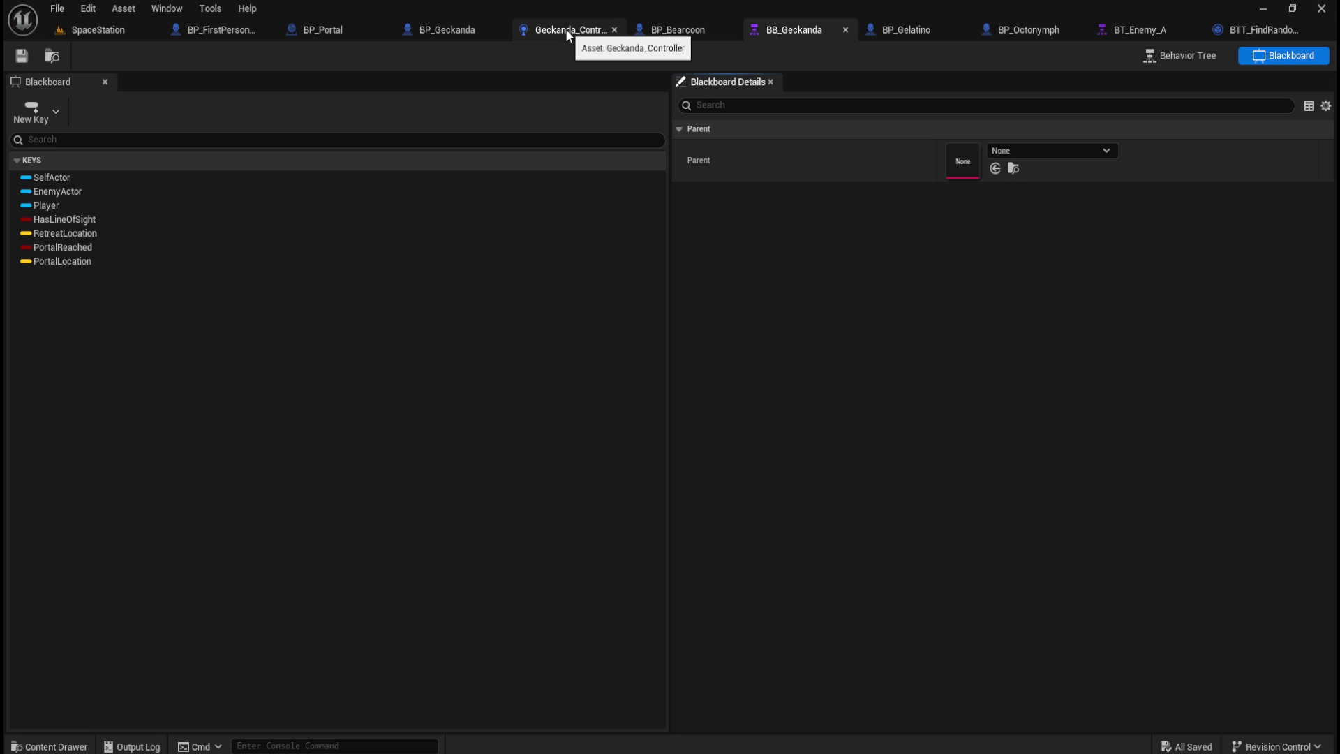
{"action": "left_click", "coordinate": [448, 30]}
{"action": "left_click", "coordinate": [433, 514]}
{"action": "left_click_drag", "start_coordinate": [371, 465], "coordinate": [243, 568]}
{"action": "left_click_drag", "start_coordinate": [342, 562], "coordinate": [416, 533]}
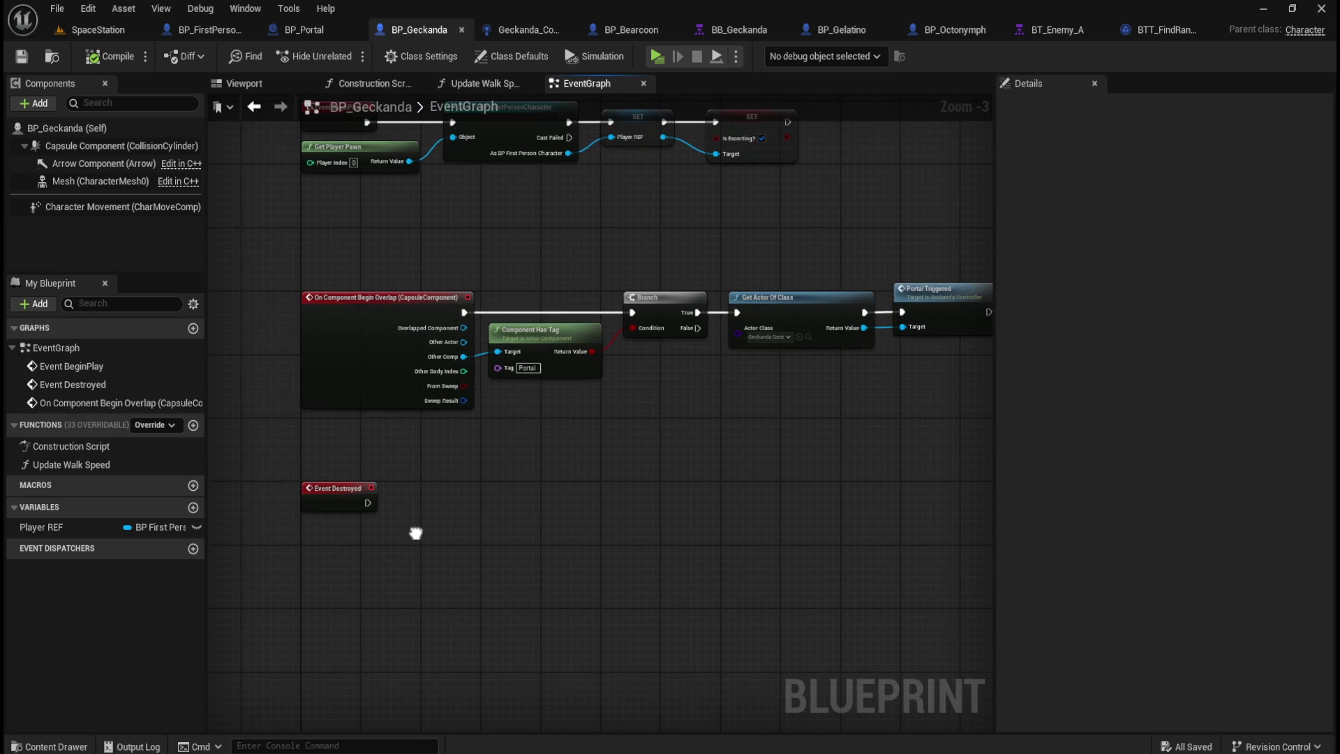
{"action": "scroll", "coordinate": [418, 527], "scroll_direction": "up", "scroll_amount": 2}
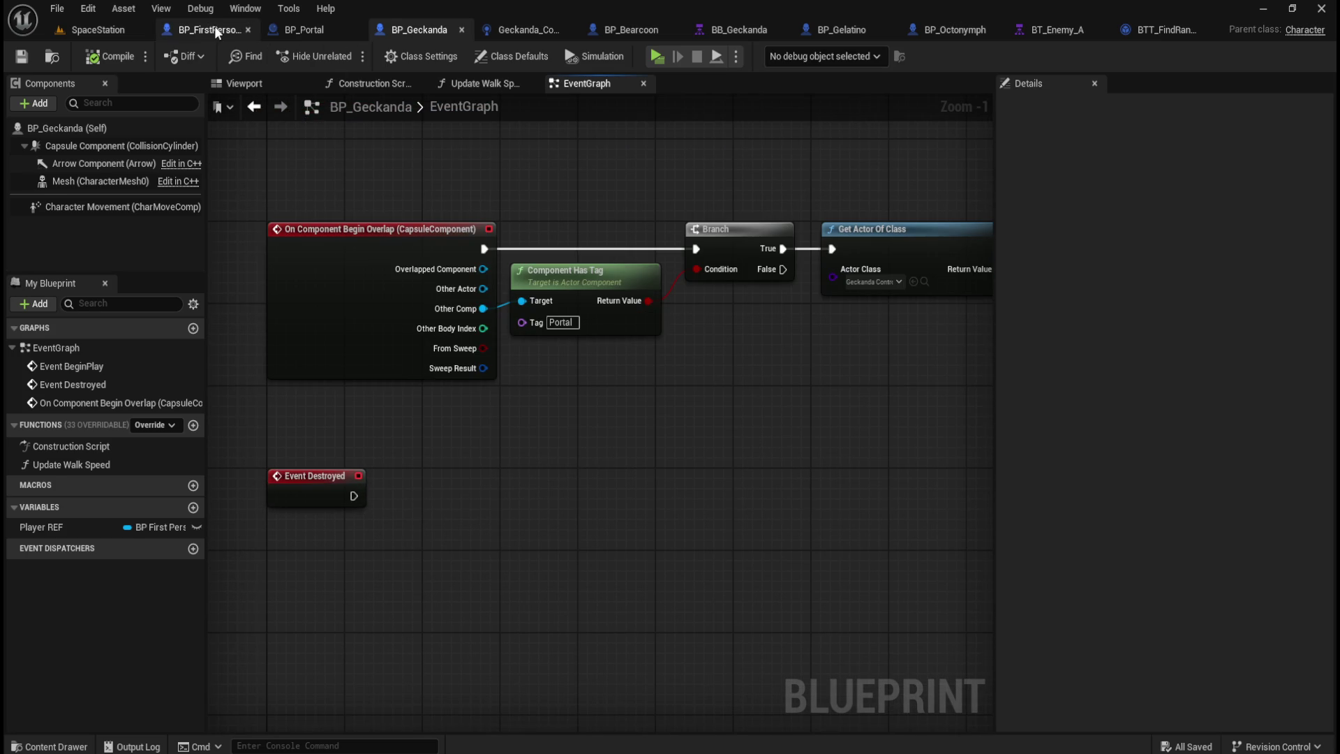
Step: Place a Player REF getter node near Event Destroyed in BP_Geckanda's graph
{"action": "left_click", "coordinate": [215, 27]}
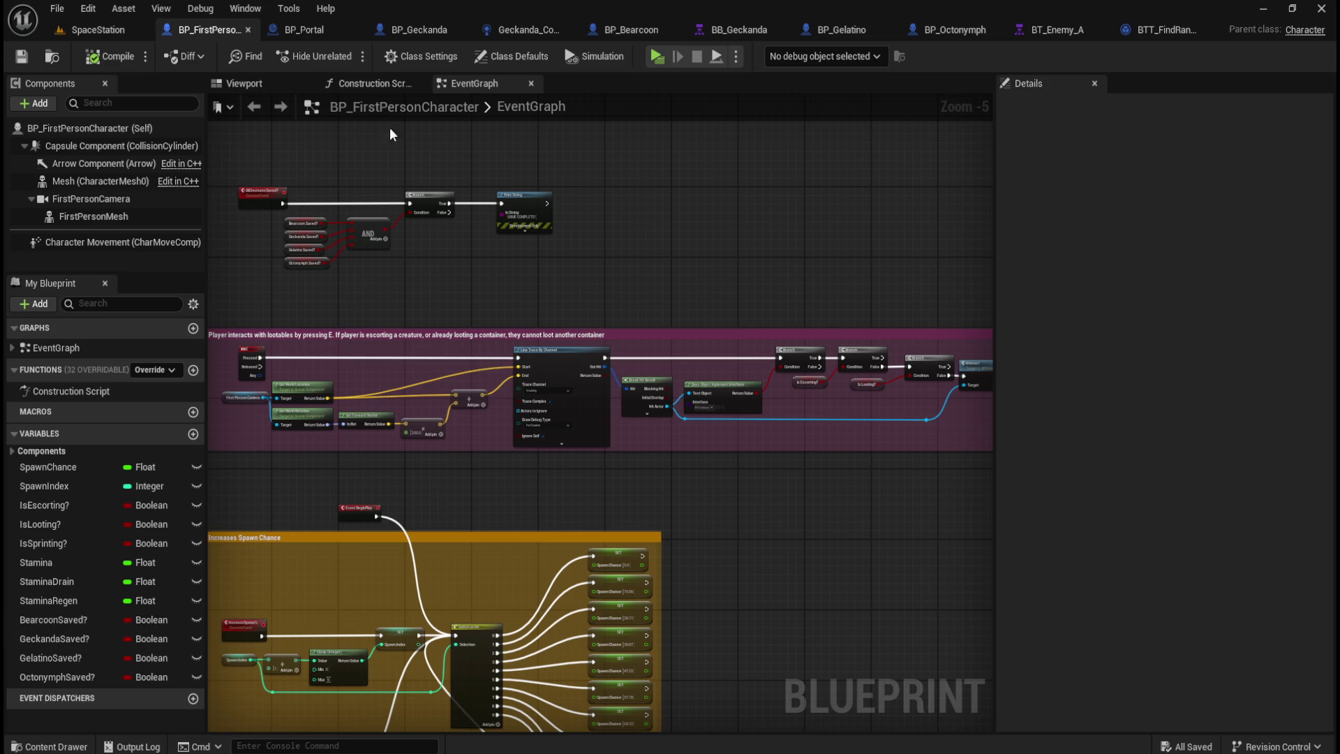
{"action": "left_click", "coordinate": [417, 29]}
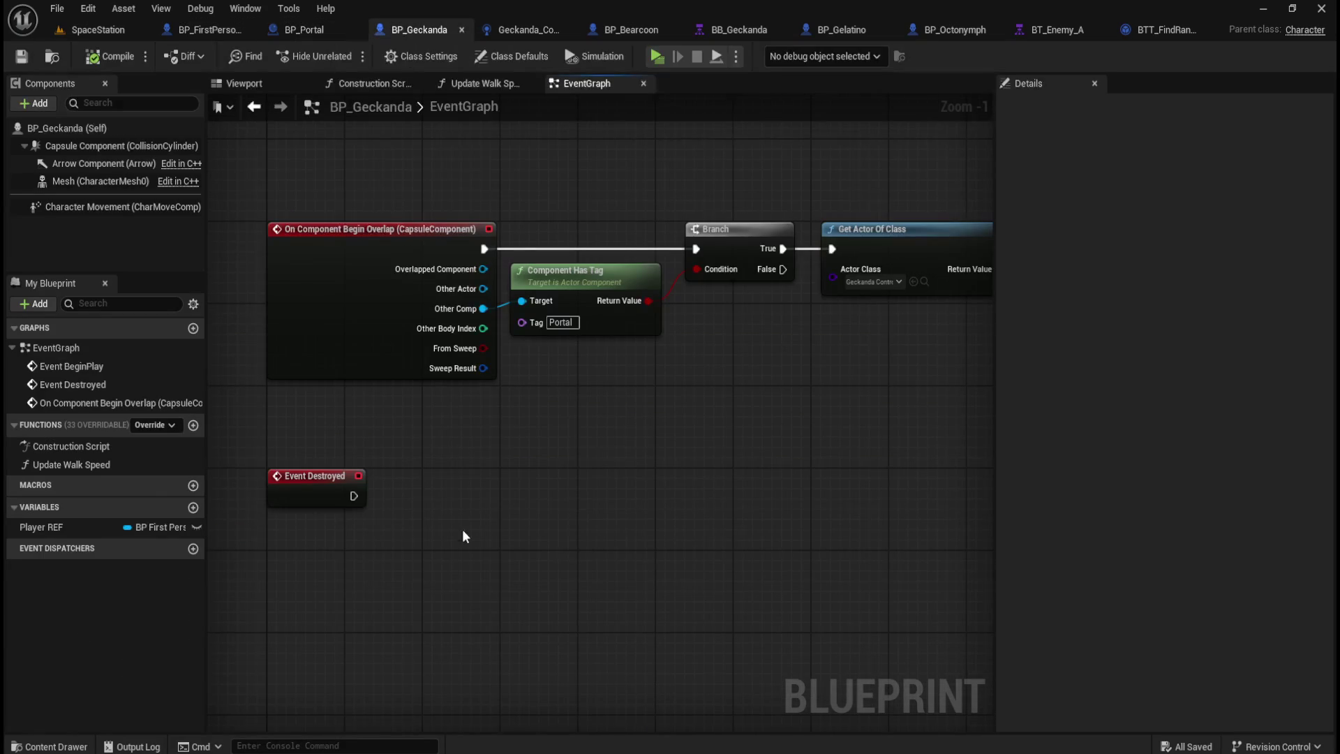
{"action": "mouse_move", "coordinate": [60, 529]}
{"action": "left_mouse_down"}
{"action": "mouse_move", "coordinate": [388, 565]}
{"action": "mouse_move", "coordinate": [307, 552]}
{"action": "mouse_move", "coordinate": [450, 556]}
{"action": "left_mouse_up"}
Step: Add a Player REF setter for Geckanda Saved? and set it to true
{"action": "left_click", "coordinate": [345, 579]}
{"action": "type", "text": "set"}
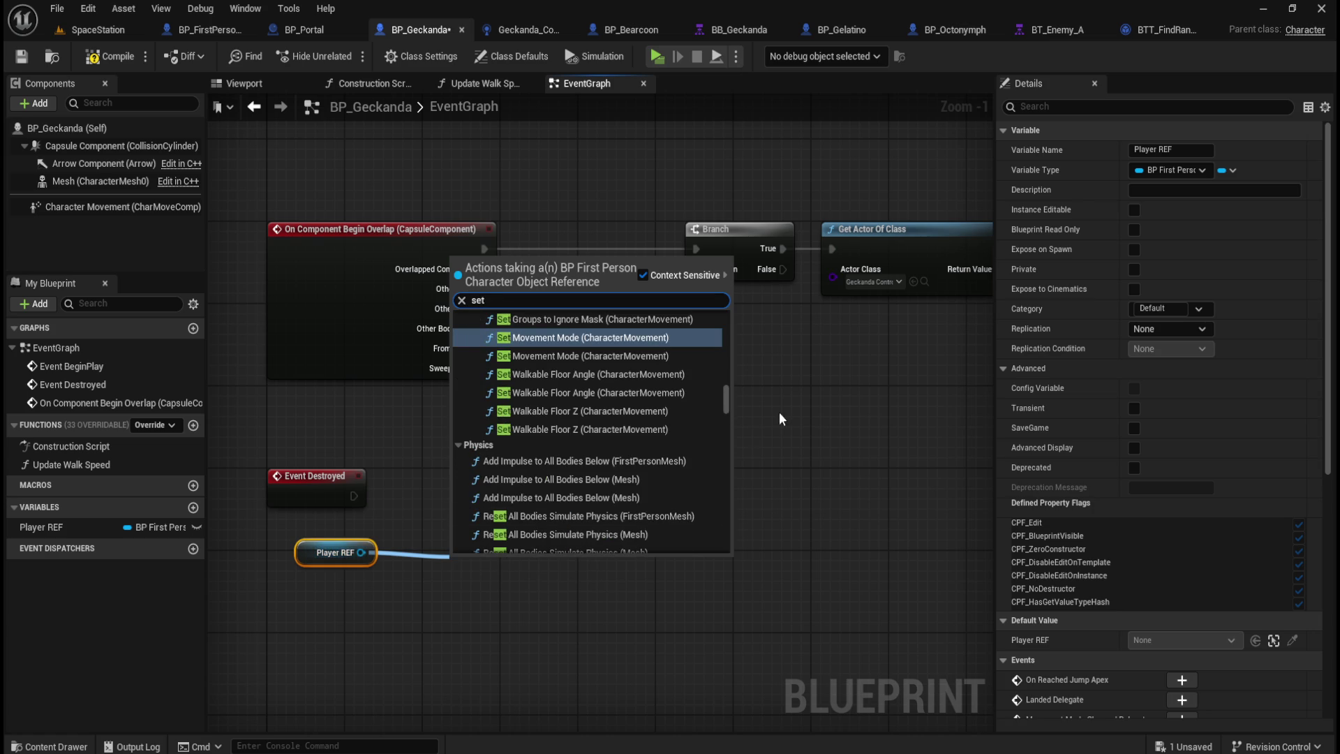
{"action": "left_click_drag", "start_coordinate": [726, 400], "coordinate": [738, 551]}
{"action": "scroll", "coordinate": [604, 428], "scroll_direction": "up", "scroll_amount": 5}
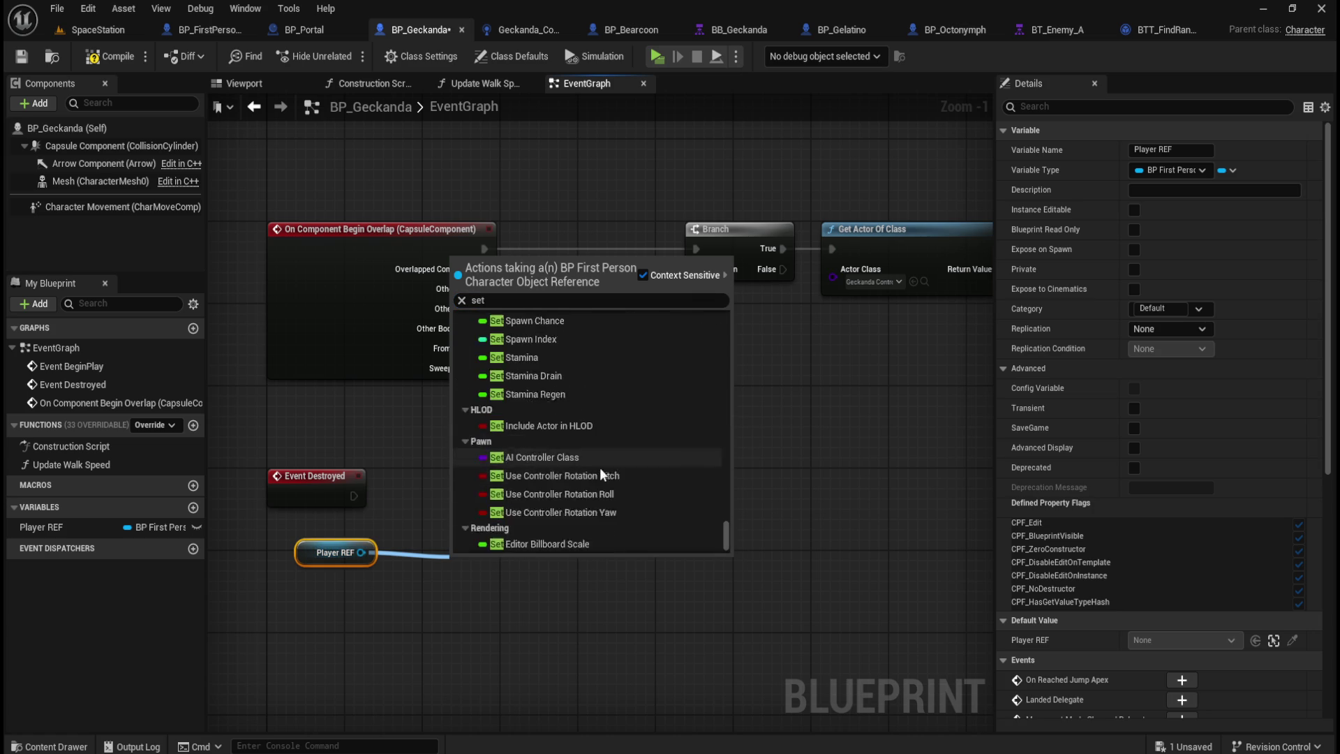
{"action": "scroll", "coordinate": [611, 494], "scroll_direction": "up", "scroll_amount": 1}
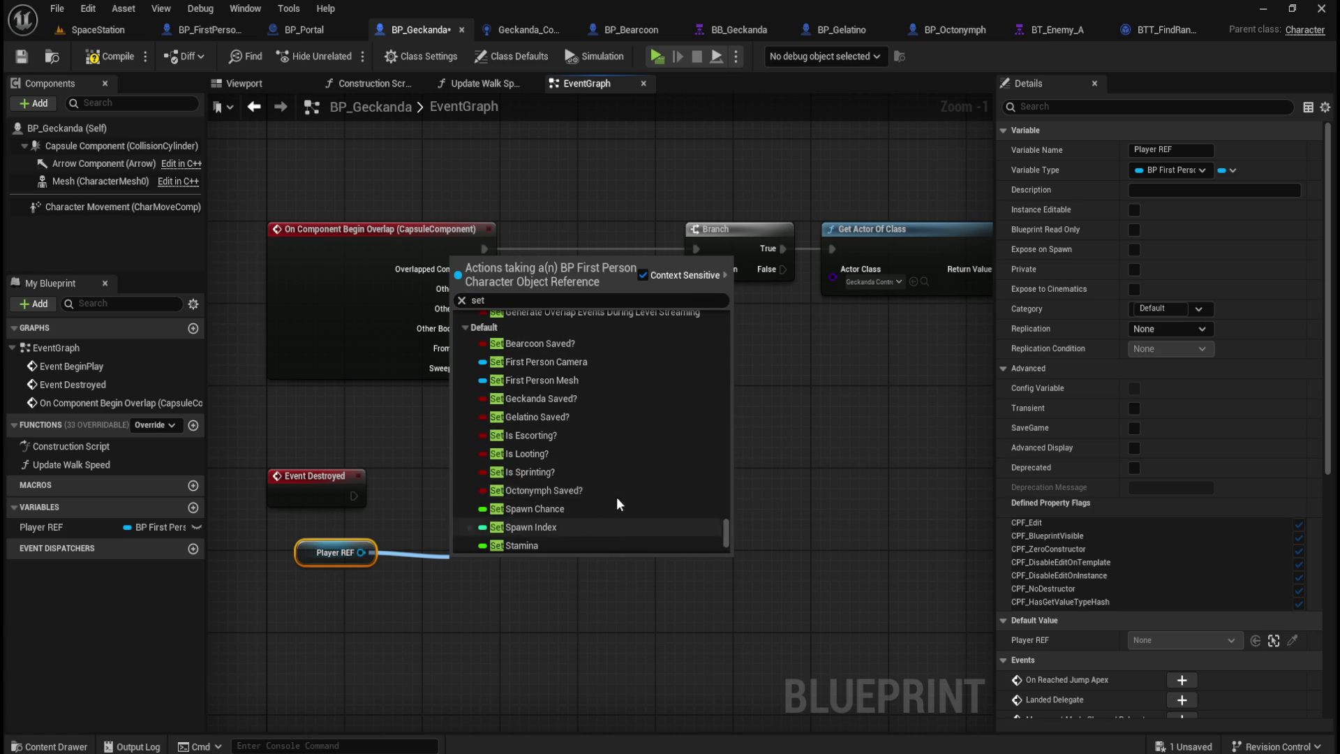
{"action": "left_click", "coordinate": [538, 400]}
{"action": "left_click", "coordinate": [533, 589]}
Step: Align Player REF with the setter beside Event Destroyed and wire Event Destroyed into it
{"action": "left_click", "coordinate": [328, 552]}
{"action": "left_click", "coordinate": [513, 560], "text": "ctrl"}
{"action": "key", "text": "q"}
{"action": "mouse_move", "coordinate": [541, 563]}
{"action": "left_mouse_down"}
{"action": "mouse_move", "coordinate": [522, 491]}
{"action": "mouse_move", "coordinate": [495, 489]}
{"action": "mouse_move", "coordinate": [517, 496]}
{"action": "left_mouse_up"}
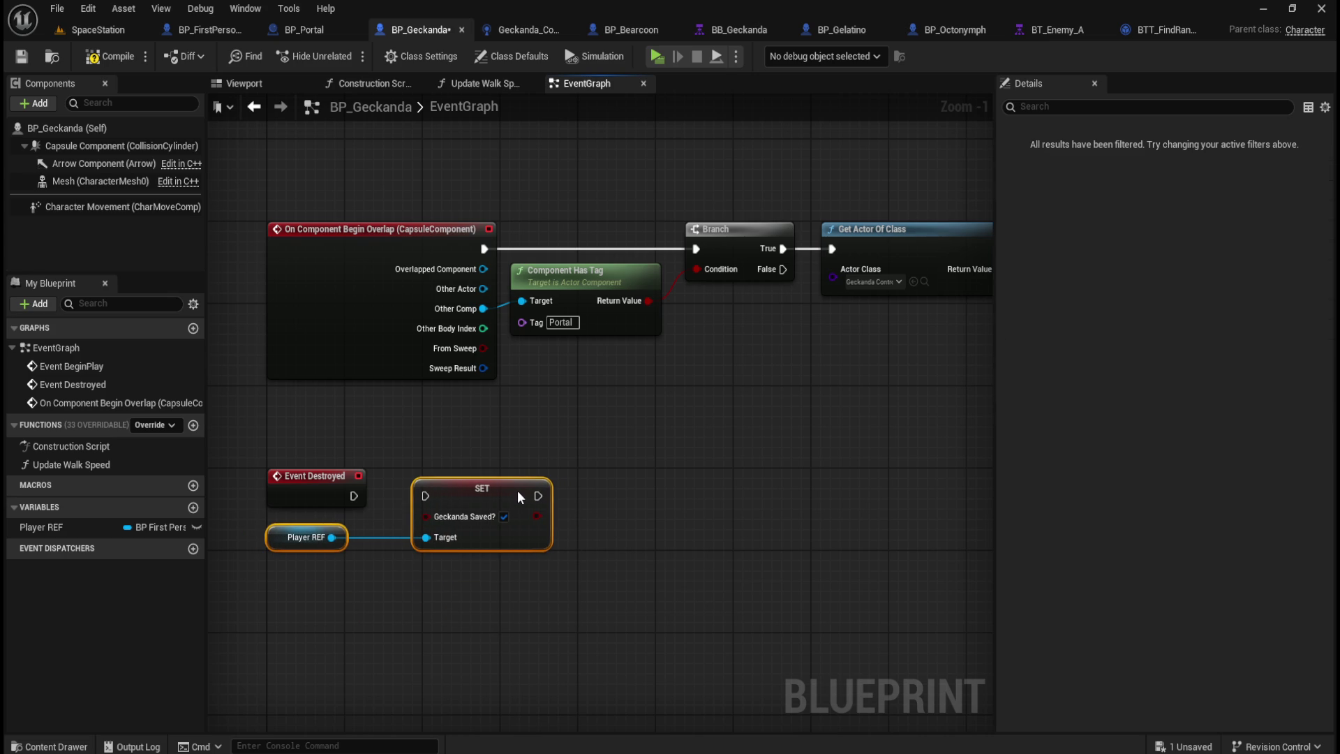
{"action": "left_click", "coordinate": [496, 433]}
{"action": "left_click_drag", "start_coordinate": [354, 495], "coordinate": [425, 495]}
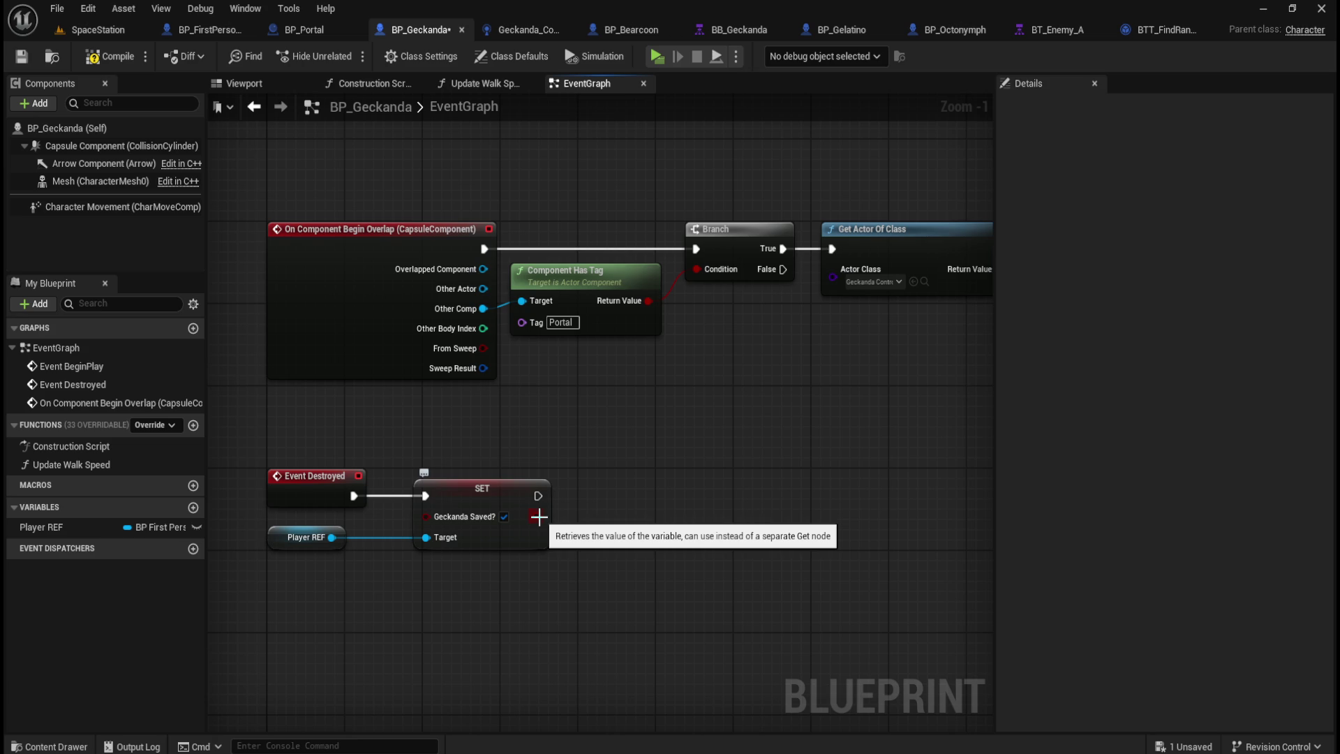
Step: Add a Print String after the setter that prints the Geckanda Saved? value
{"action": "left_click_drag", "start_coordinate": [538, 495], "coordinate": [699, 497]}
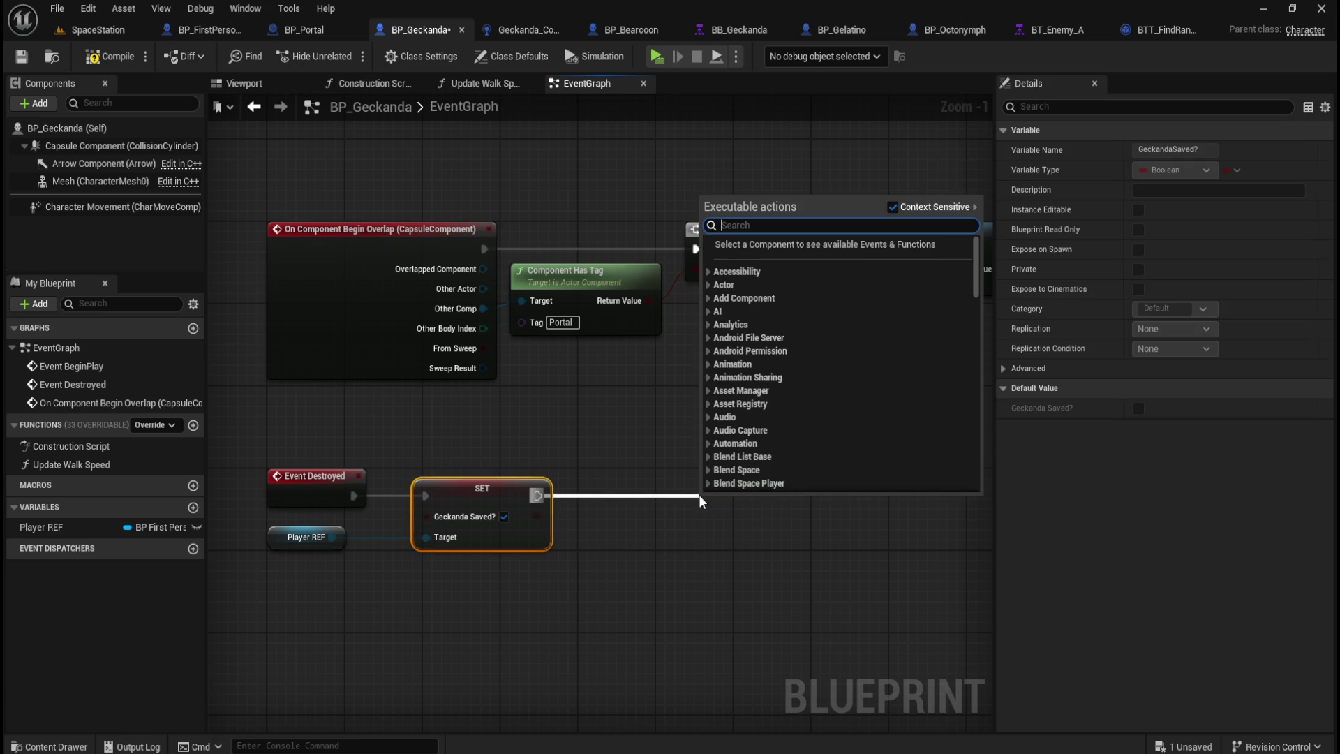
{"action": "type", "text": "print"}
{"action": "key", "text": "Return"}
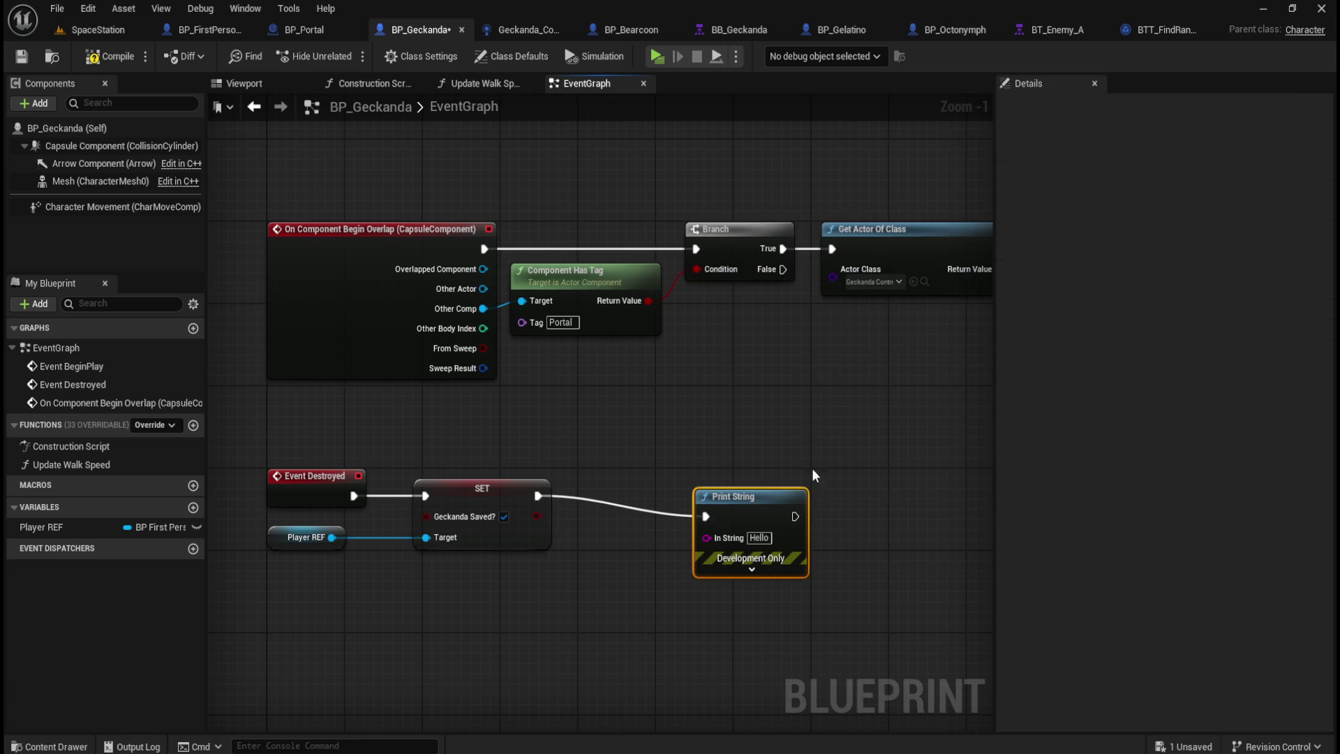
{"action": "left_click_drag", "start_coordinate": [757, 495], "coordinate": [757, 474]}
{"action": "left_click_drag", "start_coordinate": [536, 516], "coordinate": [714, 516]}
{"action": "left_click_drag", "start_coordinate": [598, 470], "coordinate": [626, 522]}
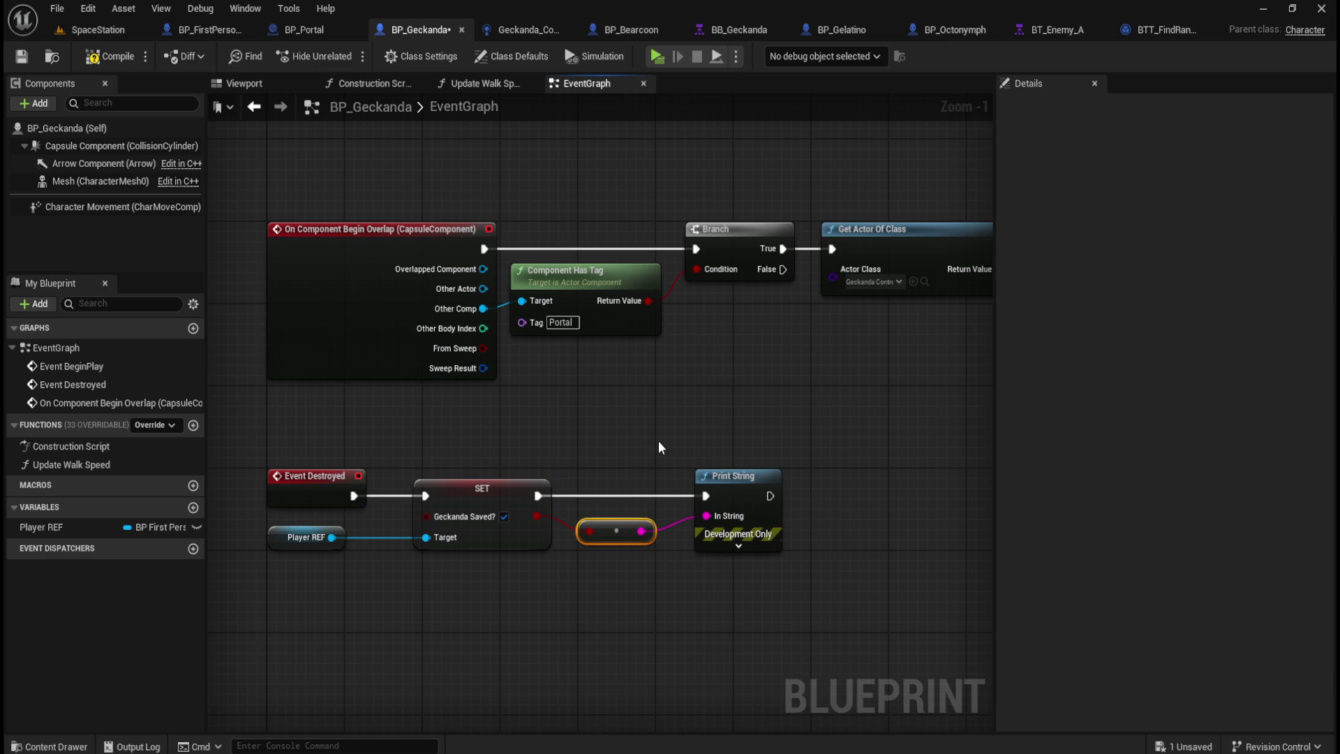
{"action": "mouse_move", "coordinate": [827, 456]}
{"action": "left_mouse_down"}
{"action": "mouse_move", "coordinate": [589, 626]}
{"action": "mouse_move", "coordinate": [548, 628]}
{"action": "mouse_move", "coordinate": [567, 629]}
{"action": "left_mouse_up"}
{"action": "left_click", "coordinate": [570, 425]}
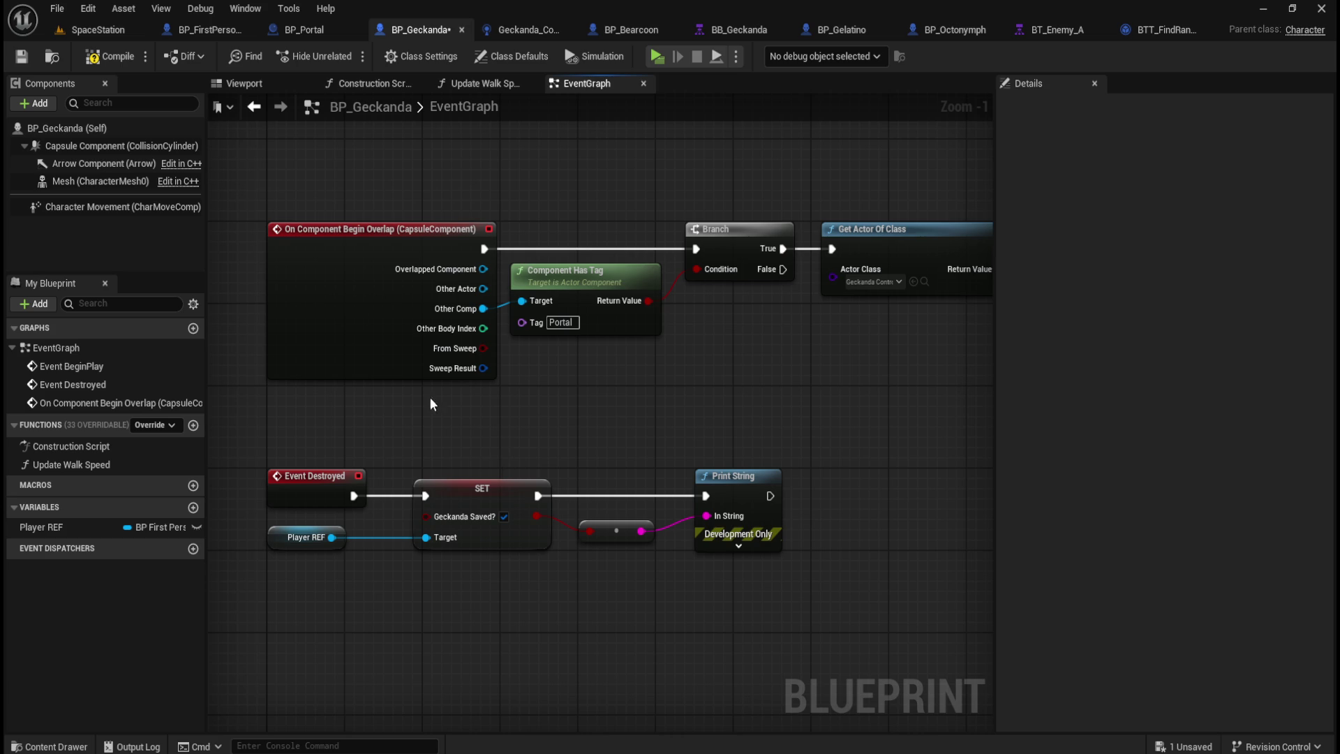
Step: Compile and save BP_Geckanda, then bring up BP_FirstPersonCharacter's graph
{"action": "left_click", "coordinate": [106, 58]}
{"action": "left_click", "coordinate": [21, 61]}
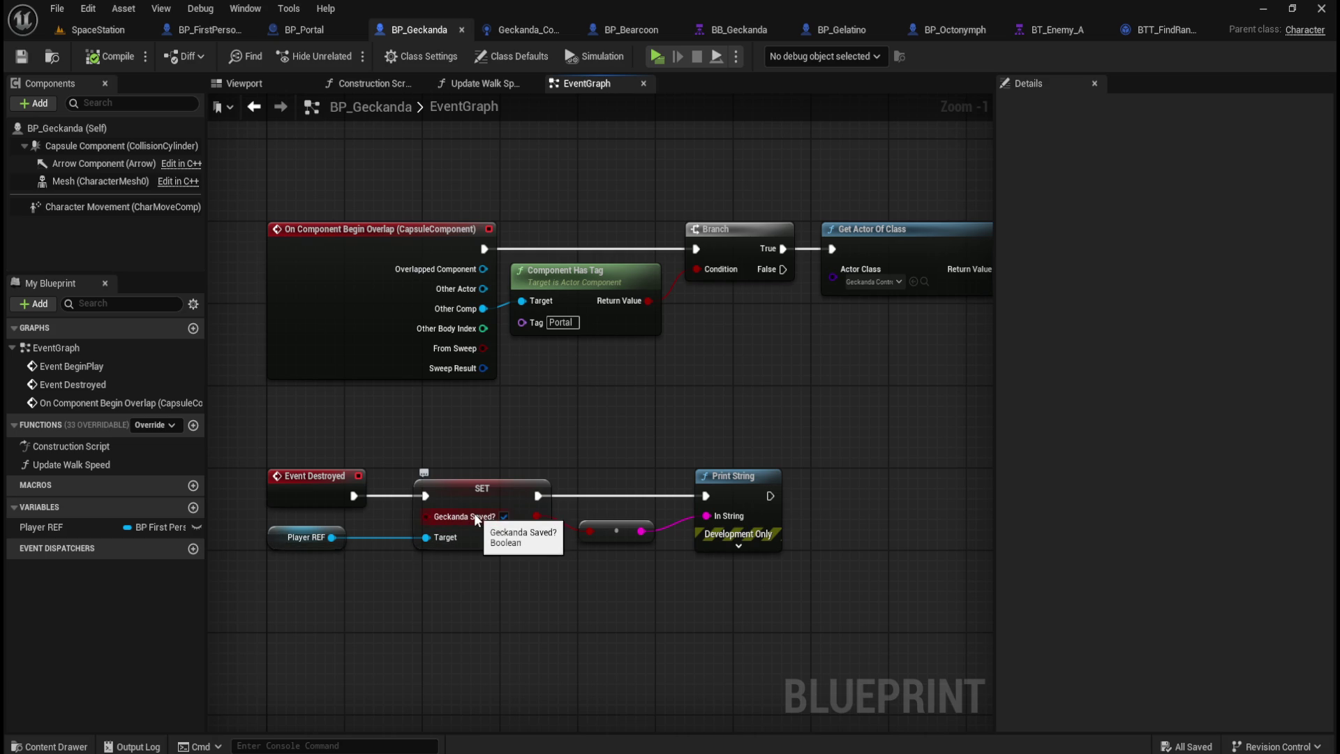
{"action": "left_click", "coordinate": [208, 30]}
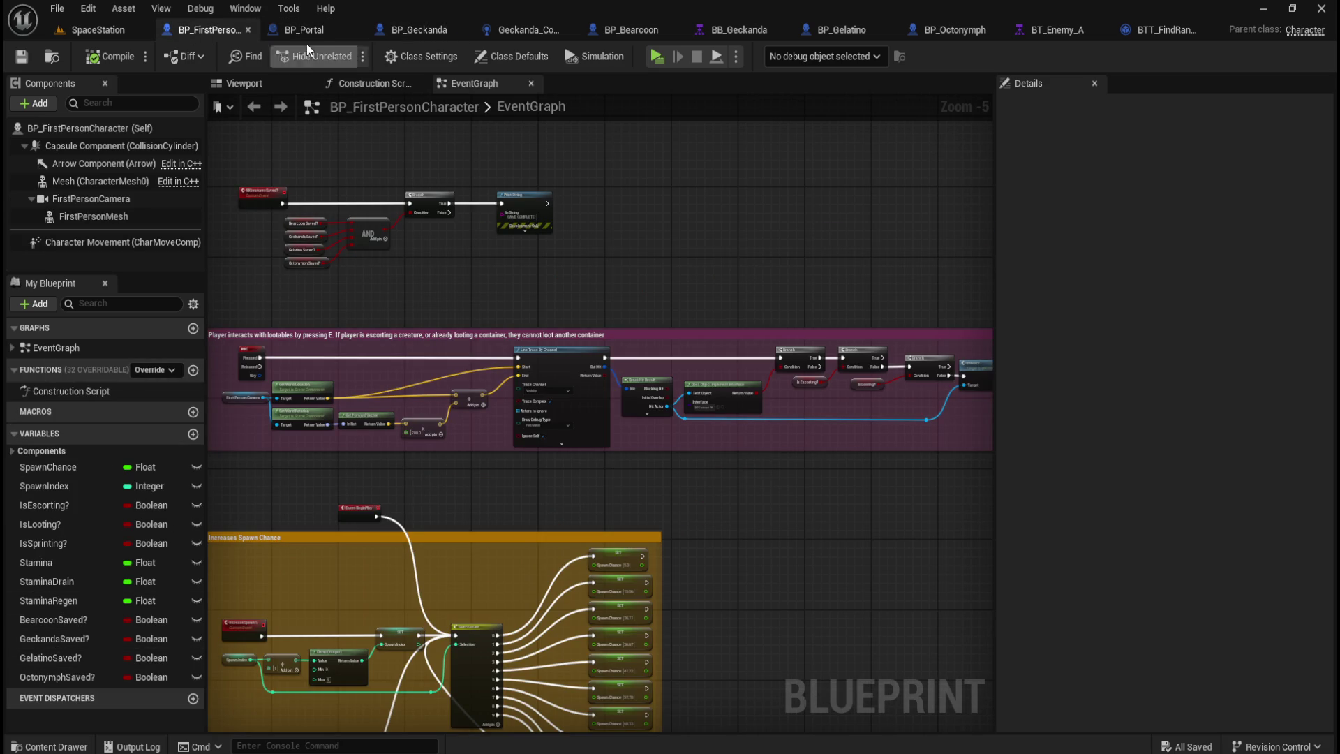
Step: Review BP_Geckanda's reroute and Print String nodes, glance at Geckanda_Controller, then open BP_Portal
{"action": "left_click", "coordinate": [421, 29]}
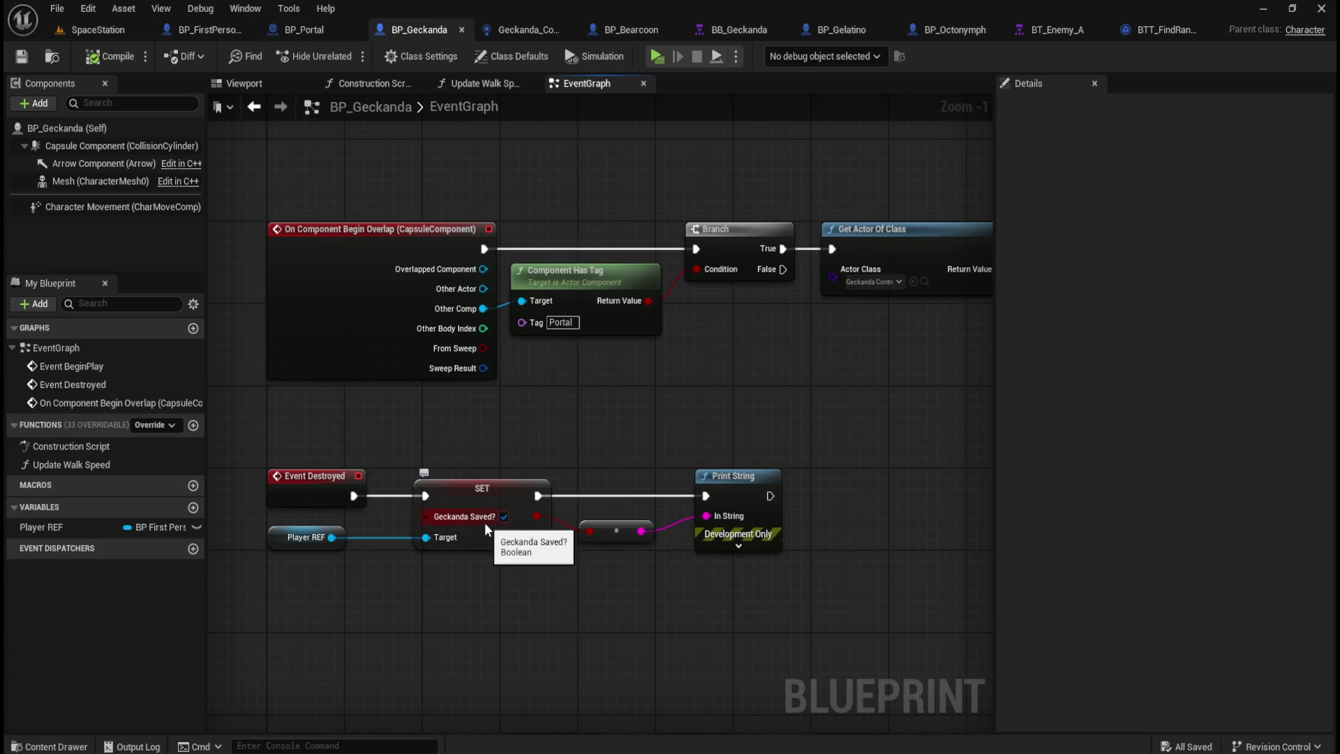
{"action": "left_click_drag", "start_coordinate": [837, 425], "coordinate": [567, 609]}
{"action": "left_click", "coordinate": [567, 610]}
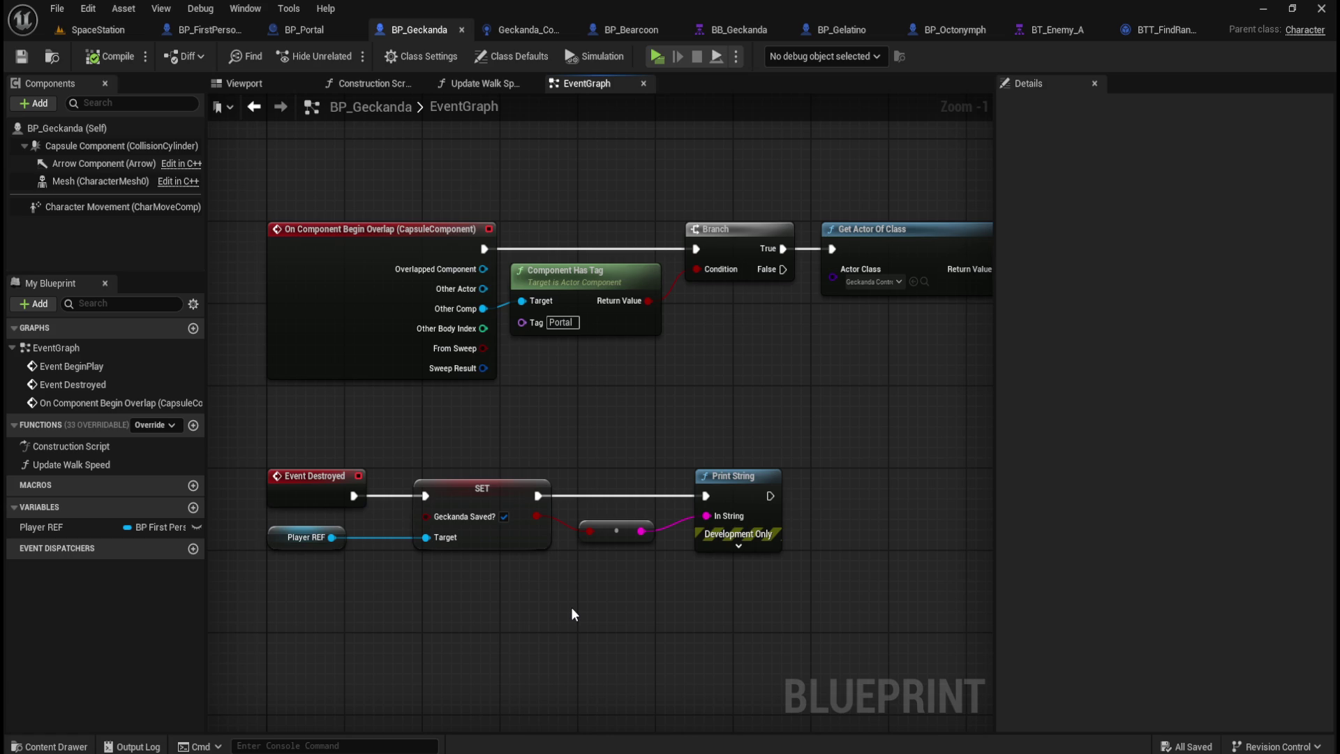
{"action": "left_click", "coordinate": [546, 34]}
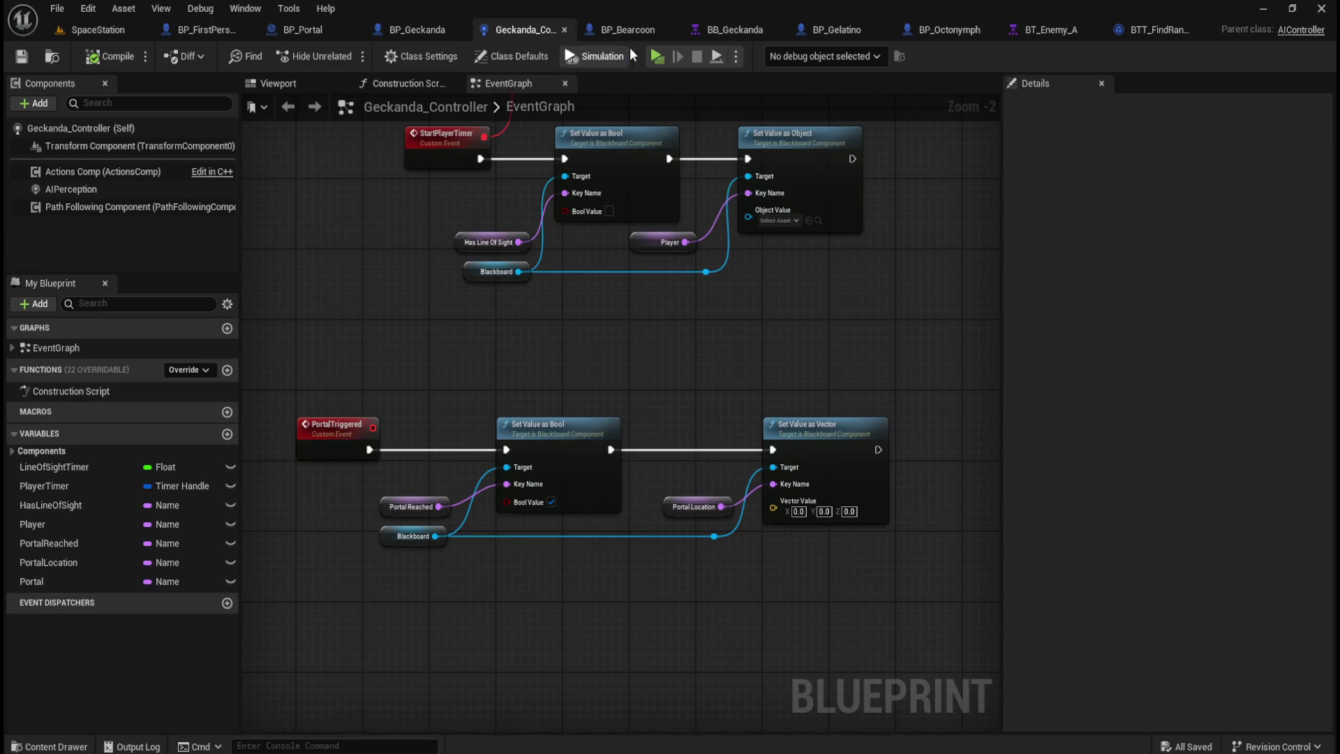
{"action": "left_click", "coordinate": [299, 31]}
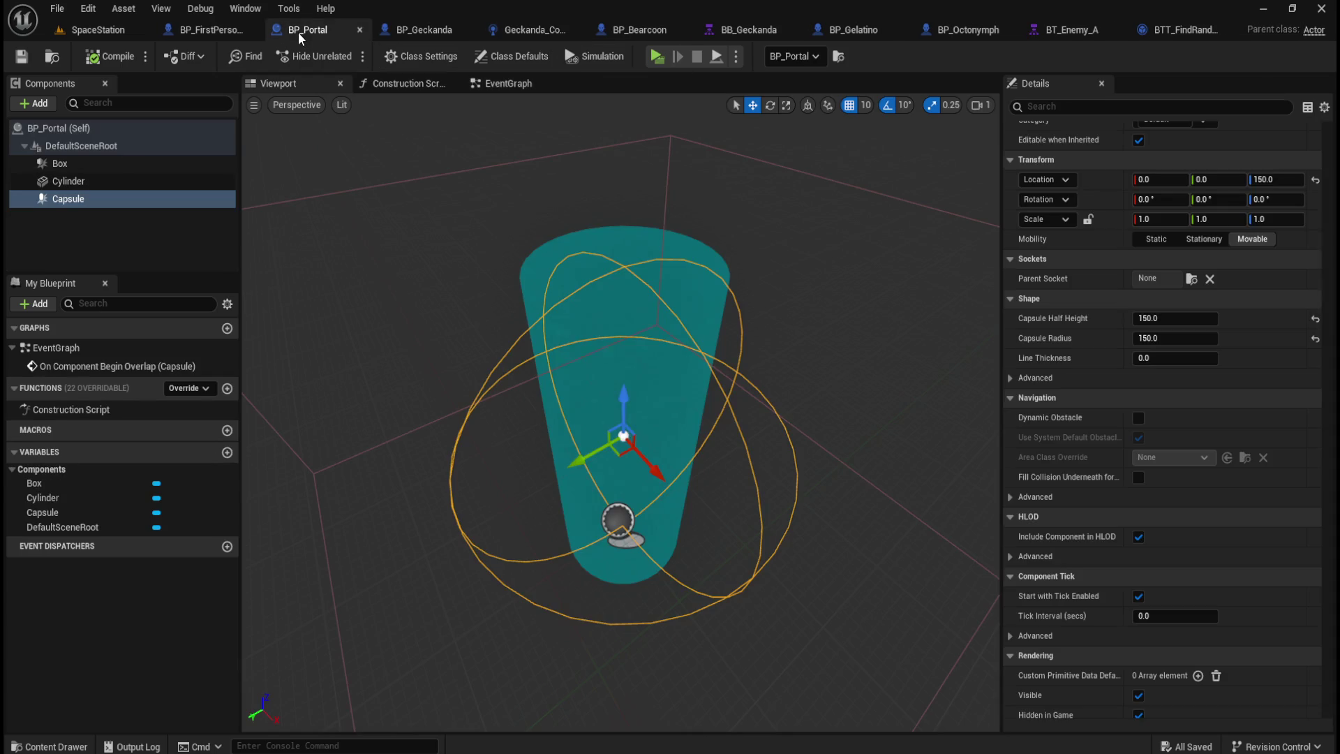
Step: Inspect BP_Portal's overlap event, Branch and Destroy Actor nodes, then return to BP_Geckanda
{"action": "left_click", "coordinate": [503, 83]}
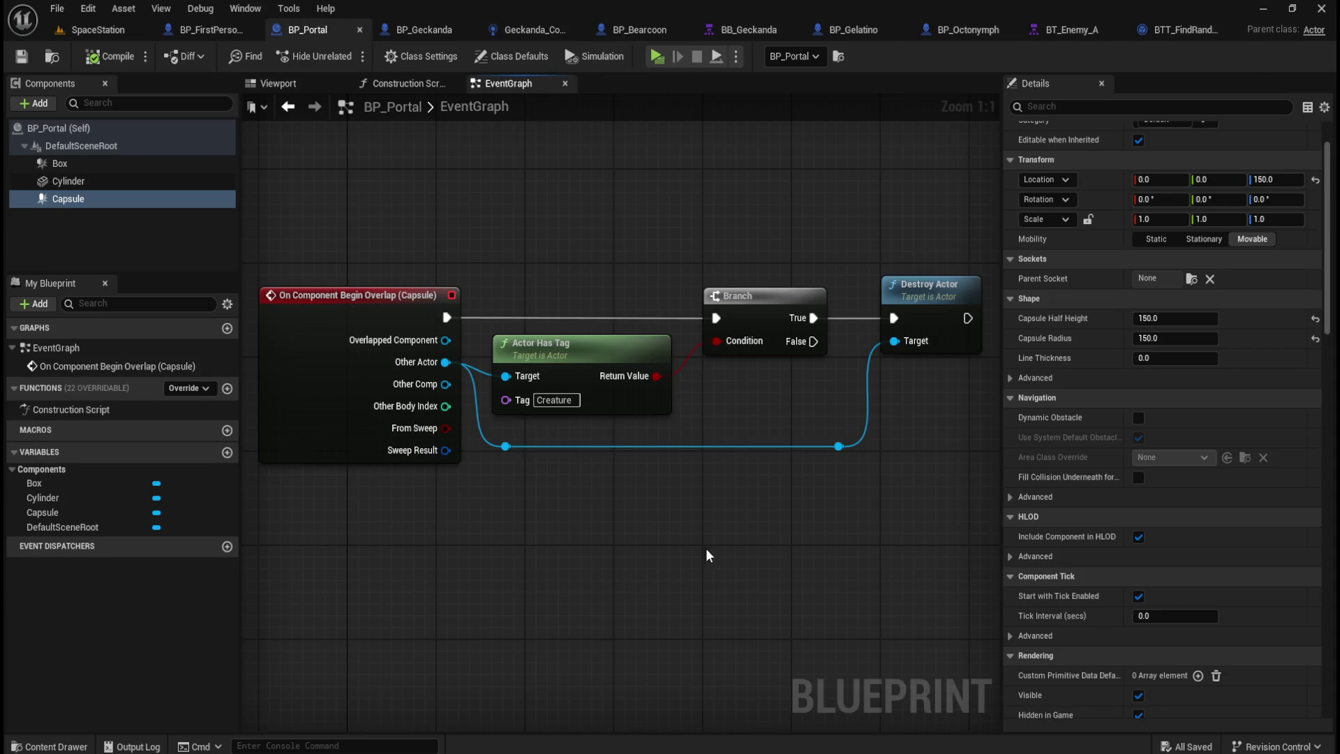
{"action": "left_click_drag", "start_coordinate": [703, 554], "coordinate": [526, 562]}
{"action": "left_click_drag", "start_coordinate": [822, 216], "coordinate": [643, 391]}
{"action": "left_click", "coordinate": [664, 552]}
{"action": "left_click_drag", "start_coordinate": [664, 554], "coordinate": [766, 562]}
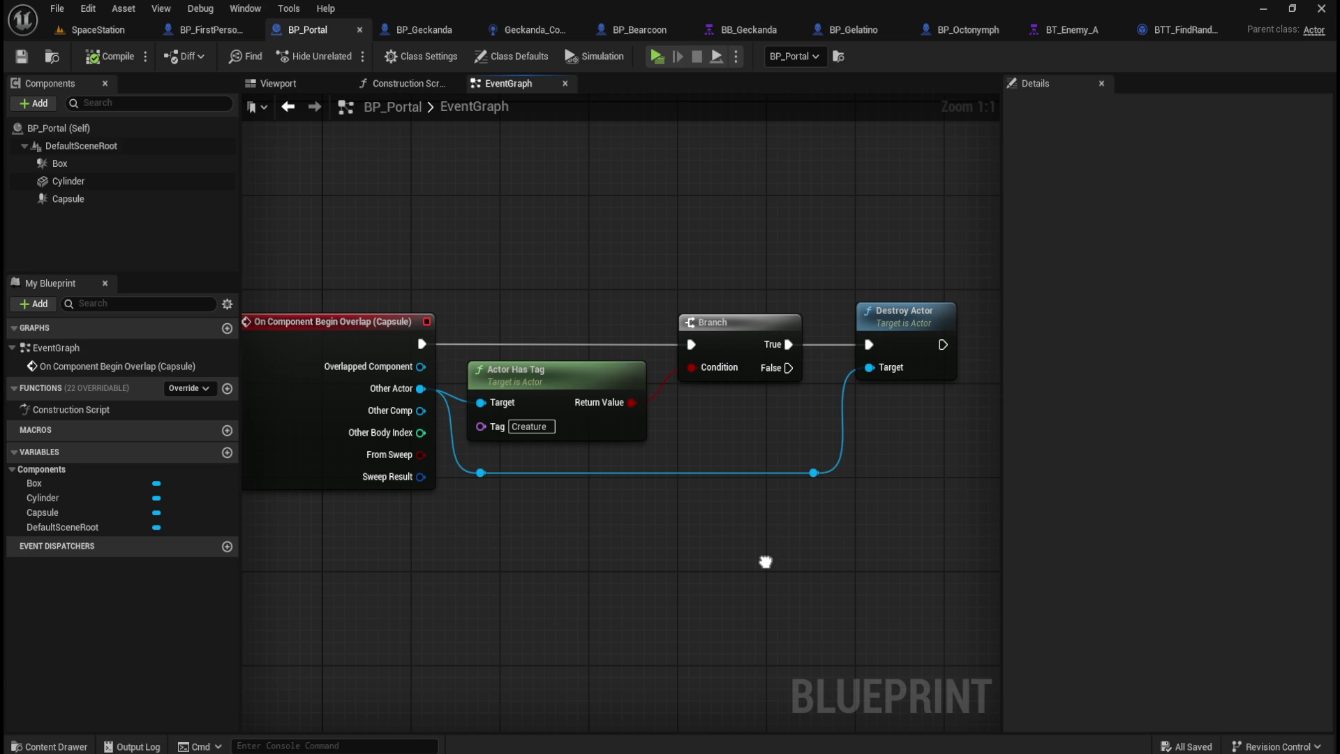
{"action": "left_click", "coordinate": [420, 28]}
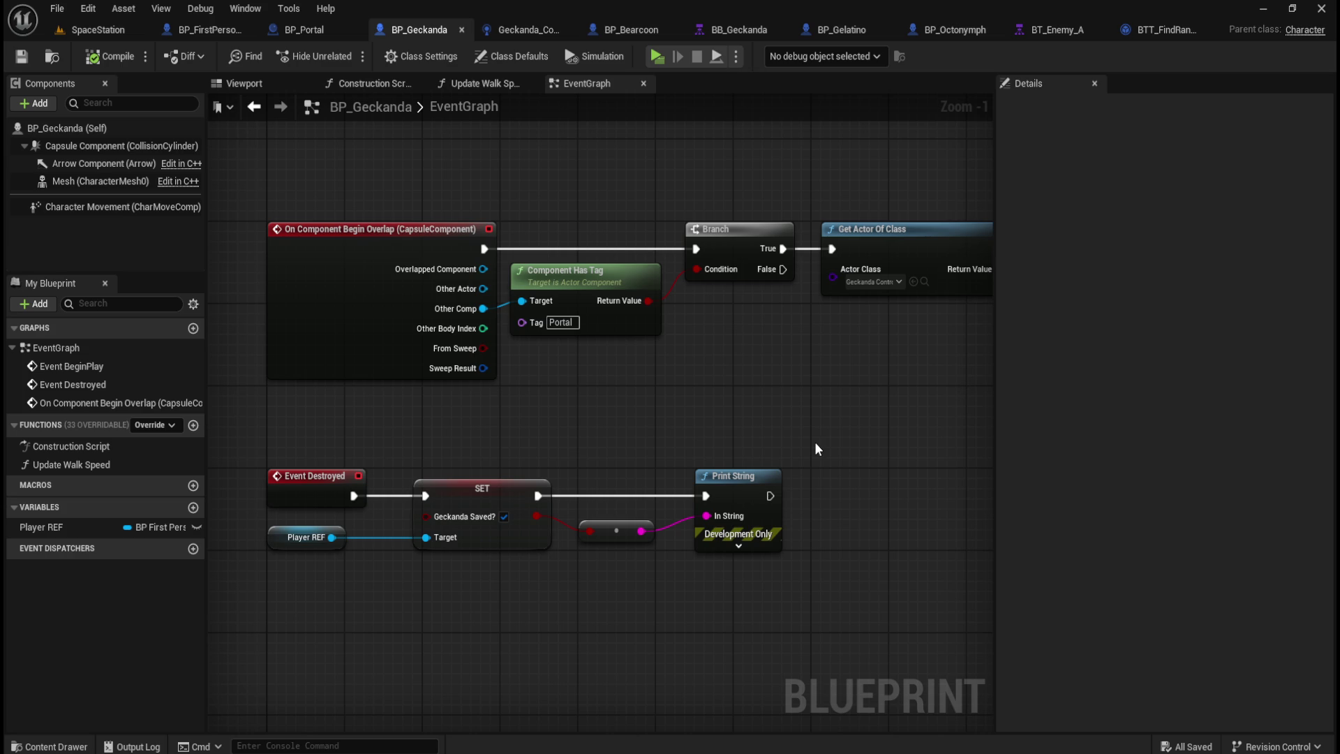
{"action": "mouse_move", "coordinate": [829, 529]}
{"action": "left_mouse_down"}
{"action": "mouse_move", "coordinate": [341, 627]}
{"action": "mouse_move", "coordinate": [296, 623]}
{"action": "left_mouse_up"}
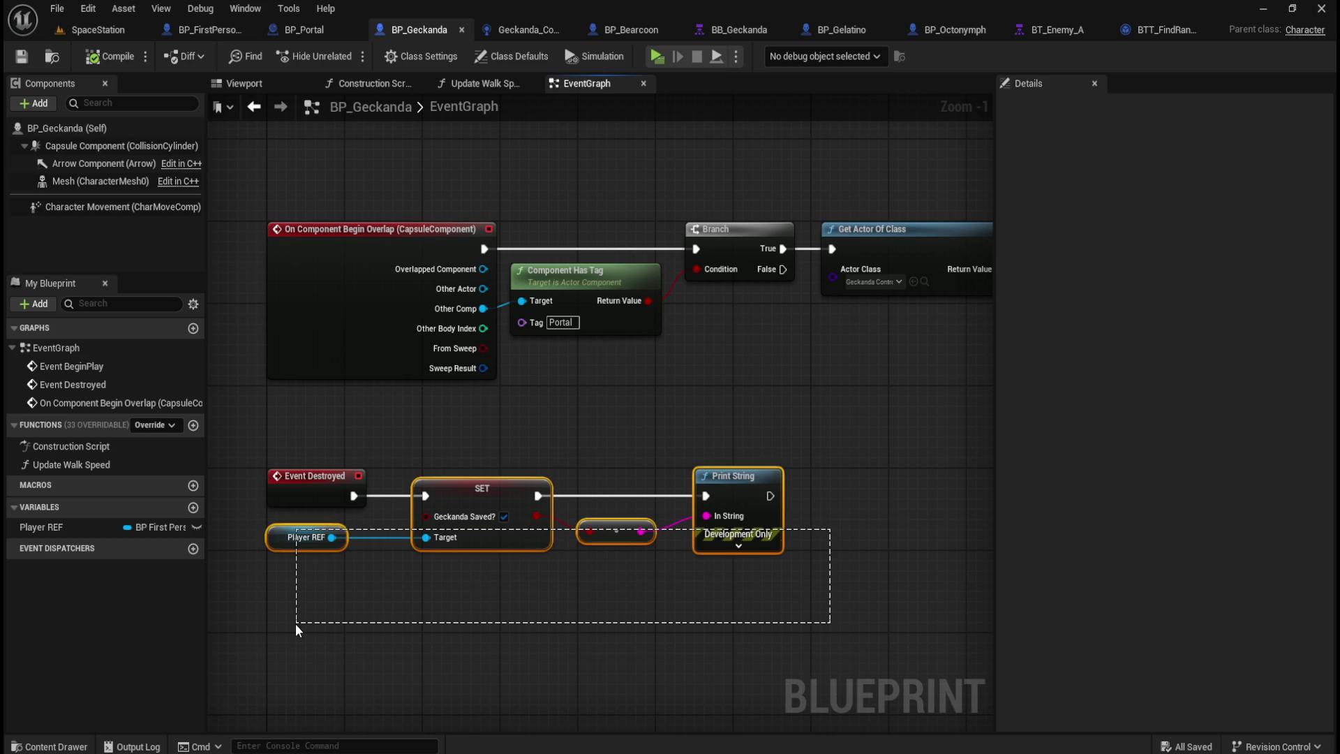
{"action": "left_click_drag", "start_coordinate": [295, 623], "coordinate": [295, 622]}
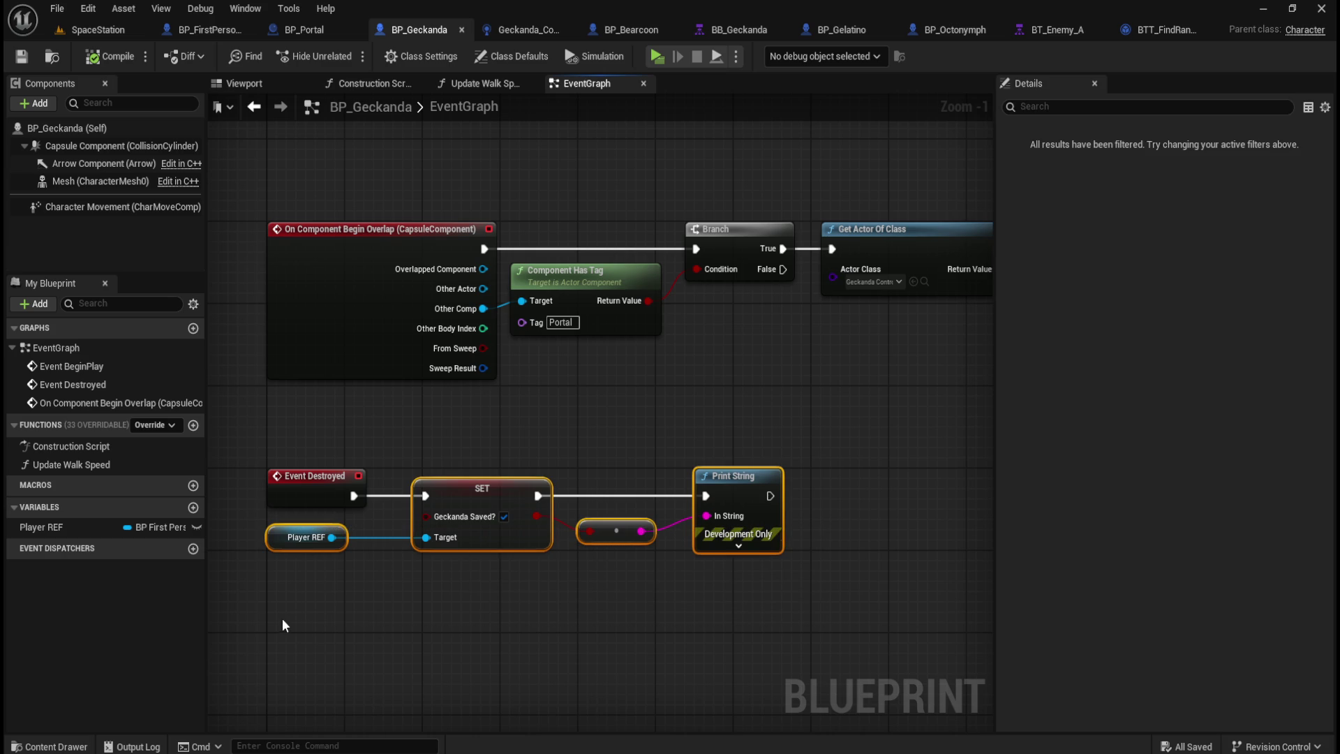
{"action": "left_click", "coordinate": [459, 624]}
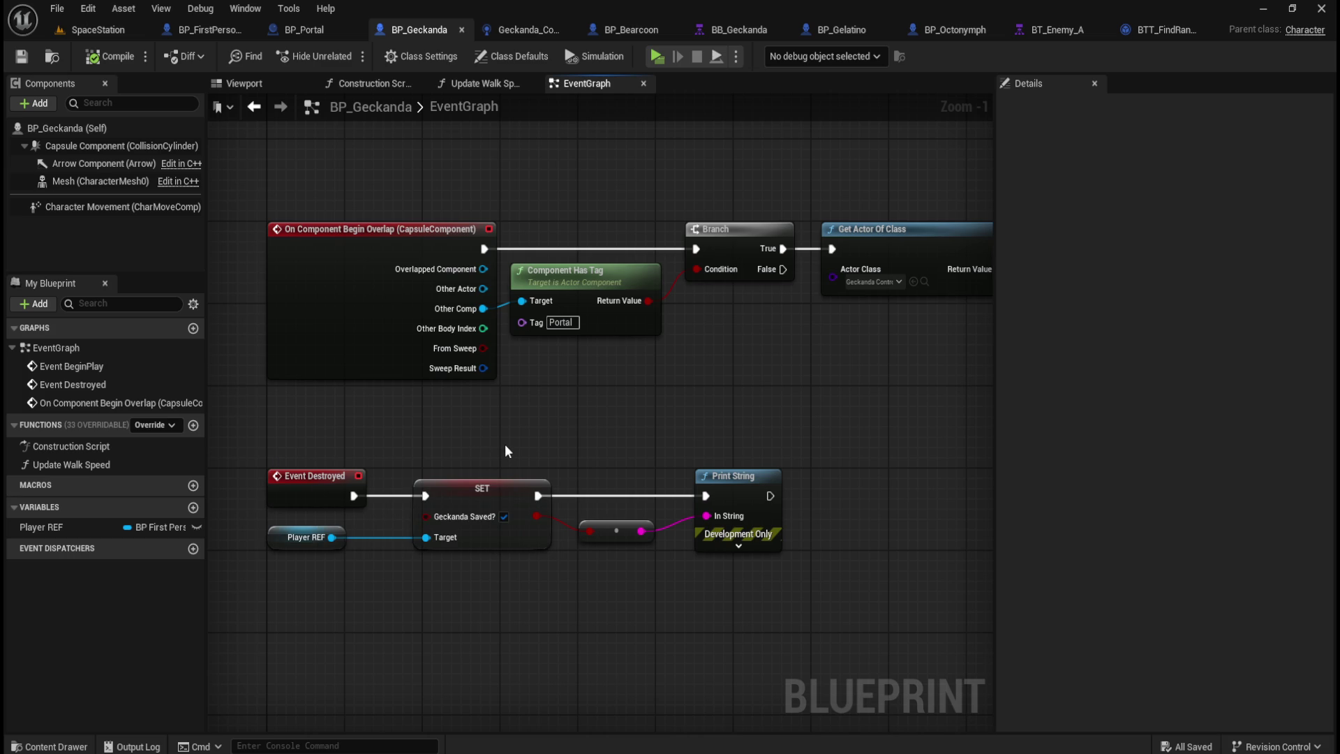
{"action": "left_click", "coordinate": [522, 25]}
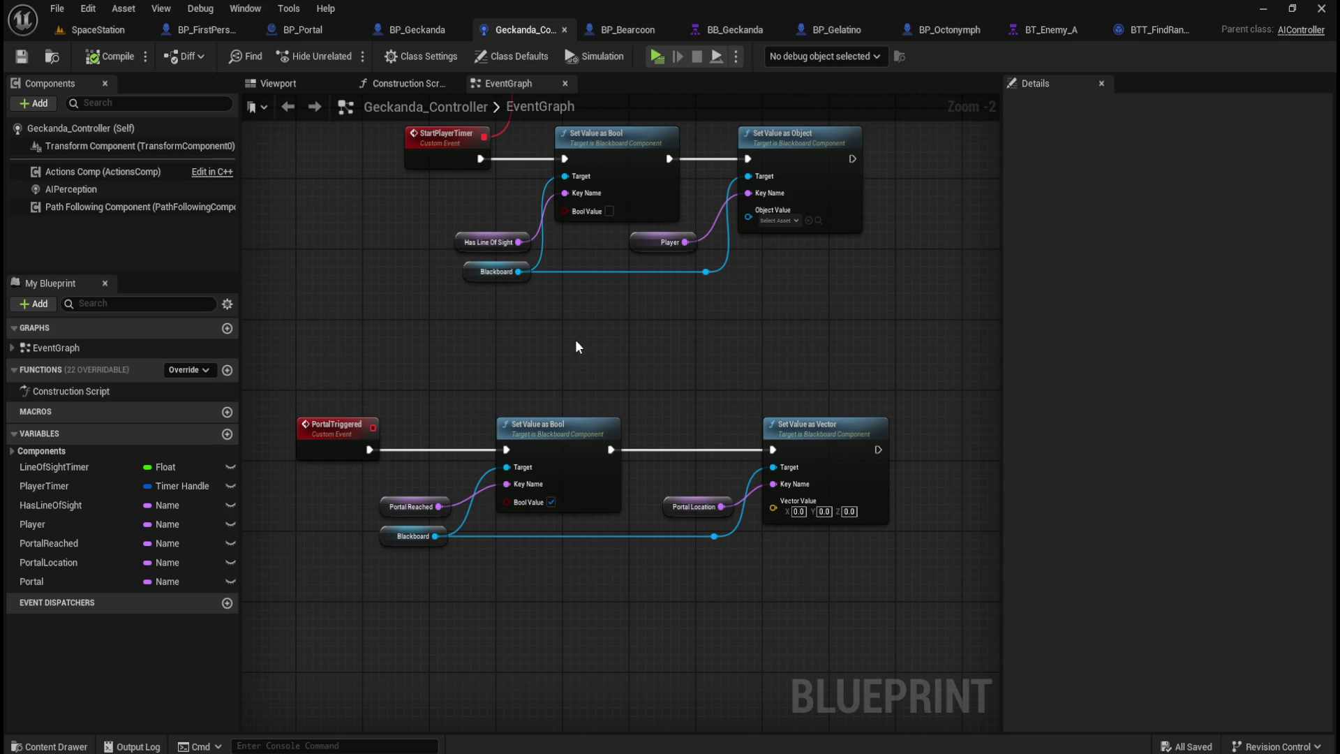
{"action": "left_click", "coordinate": [417, 32]}
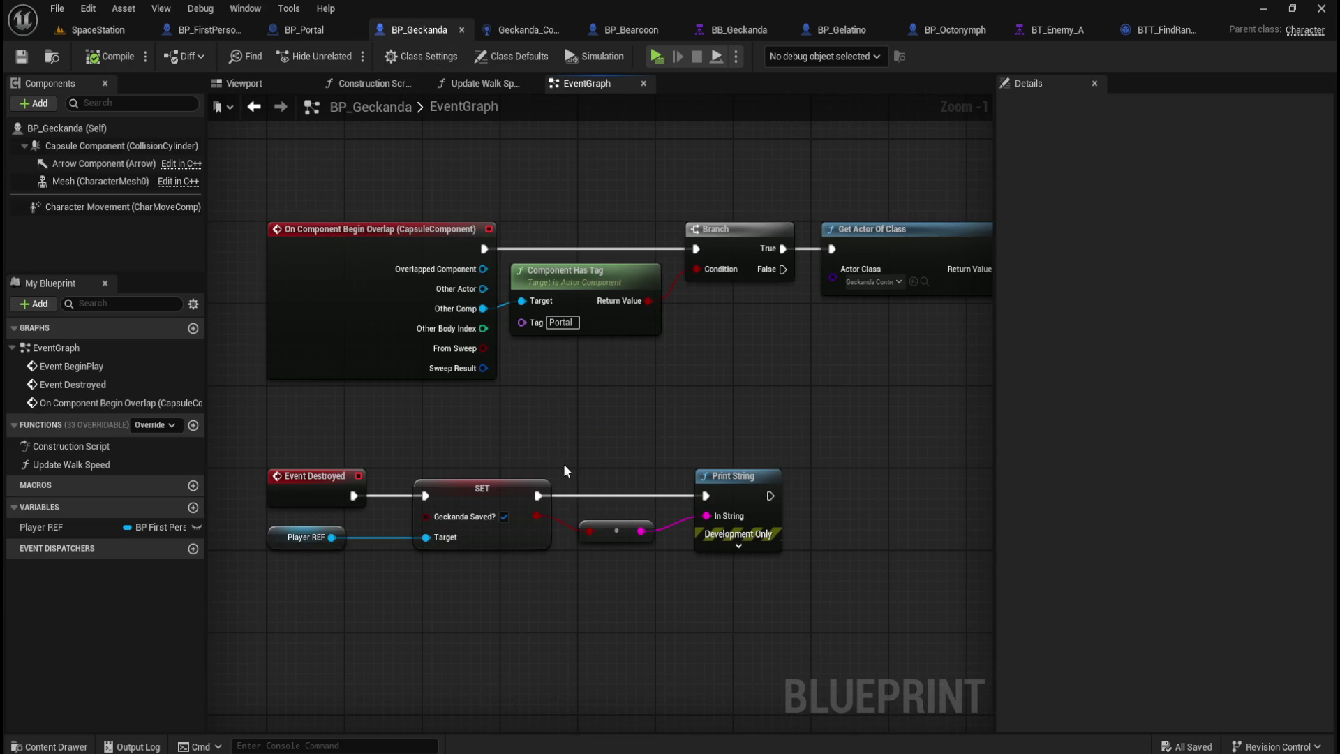
{"action": "mouse_move", "coordinate": [738, 400]}
{"action": "left_mouse_down"}
{"action": "mouse_move", "coordinate": [486, 402]}
{"action": "mouse_move", "coordinate": [566, 383]}
{"action": "left_mouse_up"}
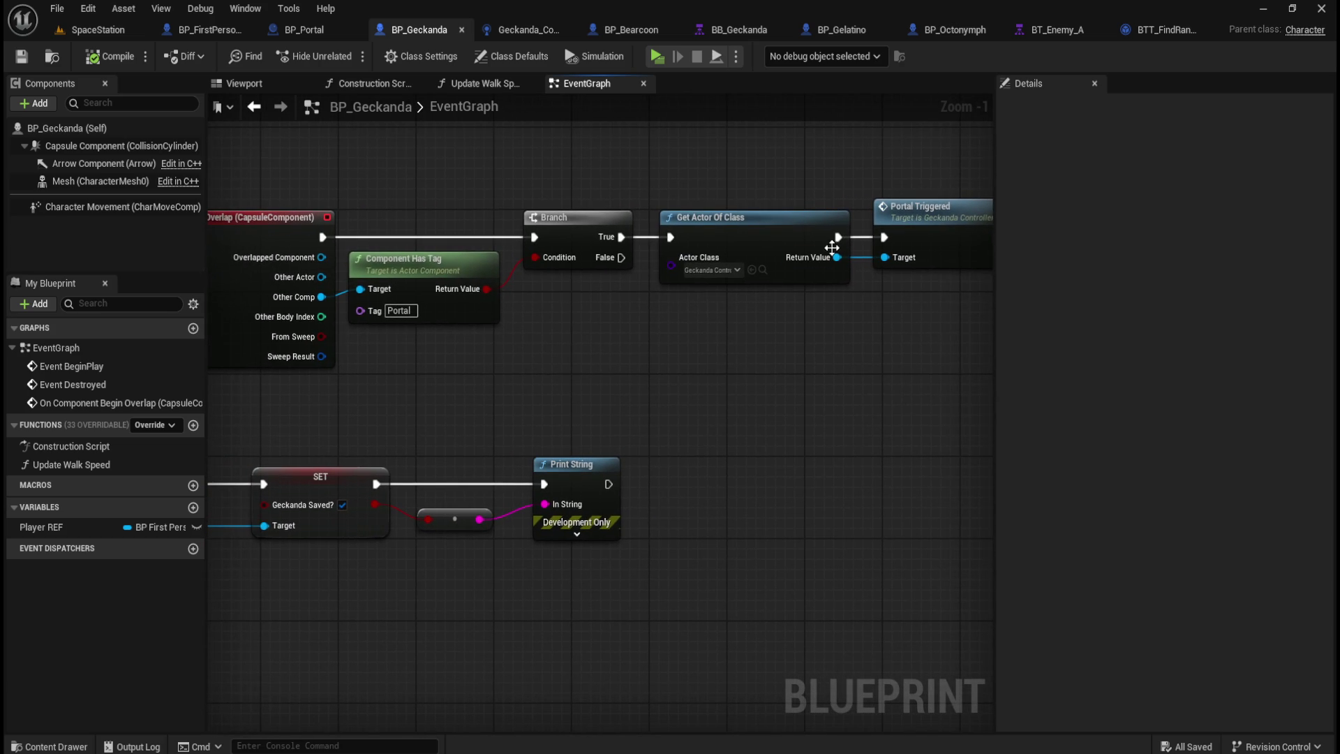
{"action": "left_click_drag", "start_coordinate": [807, 352], "coordinate": [718, 325]}
{"action": "left_click_drag", "start_coordinate": [751, 231], "coordinate": [829, 400]}
{"action": "type", "text": "get"}
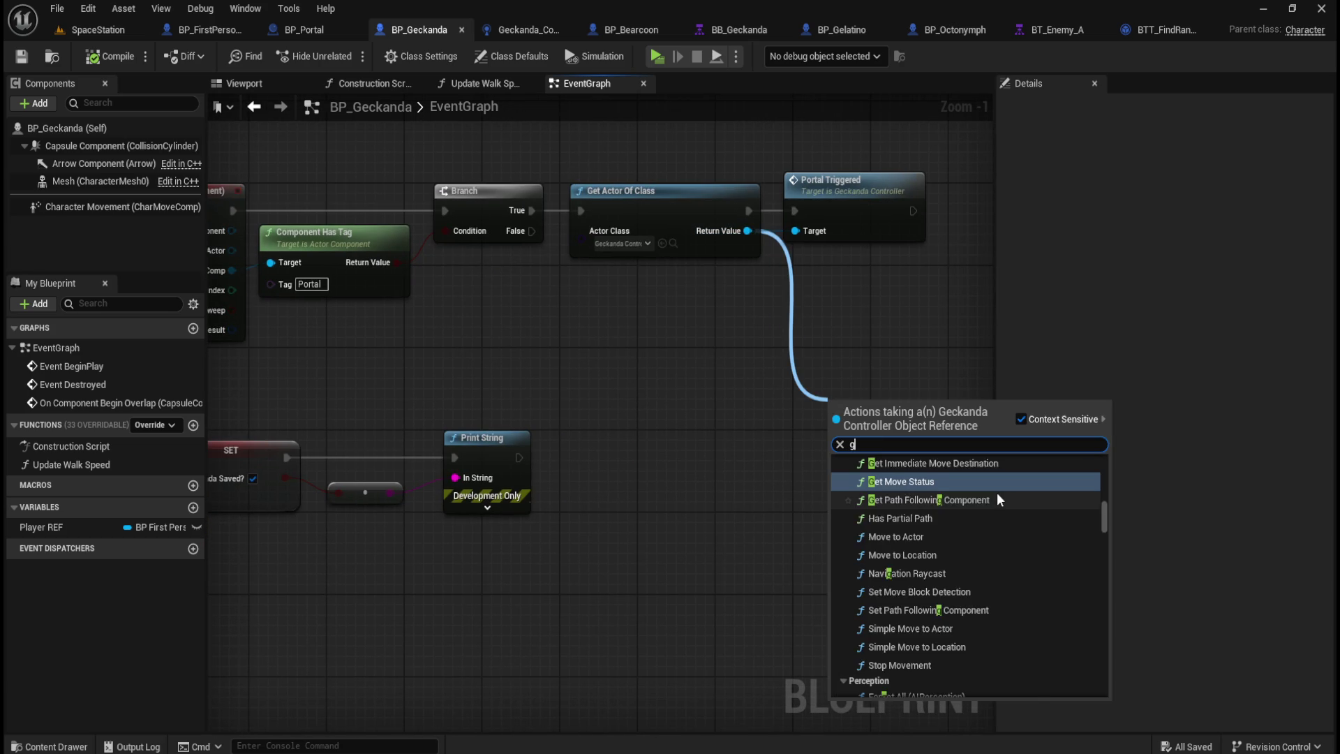
{"action": "left_click_drag", "start_coordinate": [1103, 603], "coordinate": [1100, 655]}
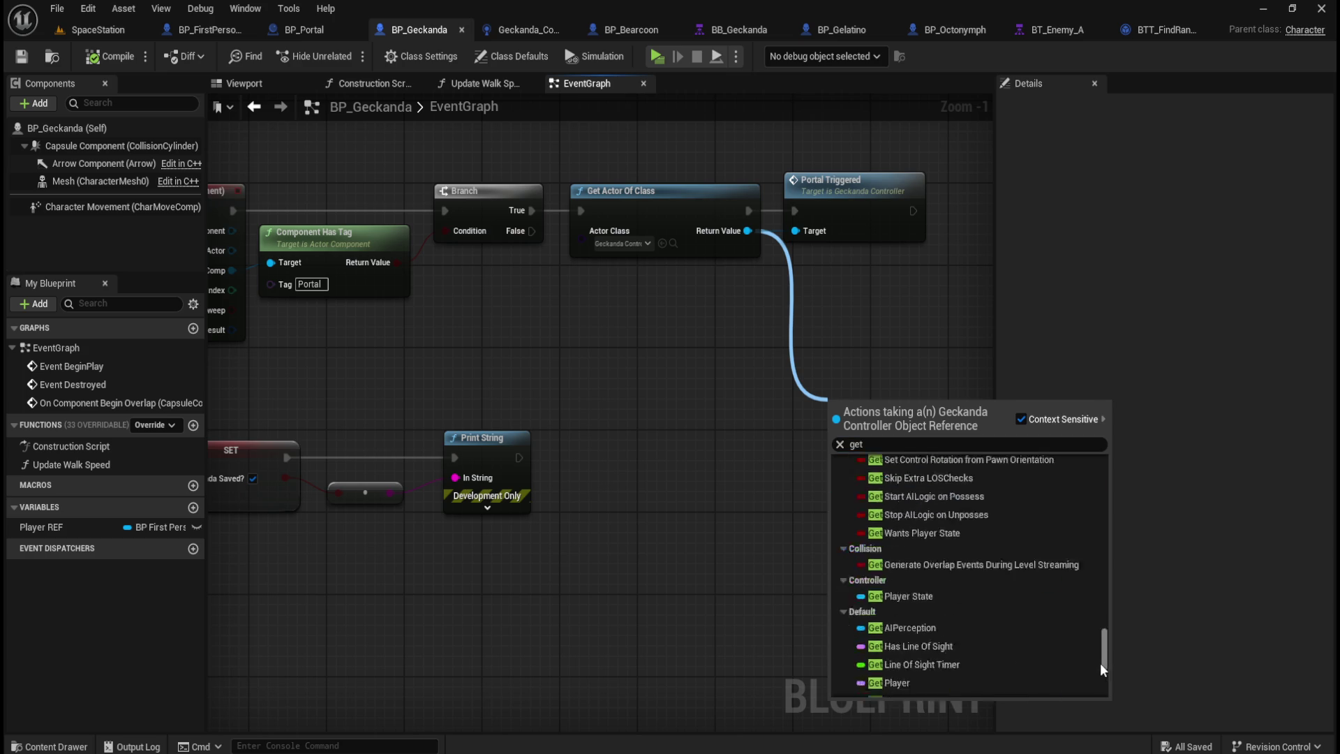
{"action": "scroll", "coordinate": [1028, 610], "scroll_direction": "up", "scroll_amount": 3}
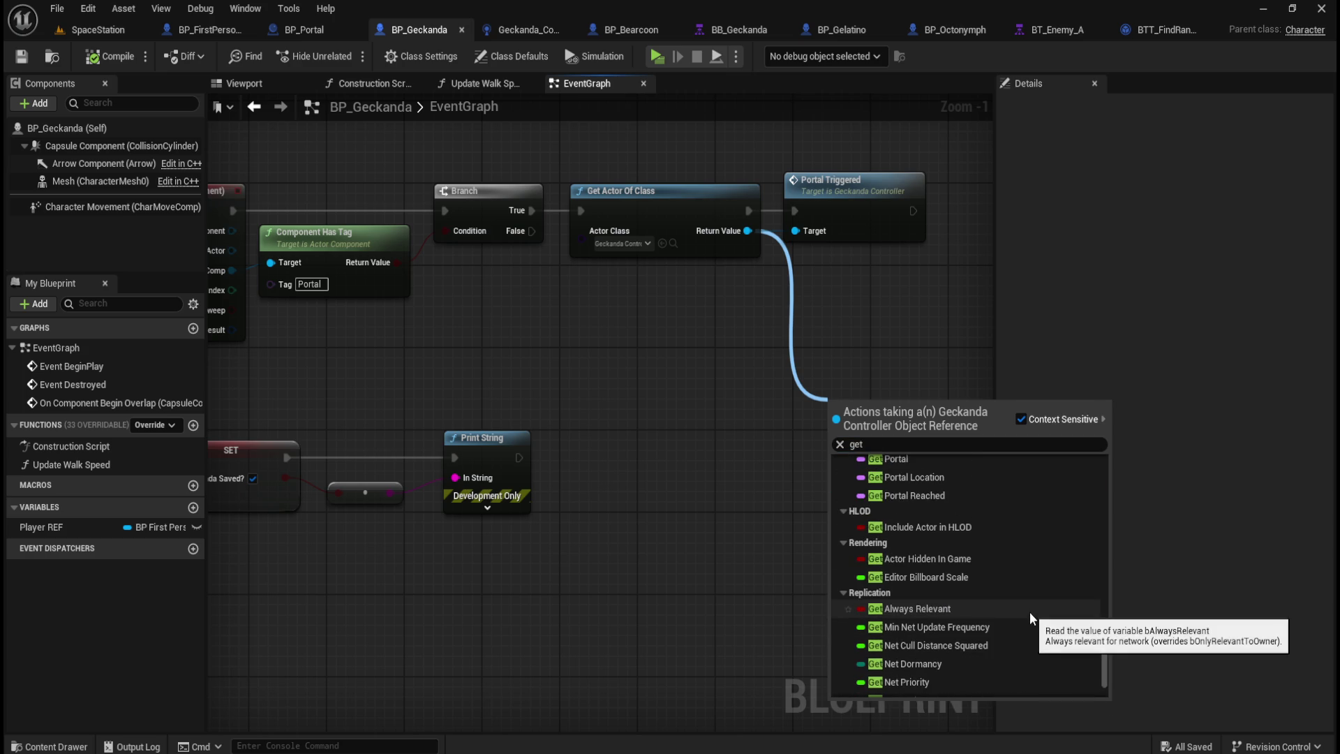
{"action": "scroll", "coordinate": [1028, 611], "scroll_direction": "up", "scroll_amount": 4}
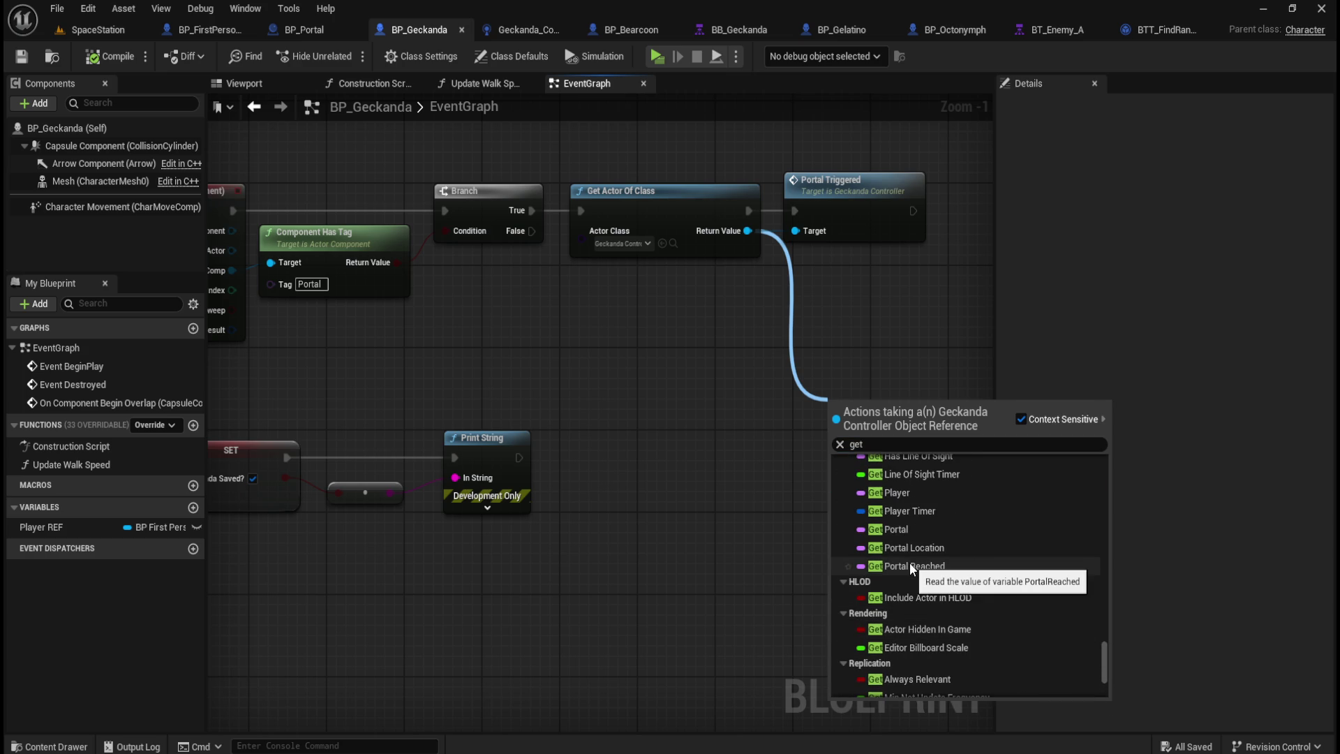
{"action": "scroll", "coordinate": [911, 567], "scroll_direction": "up", "scroll_amount": 2}
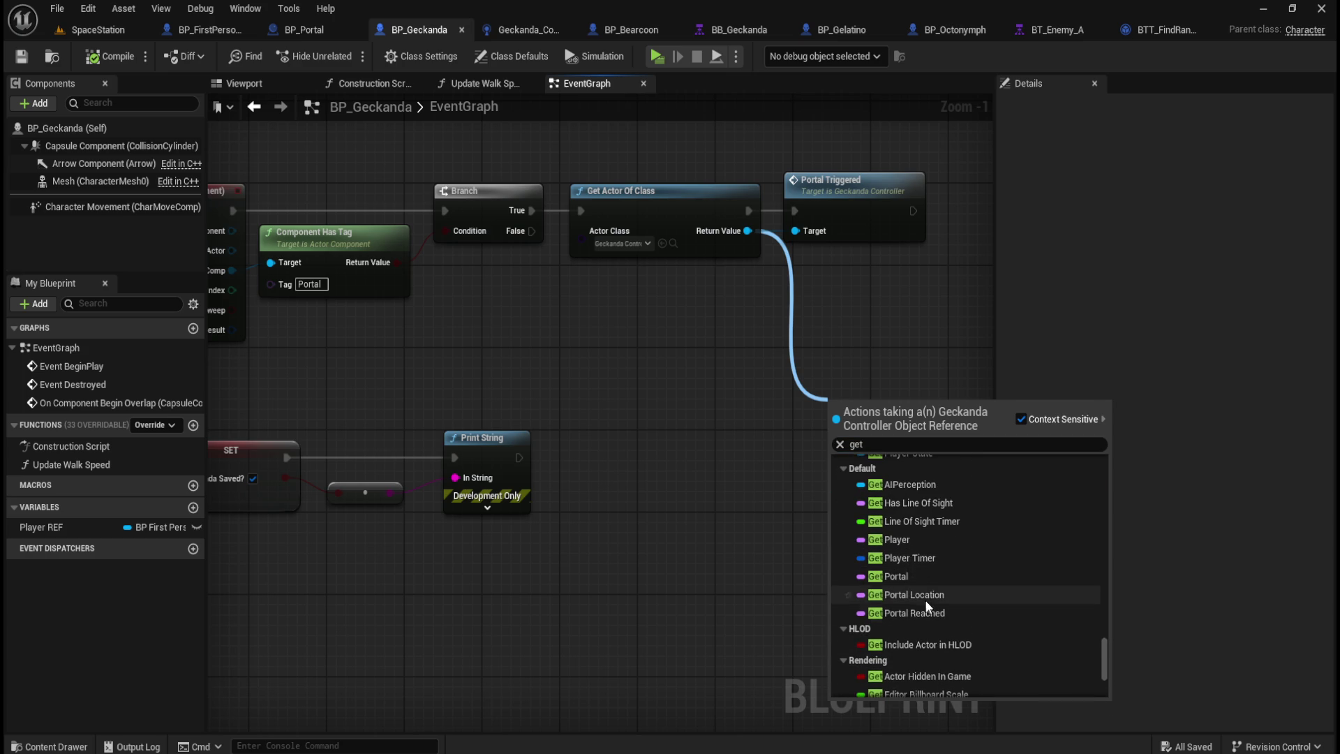
{"action": "left_click", "coordinate": [907, 612]}
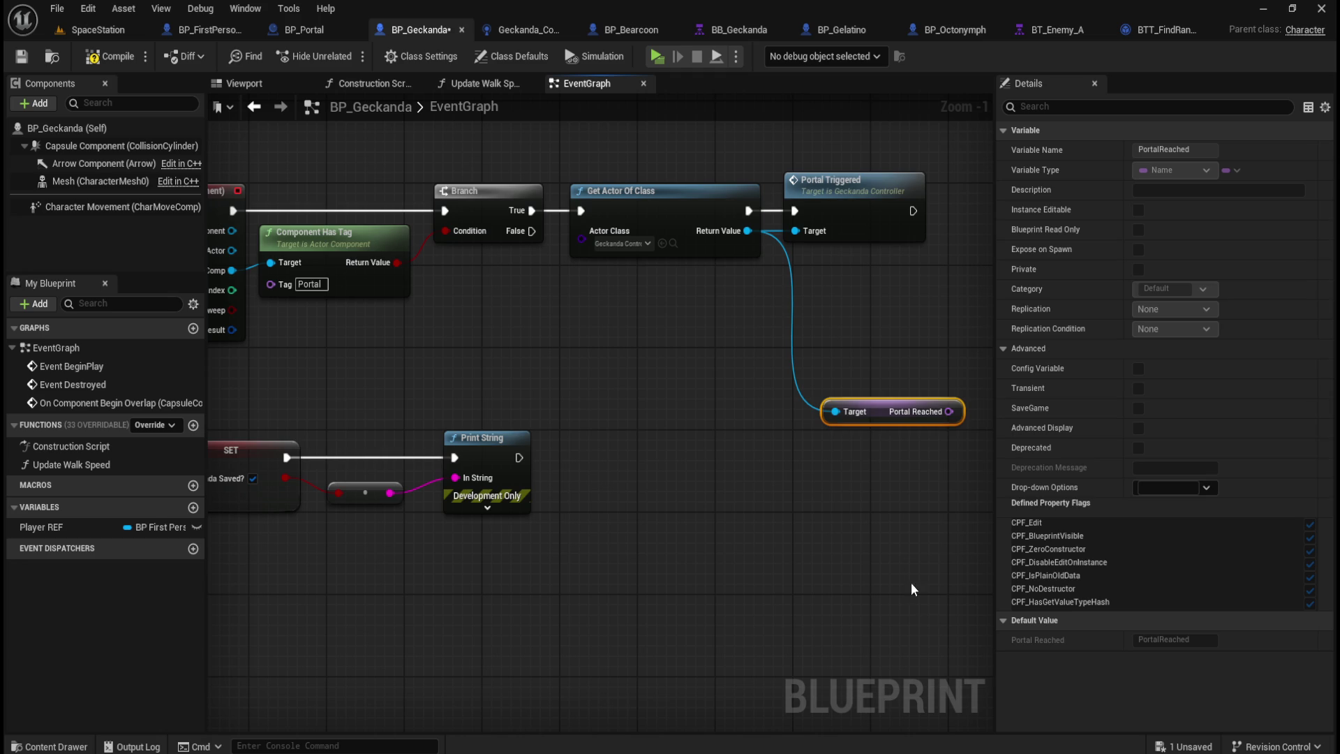
{"action": "mouse_move", "coordinate": [951, 413]}
{"action": "left_mouse_down"}
{"action": "mouse_move", "coordinate": [822, 427]}
{"action": "mouse_move", "coordinate": [906, 418]}
{"action": "mouse_move", "coordinate": [882, 421]}
{"action": "left_mouse_up"}
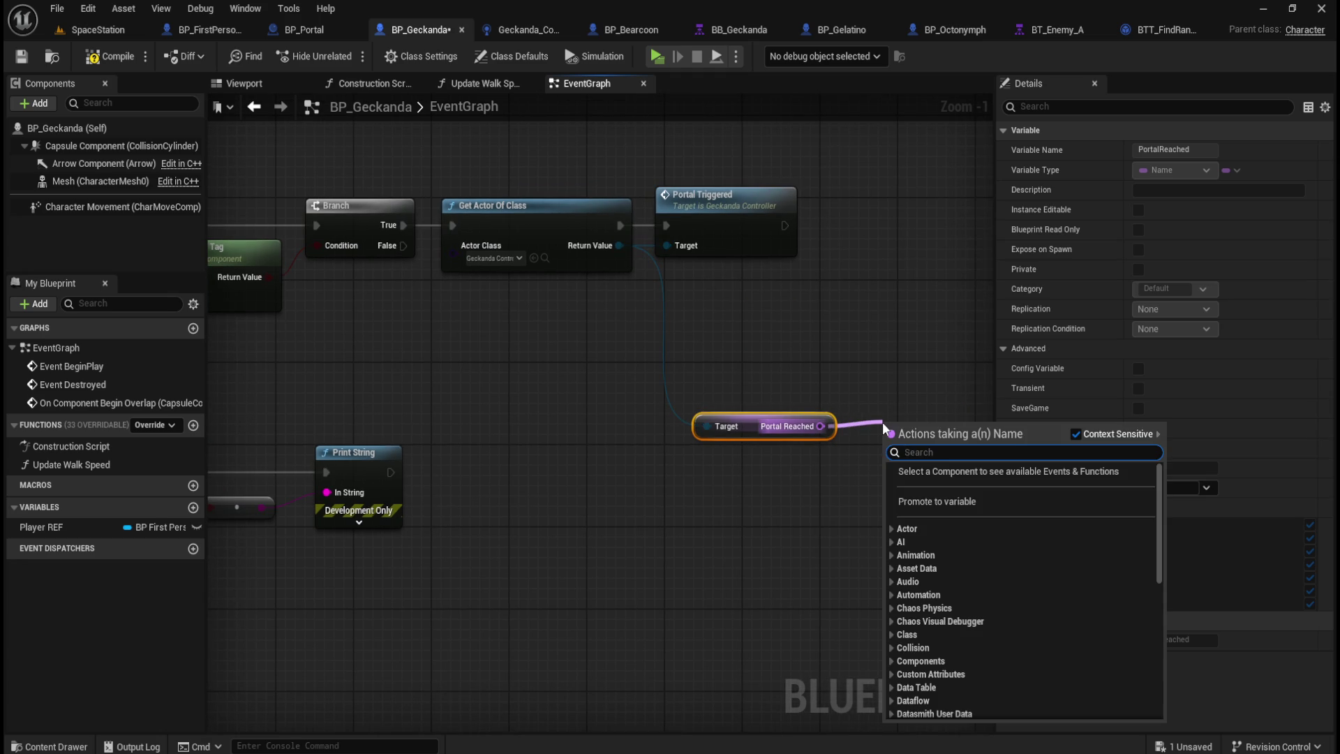
{"action": "type", "text": "get"}
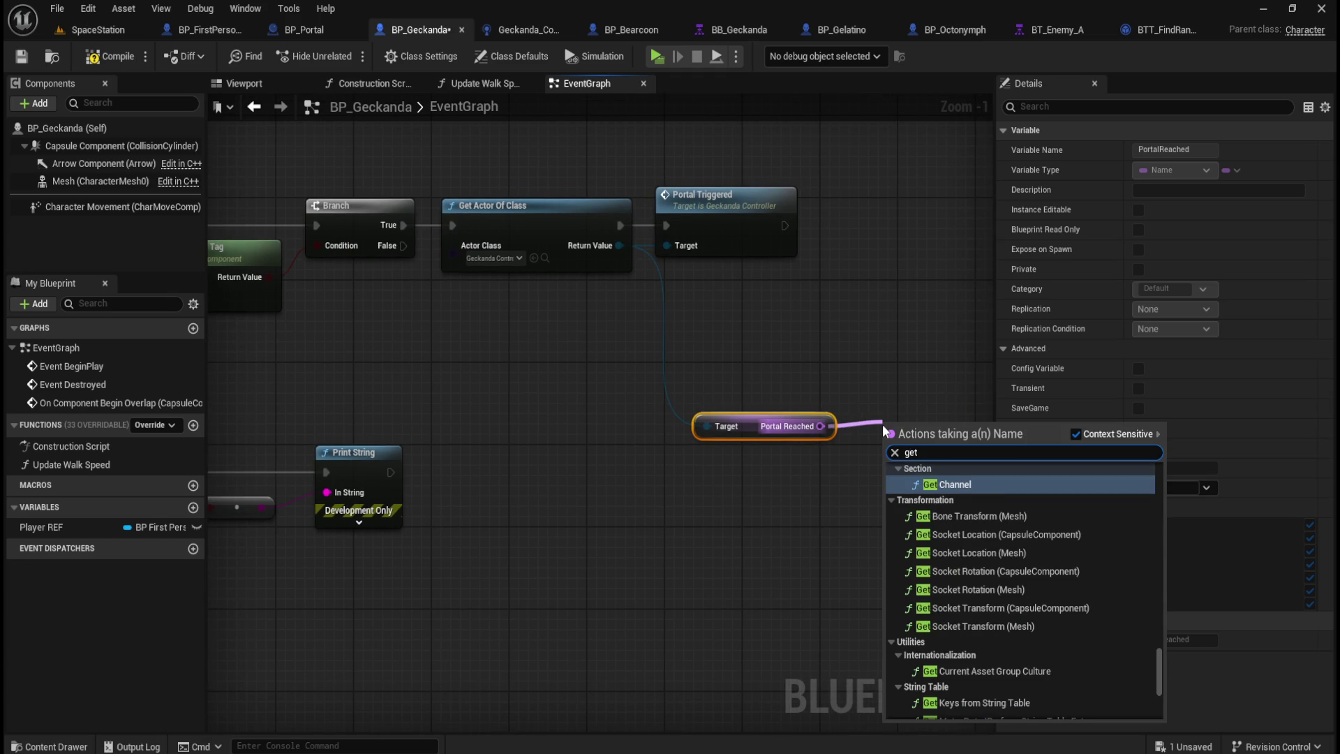
{"action": "scroll", "coordinate": [984, 599], "scroll_direction": "down", "scroll_amount": 8}
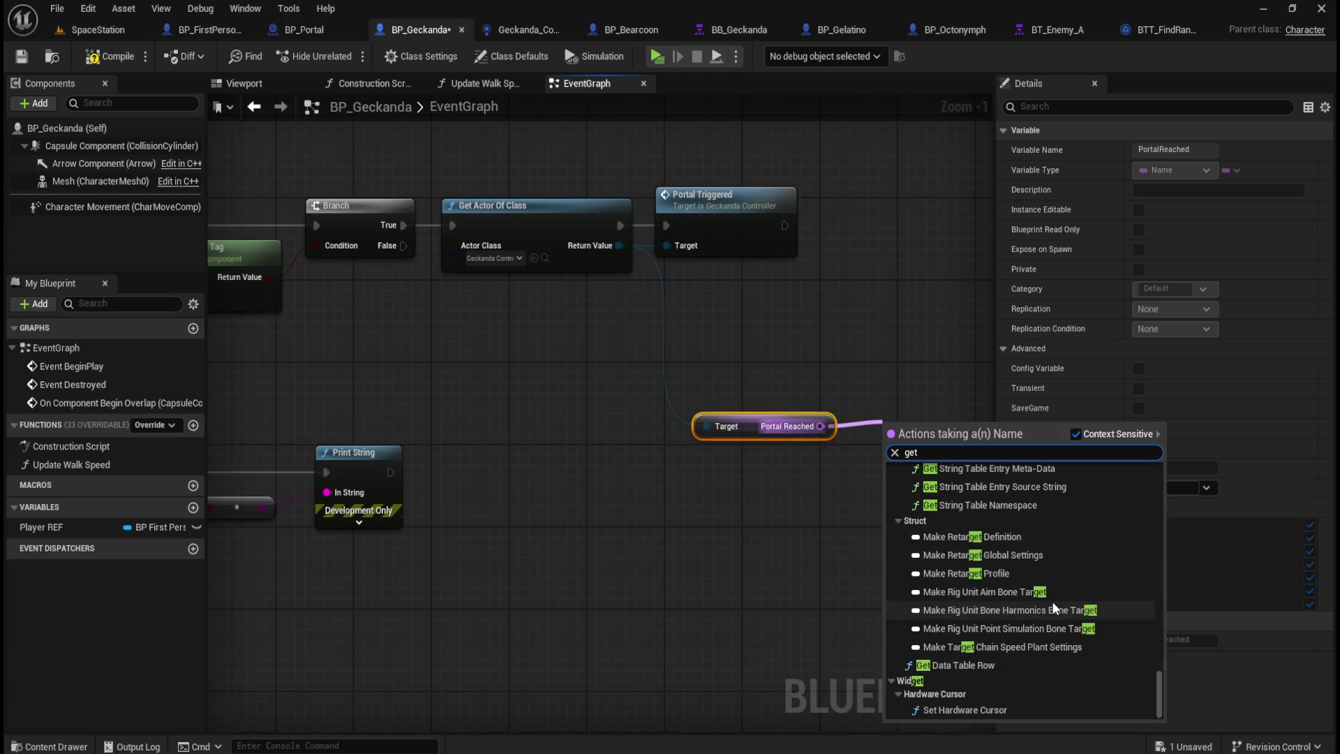
{"action": "mouse_move", "coordinate": [1162, 689]}
{"action": "left_mouse_down"}
{"action": "mouse_move", "coordinate": [1174, 463]}
{"action": "mouse_move", "coordinate": [1143, 532]}
{"action": "mouse_move", "coordinate": [1149, 665]}
{"action": "mouse_move", "coordinate": [1161, 601]}
{"action": "mouse_move", "coordinate": [1157, 706]}
{"action": "left_mouse_up"}
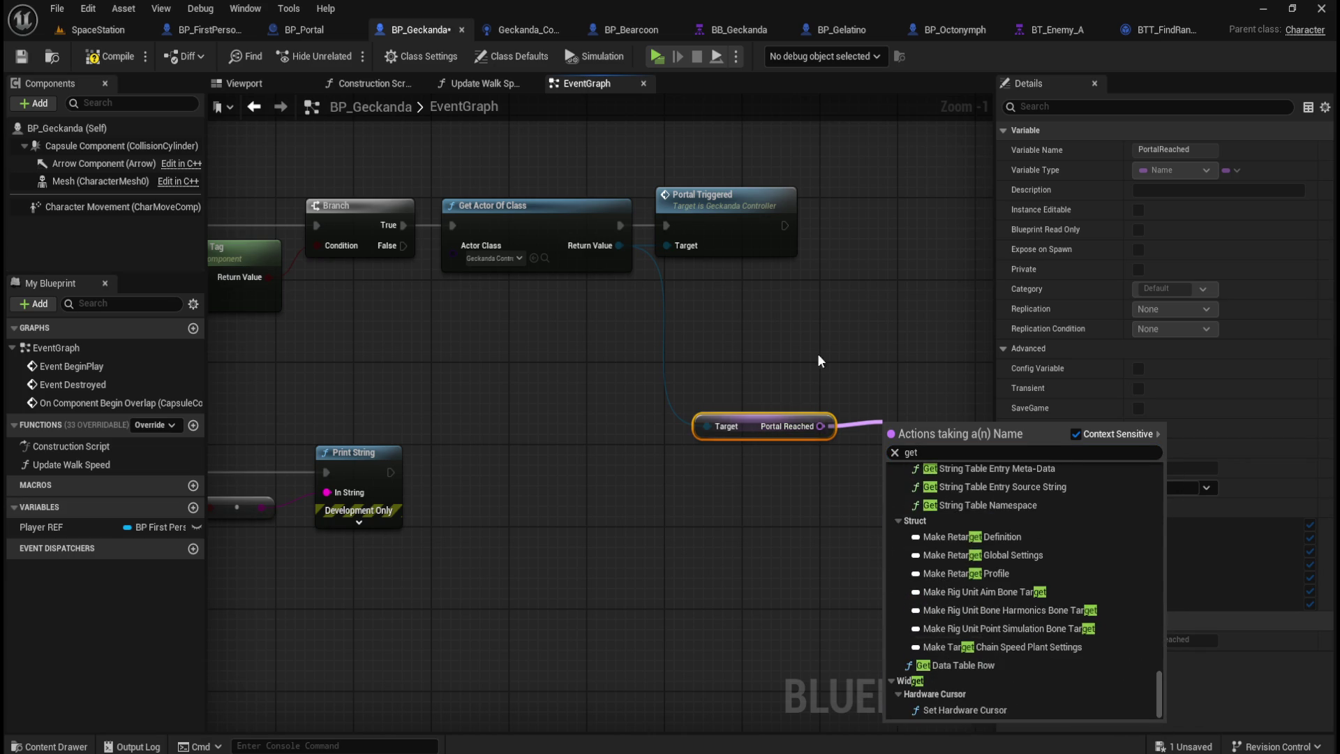
{"action": "left_click", "coordinate": [894, 366]}
{"action": "left_click_drag", "start_coordinate": [896, 372], "coordinate": [660, 496]}
{"action": "key", "text": "Delete"}
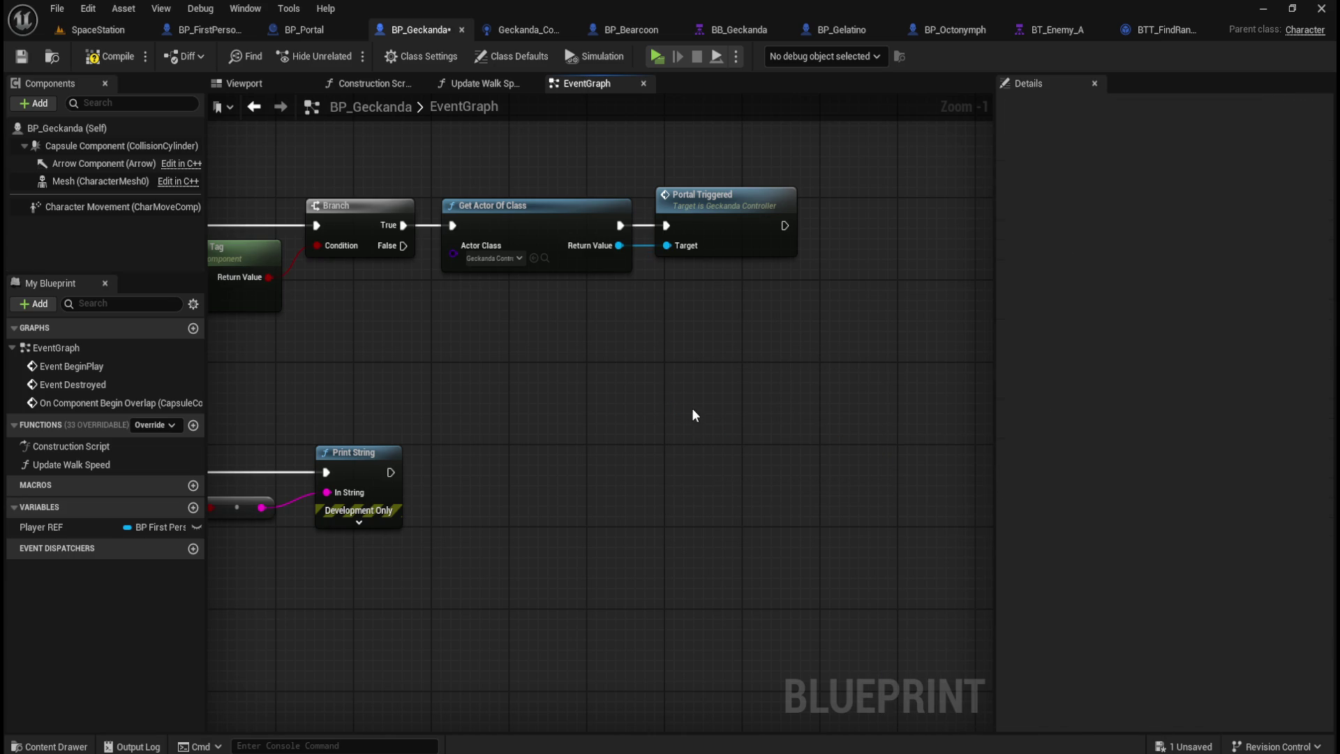
{"action": "left_click_drag", "start_coordinate": [518, 414], "coordinate": [768, 400]}
{"action": "left_click_drag", "start_coordinate": [544, 368], "coordinate": [718, 365]}
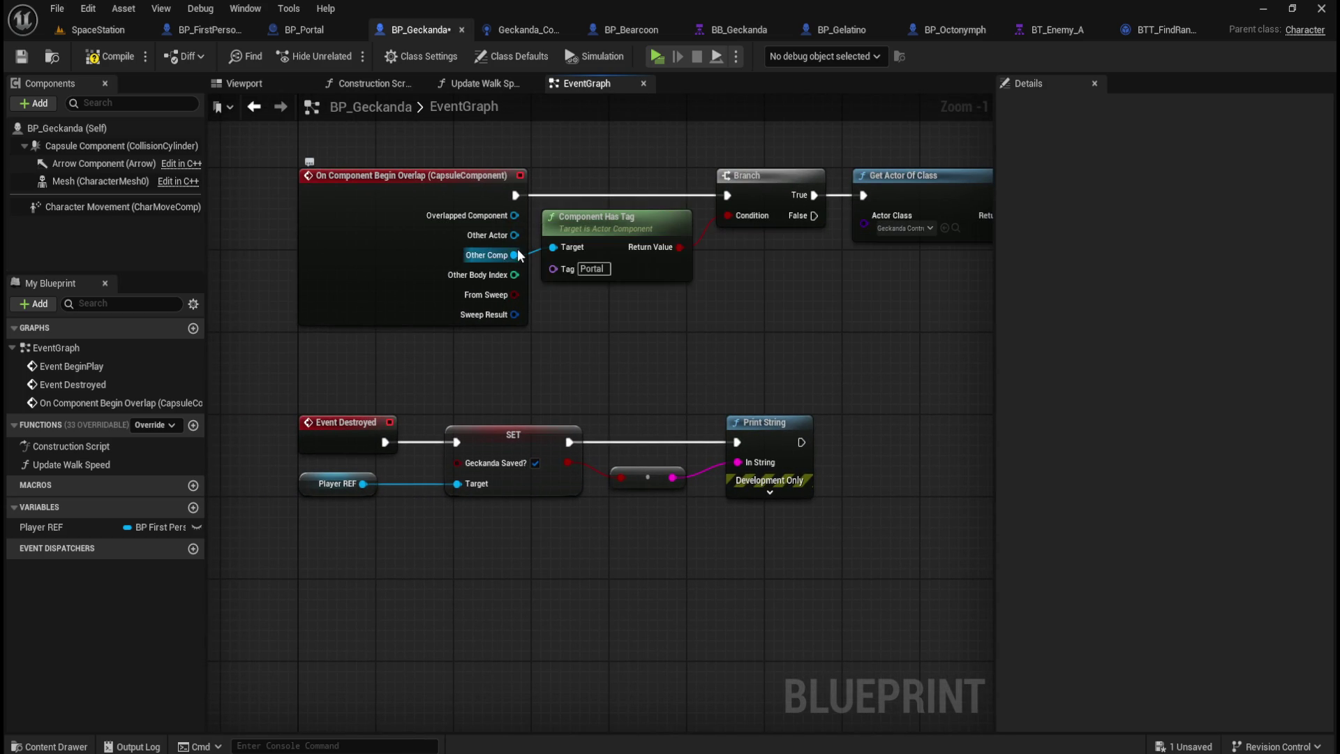
{"action": "left_click", "coordinate": [530, 28]}
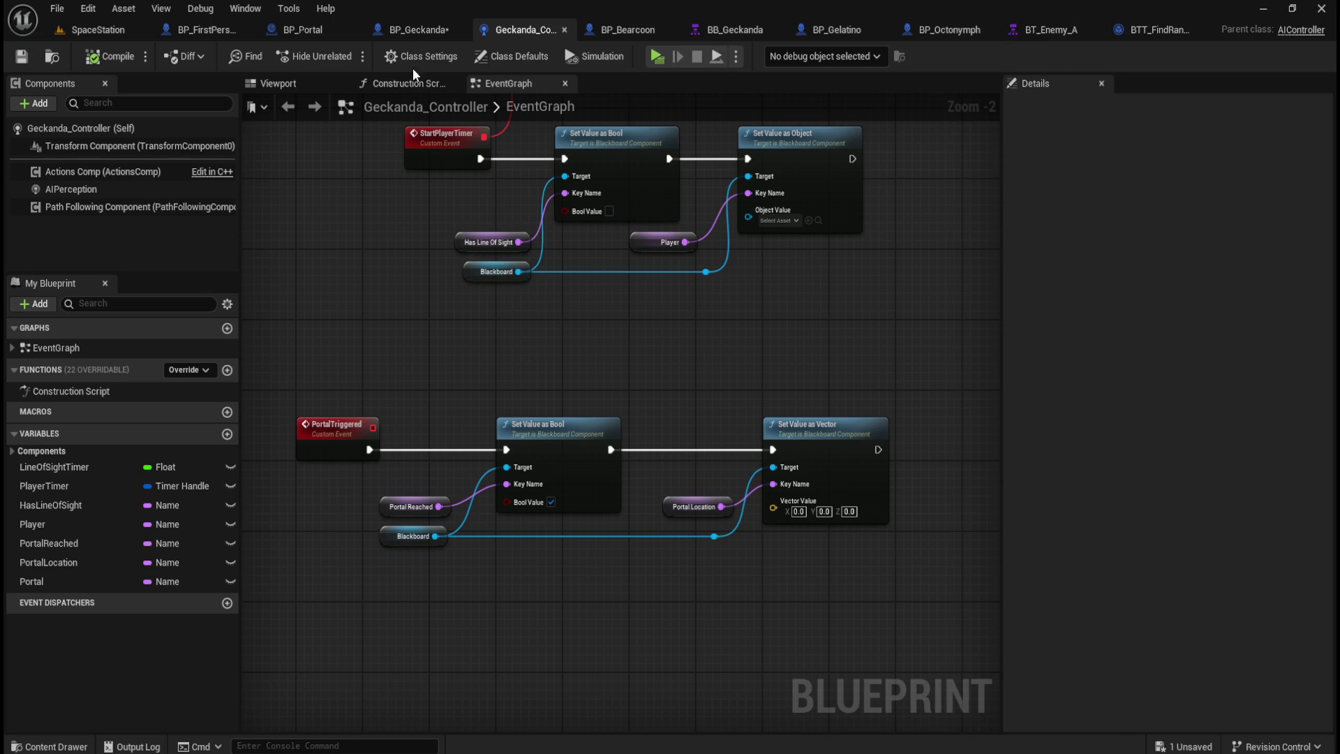
{"action": "left_click", "coordinate": [402, 21]}
{"action": "left_click_drag", "start_coordinate": [775, 381], "coordinate": [544, 380]}
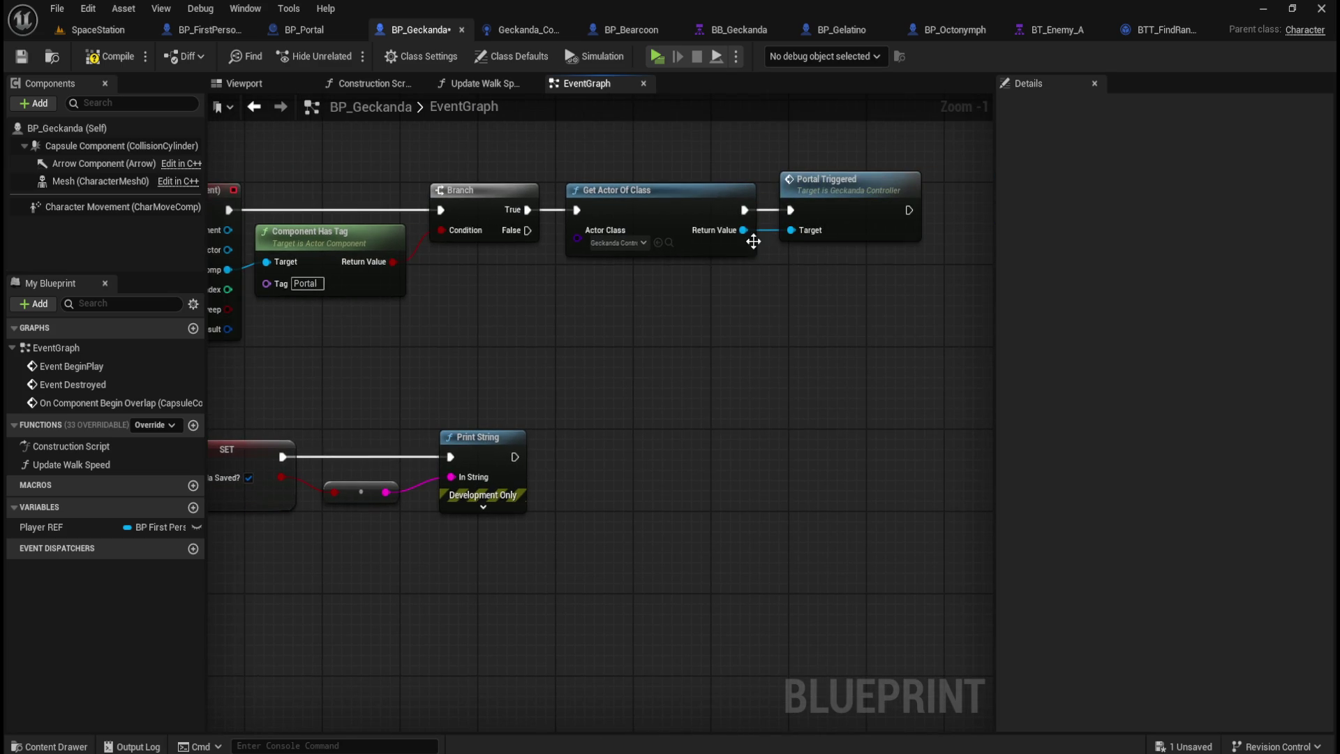
Step: Add a Get Blackboard node from Get Actor Of Class's Return Value
{"action": "left_click_drag", "start_coordinate": [744, 230], "coordinate": [782, 357]}
{"action": "type", "text": "get blackboard"}
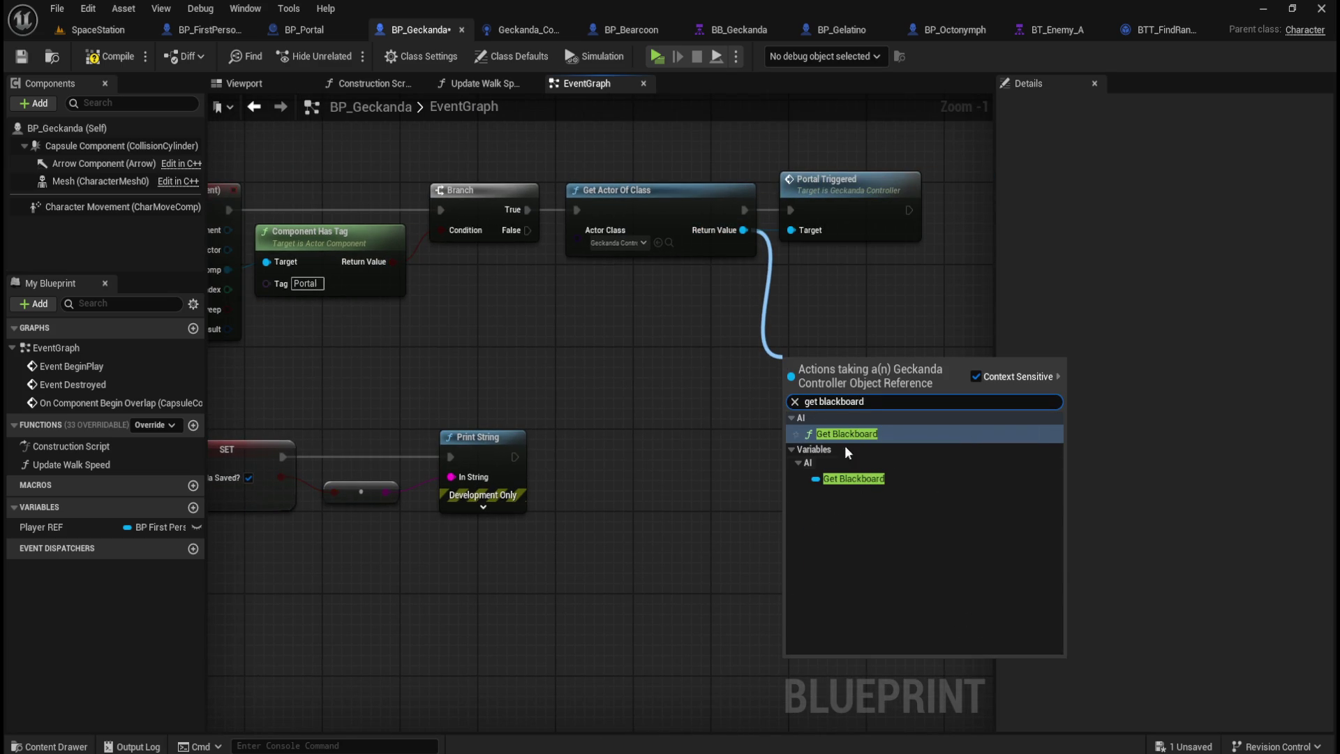
{"action": "left_click", "coordinate": [854, 478]}
Step: Add a Get Value as Bool node reading from the Blackboard output
{"action": "mouse_move", "coordinate": [903, 396]}
{"action": "left_mouse_down"}
{"action": "mouse_move", "coordinate": [768, 412]}
{"action": "mouse_move", "coordinate": [799, 398]}
{"action": "left_mouse_up"}
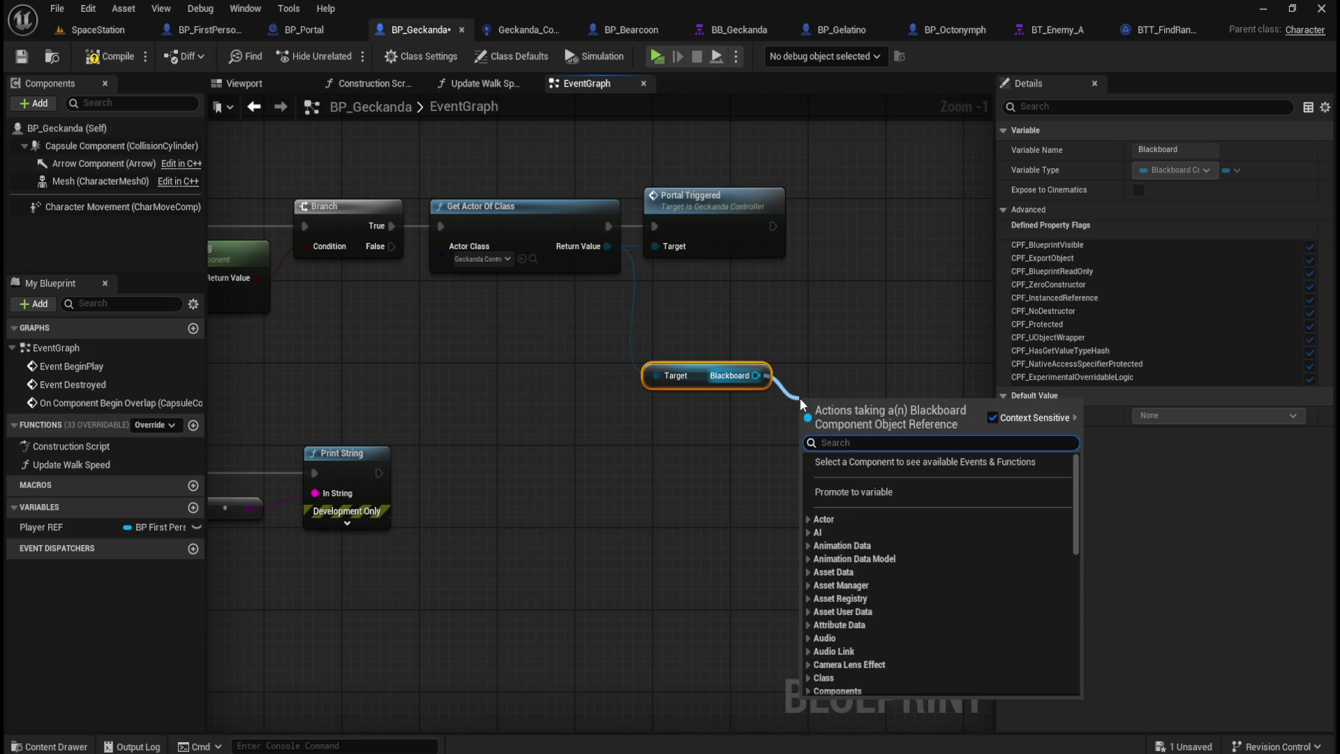
{"action": "type", "text": "get"}
{"action": "mouse_move", "coordinate": [1079, 495]}
{"action": "left_mouse_down"}
{"action": "mouse_move", "coordinate": [1078, 685]}
{"action": "mouse_move", "coordinate": [1062, 644]}
{"action": "mouse_move", "coordinate": [1078, 486]}
{"action": "left_mouse_up"}
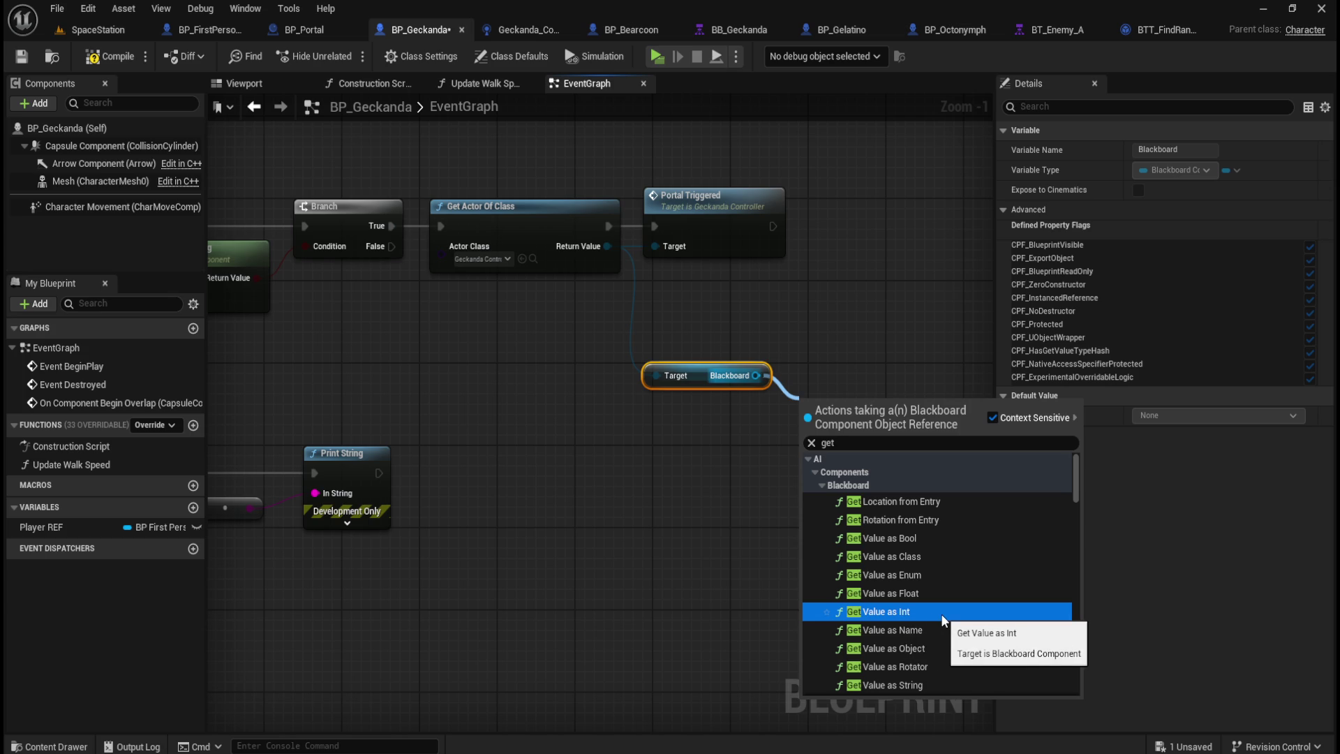
{"action": "left_click", "coordinate": [913, 538]}
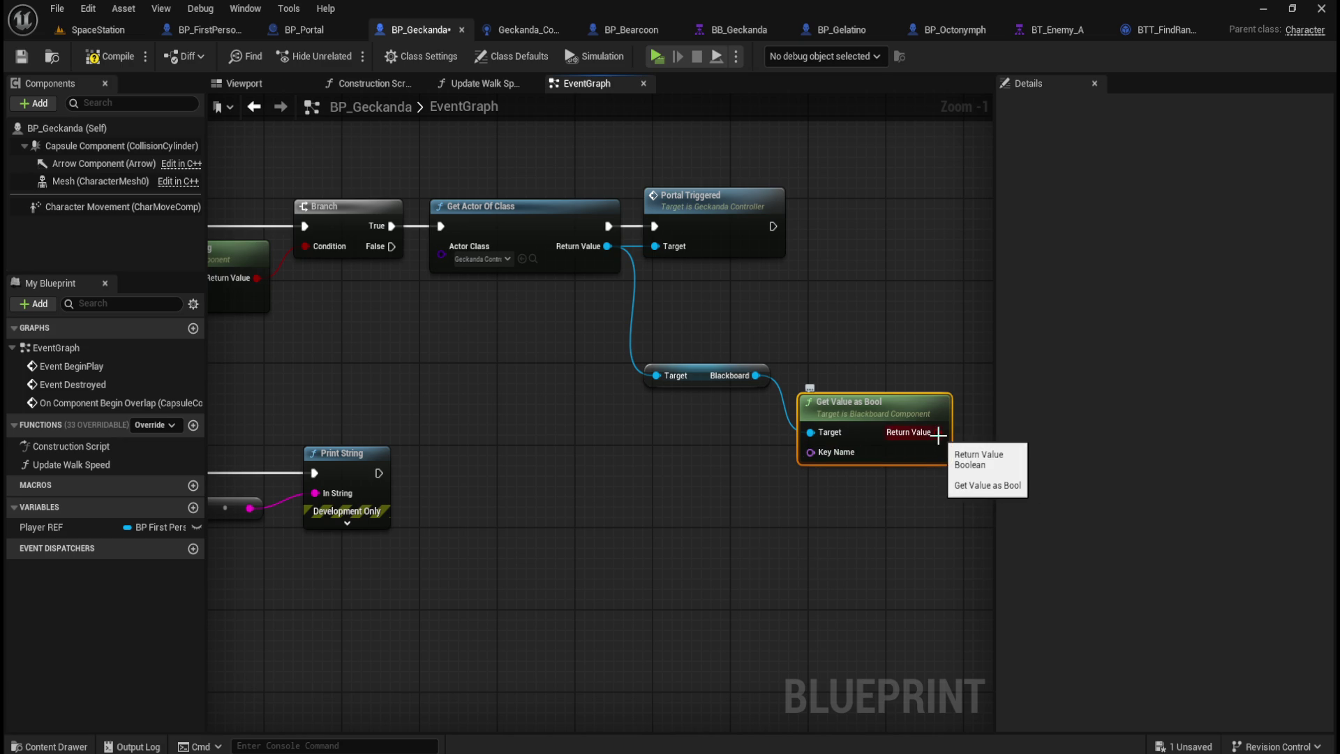
{"action": "mouse_move", "coordinate": [920, 443]}
{"action": "left_mouse_down"}
{"action": "mouse_move", "coordinate": [732, 544]}
{"action": "mouse_move", "coordinate": [667, 539]}
{"action": "left_mouse_up"}
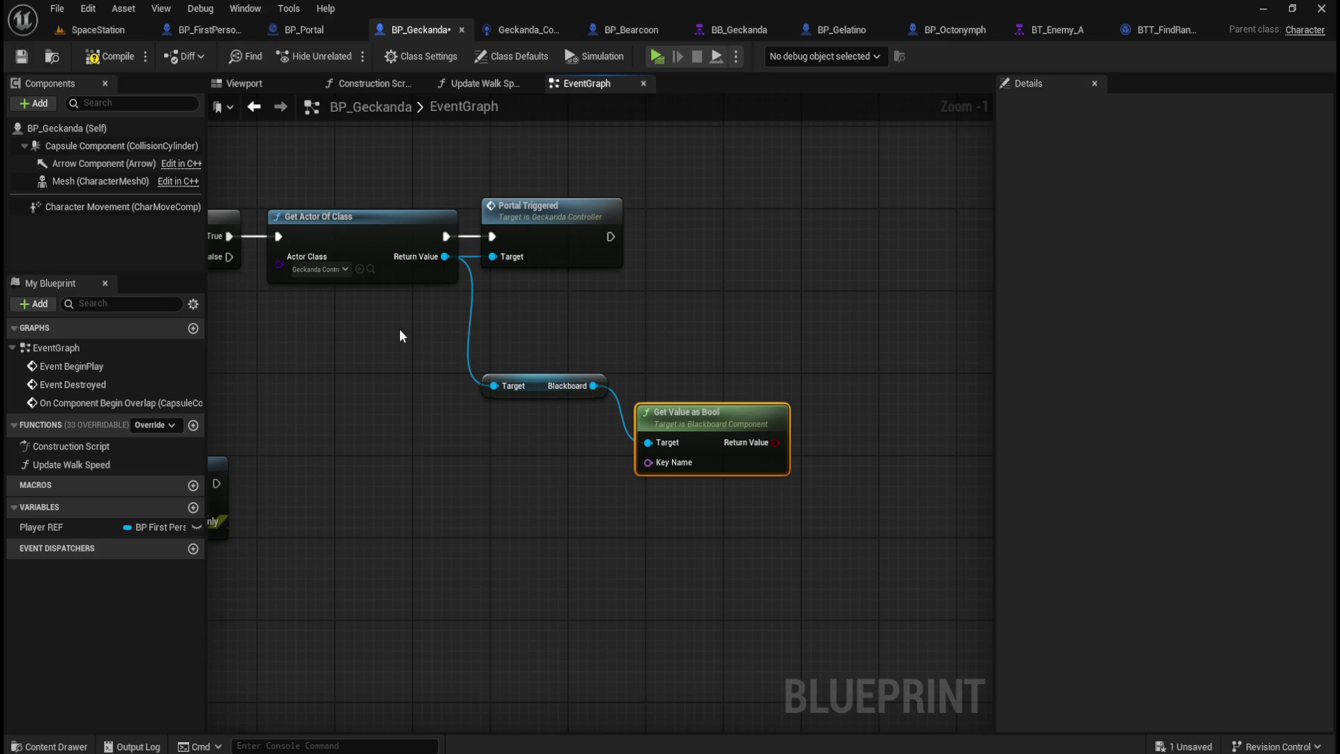
{"action": "mouse_move", "coordinate": [465, 432]}
{"action": "left_mouse_down"}
{"action": "mouse_move", "coordinate": [661, 427]}
{"action": "mouse_move", "coordinate": [840, 398]}
{"action": "mouse_move", "coordinate": [619, 410]}
{"action": "mouse_move", "coordinate": [510, 395]}
{"action": "mouse_move", "coordinate": [640, 353]}
{"action": "mouse_move", "coordinate": [661, 365]}
{"action": "mouse_move", "coordinate": [355, 370]}
{"action": "left_mouse_up"}
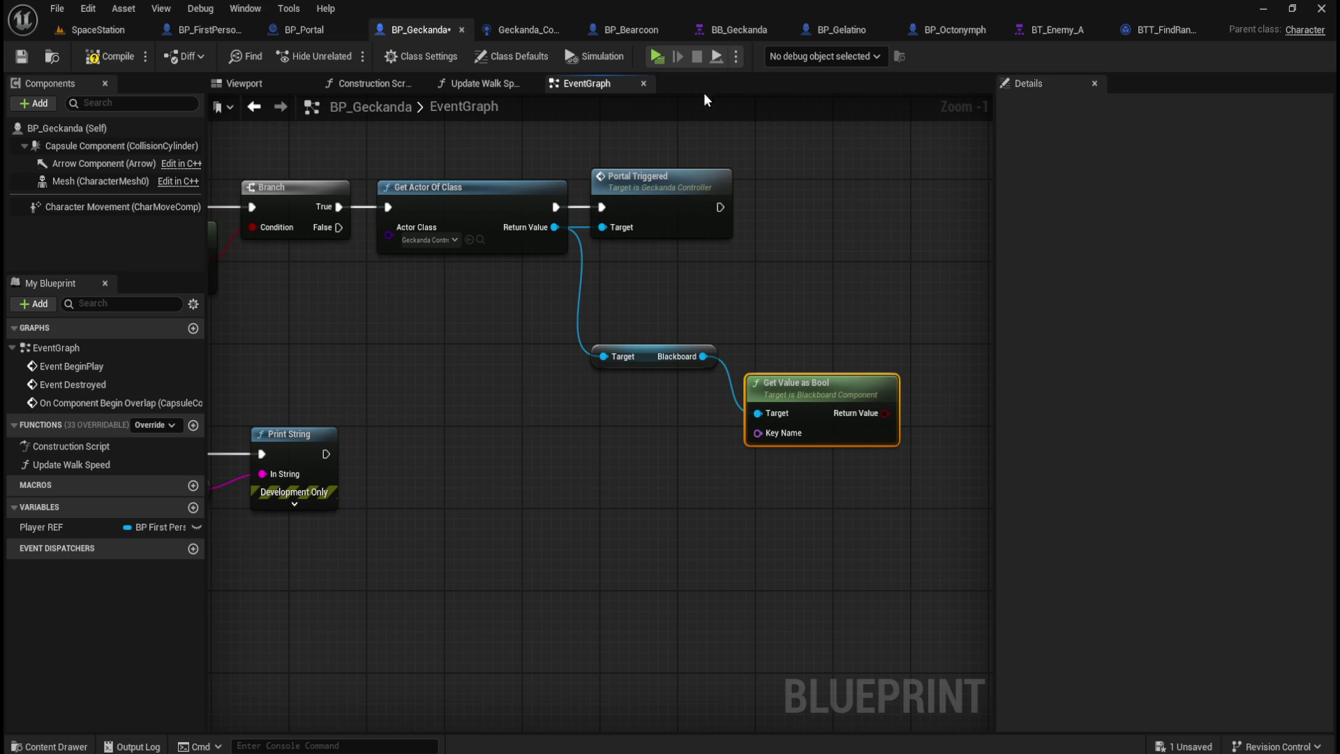
{"action": "left_click", "coordinate": [723, 29]}
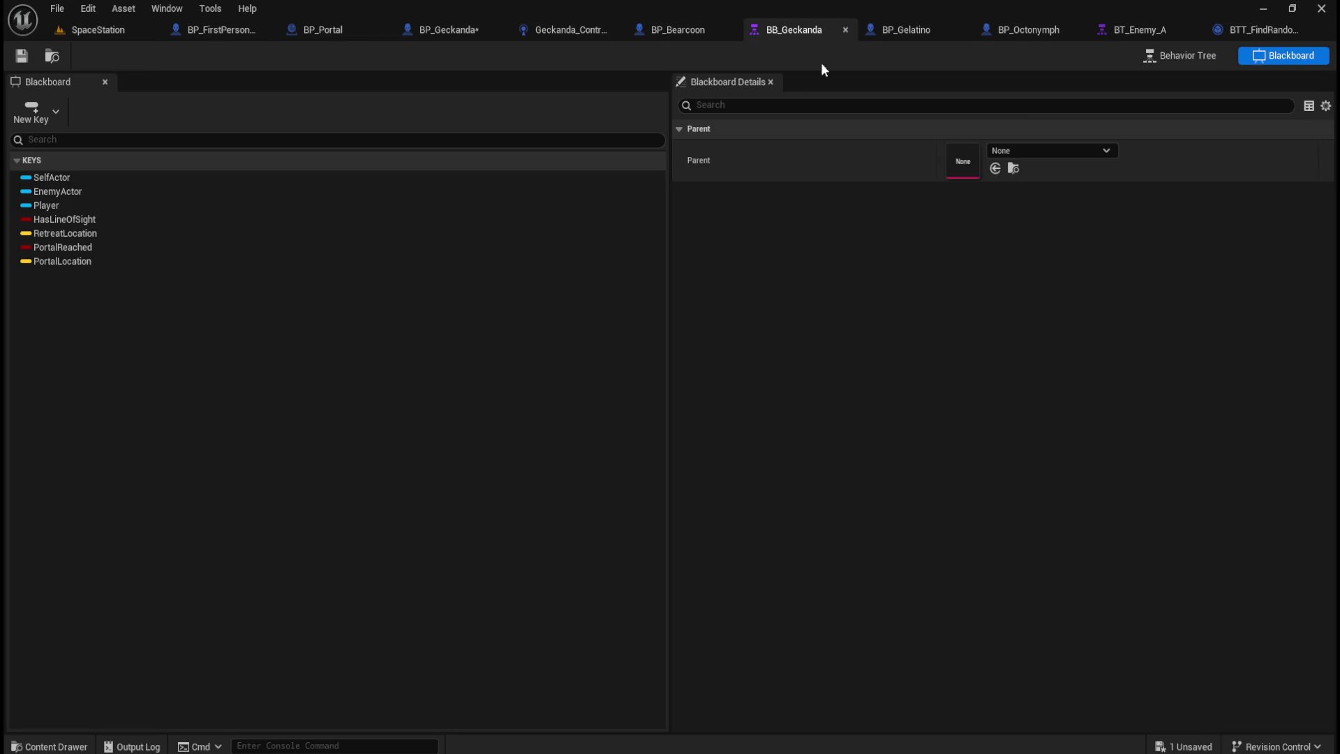
{"action": "left_click", "coordinate": [1200, 52]}
{"action": "left_click", "coordinate": [1261, 59]}
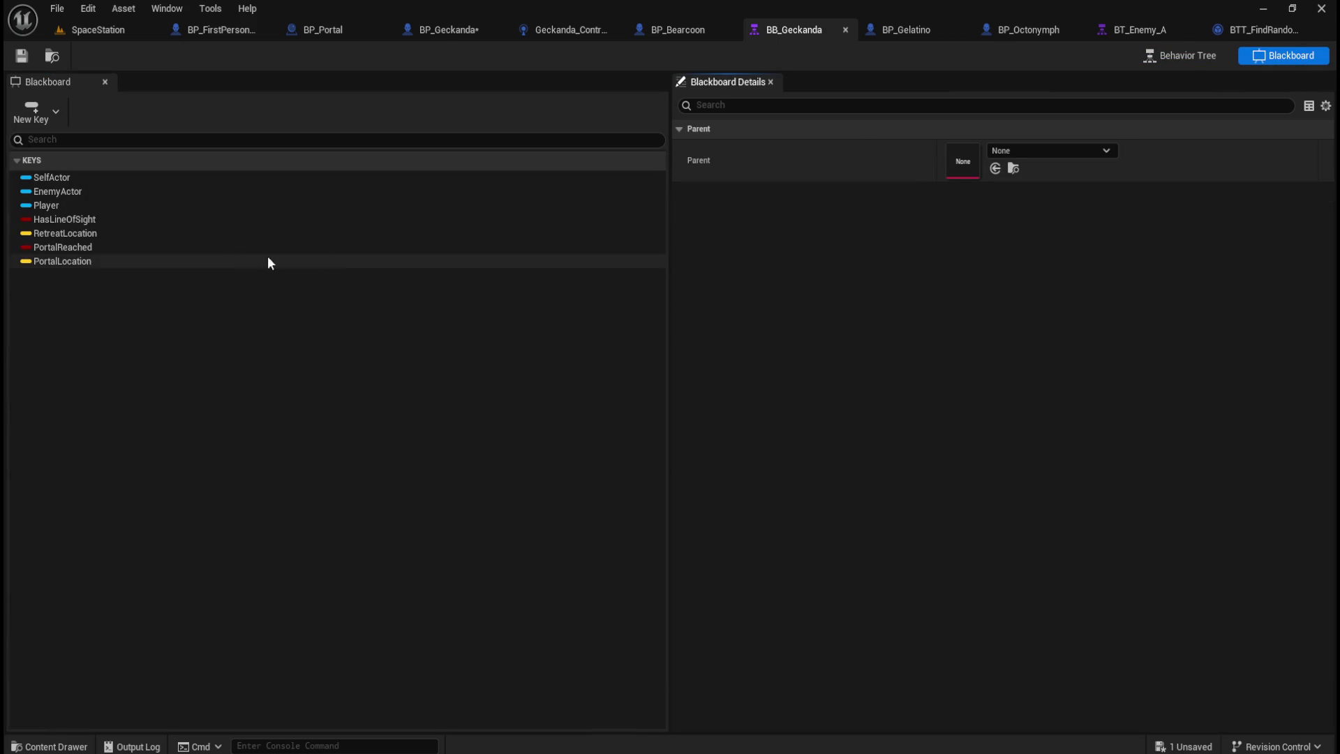
{"action": "left_click", "coordinate": [62, 247]}
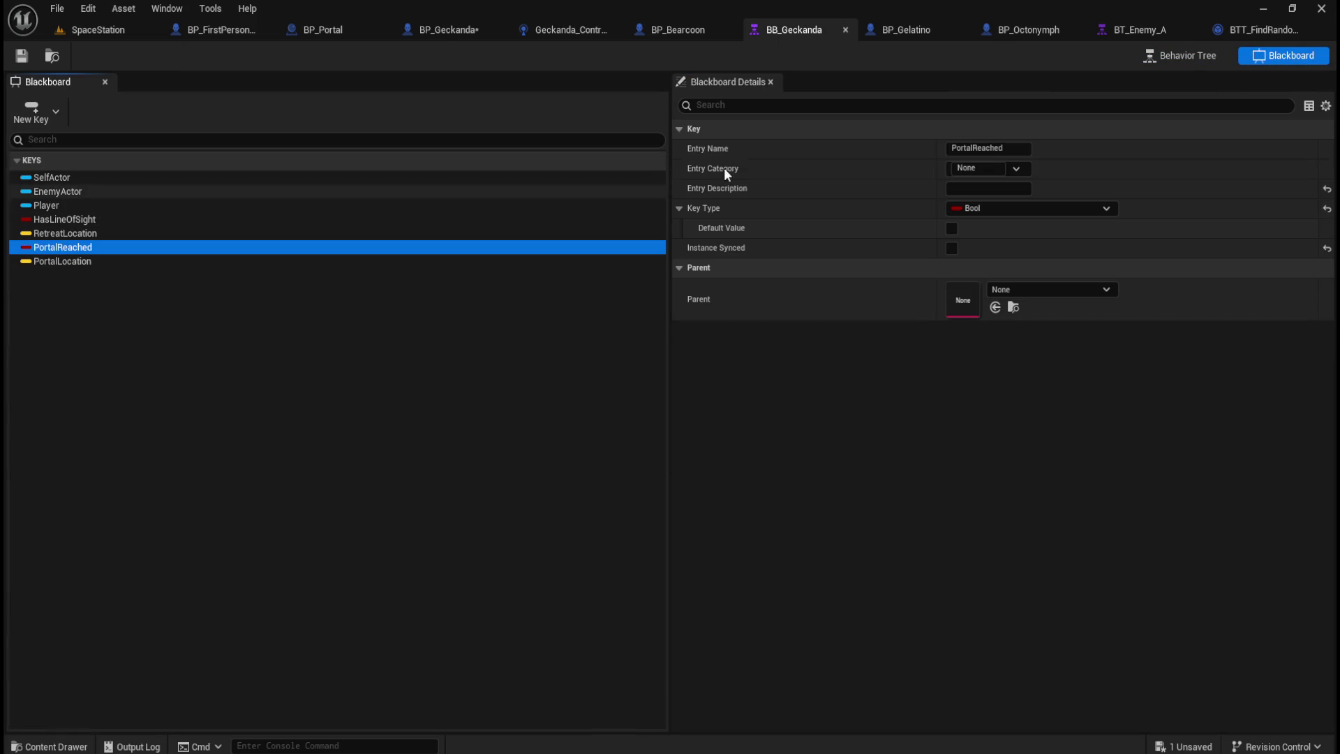
{"action": "left_click", "coordinate": [1007, 148]}
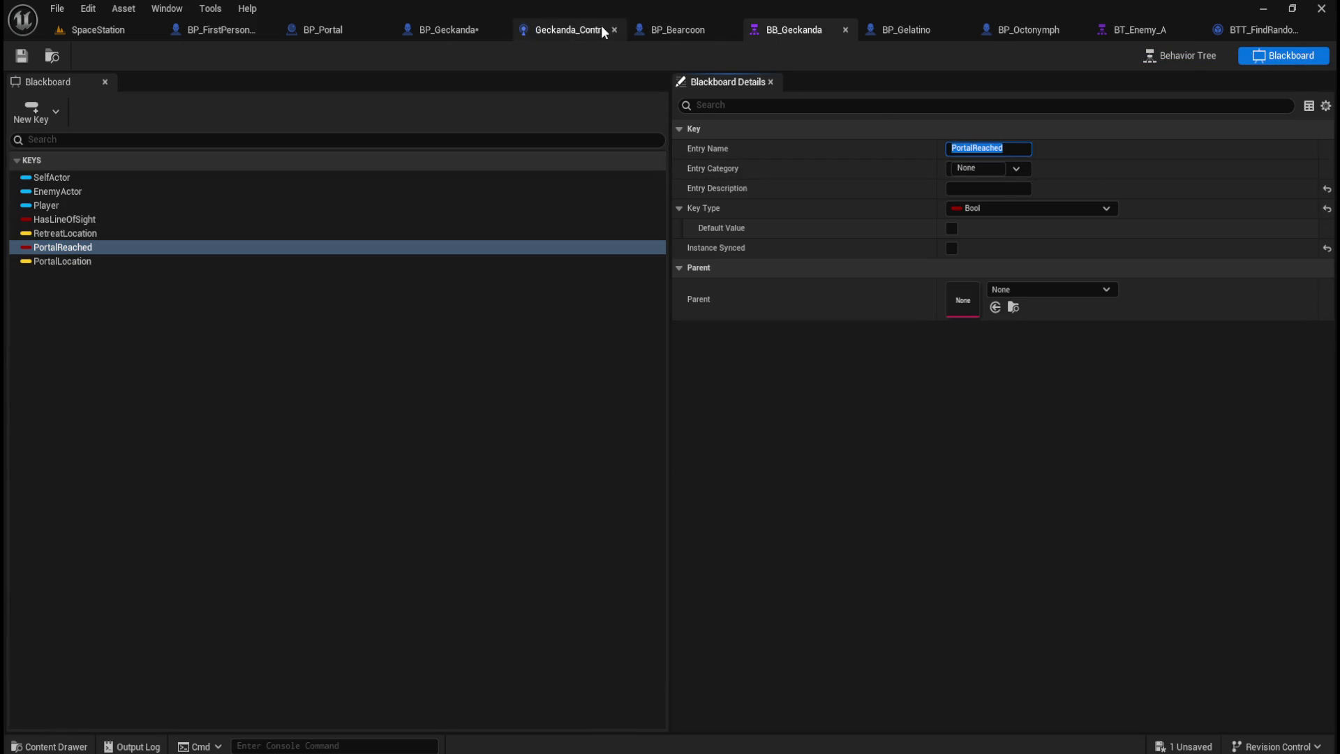
{"action": "left_click", "coordinate": [428, 28]}
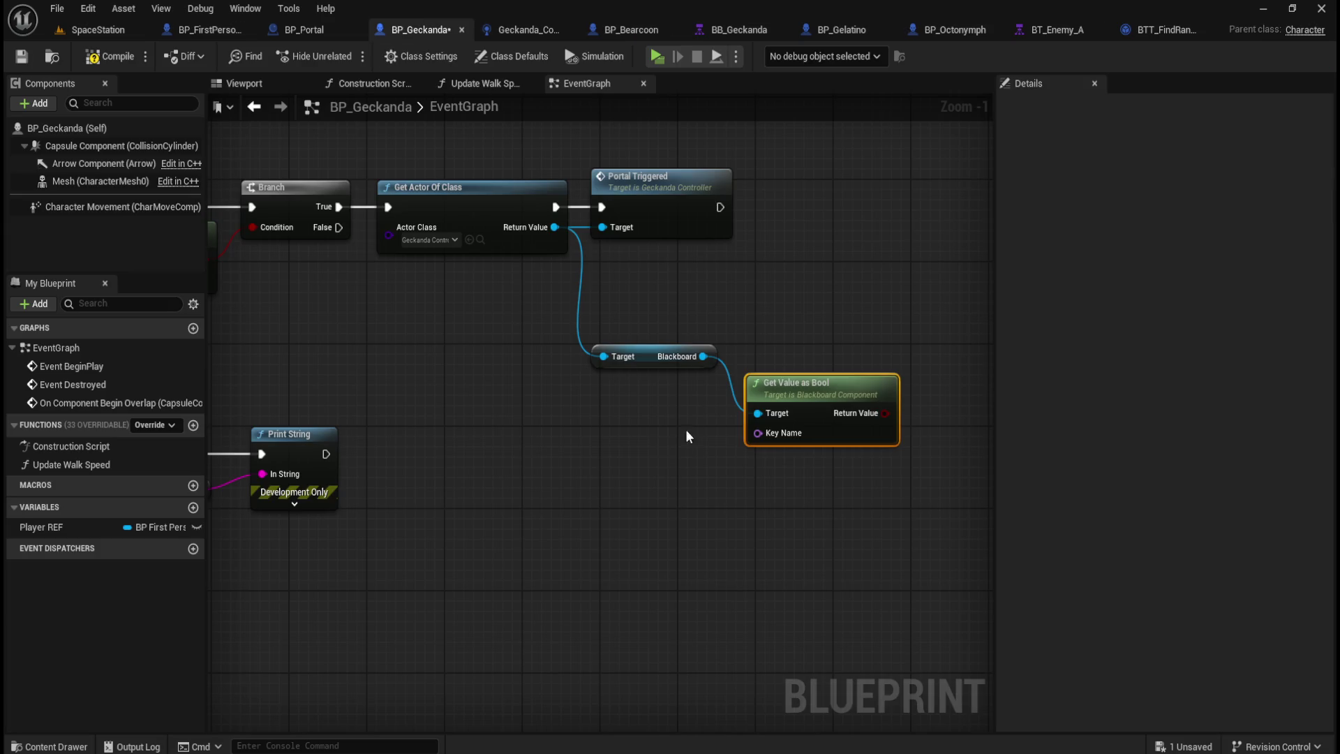
Step: Promote the Key Name pin to a variable named PortalReached and set its default value
{"action": "right_click", "coordinate": [769, 433]}
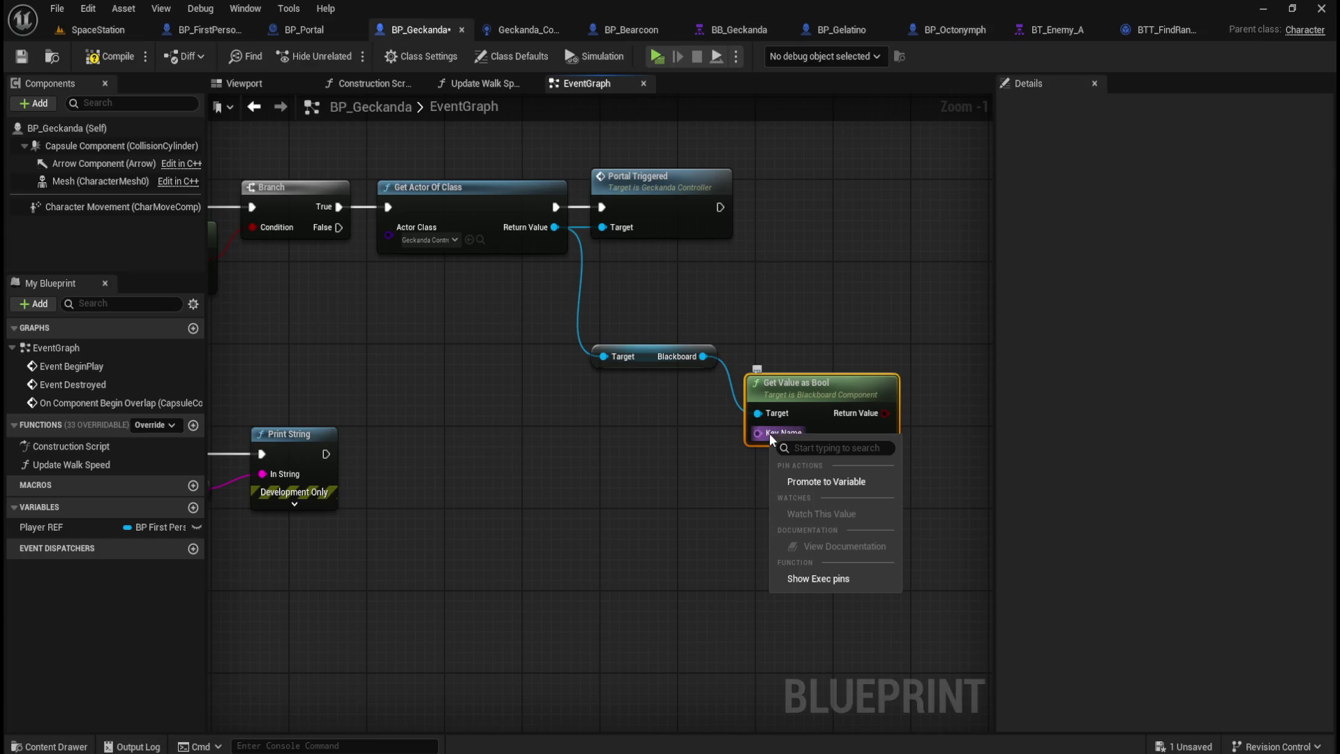
{"action": "left_click", "coordinate": [827, 482]}
{"action": "left_click_drag", "start_coordinate": [680, 450], "coordinate": [683, 450]}
{"action": "left_click", "coordinate": [1175, 150]}
{"action": "type", "text": "PortalReached"}
{"action": "key", "text": "Return"}
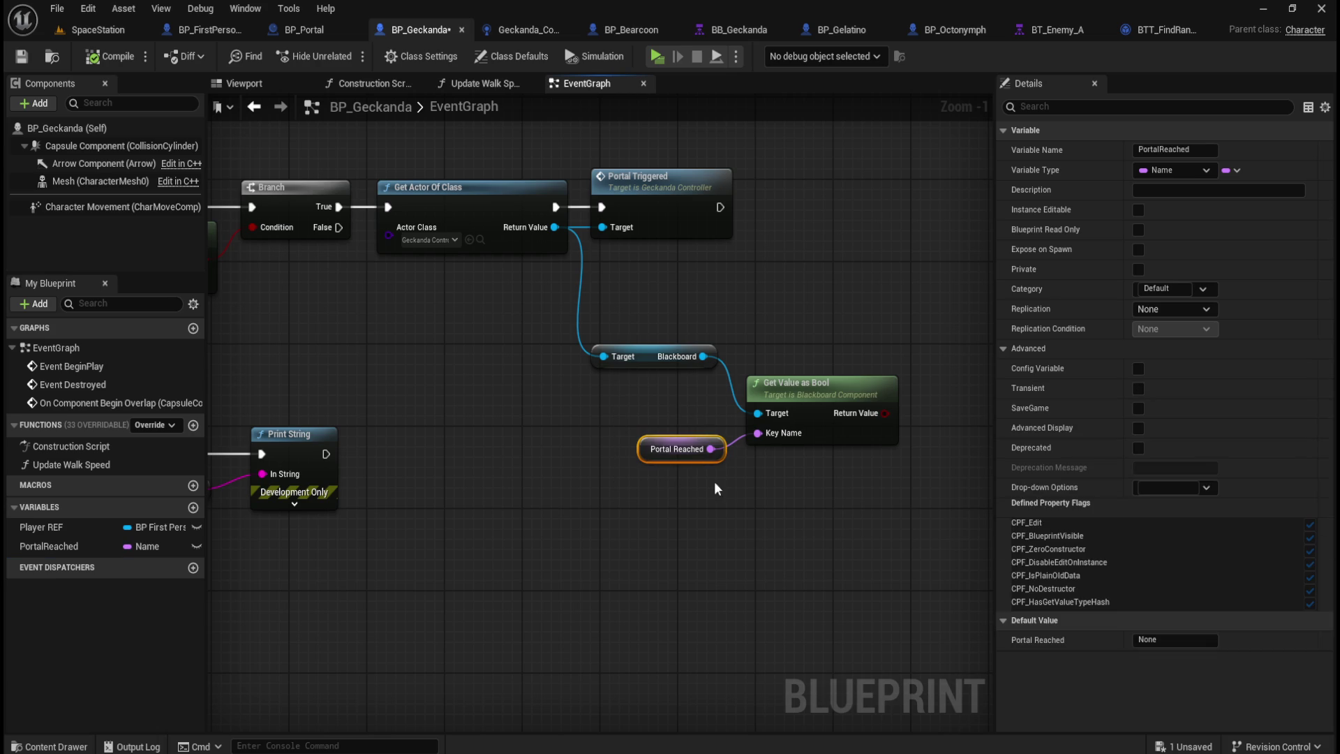
{"action": "left_click", "coordinate": [1162, 641]}
{"action": "left_click", "coordinate": [659, 559]}
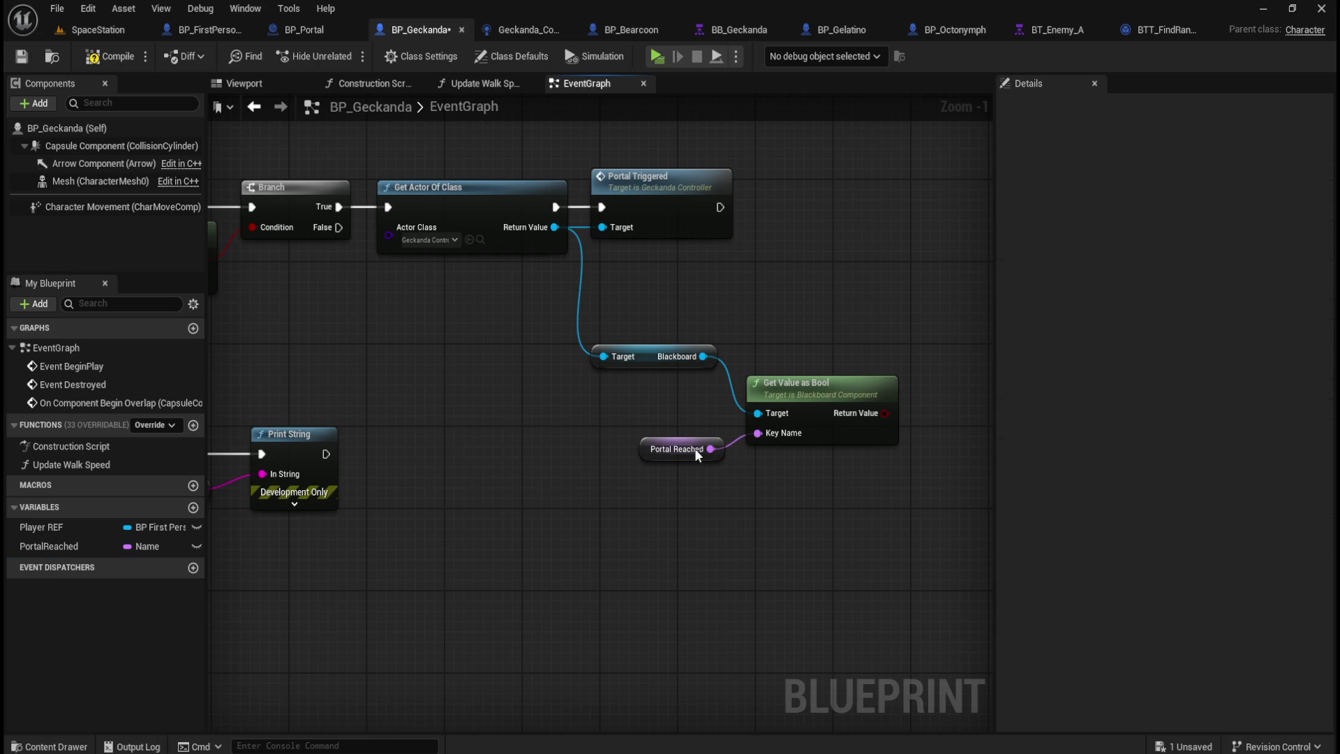
{"action": "mouse_move", "coordinate": [532, 419]}
{"action": "left_mouse_down"}
{"action": "mouse_move", "coordinate": [760, 458]}
{"action": "mouse_move", "coordinate": [490, 415]}
{"action": "mouse_move", "coordinate": [935, 453]}
{"action": "left_mouse_up"}
{"action": "left_click_drag", "start_coordinate": [420, 487], "coordinate": [510, 414]}
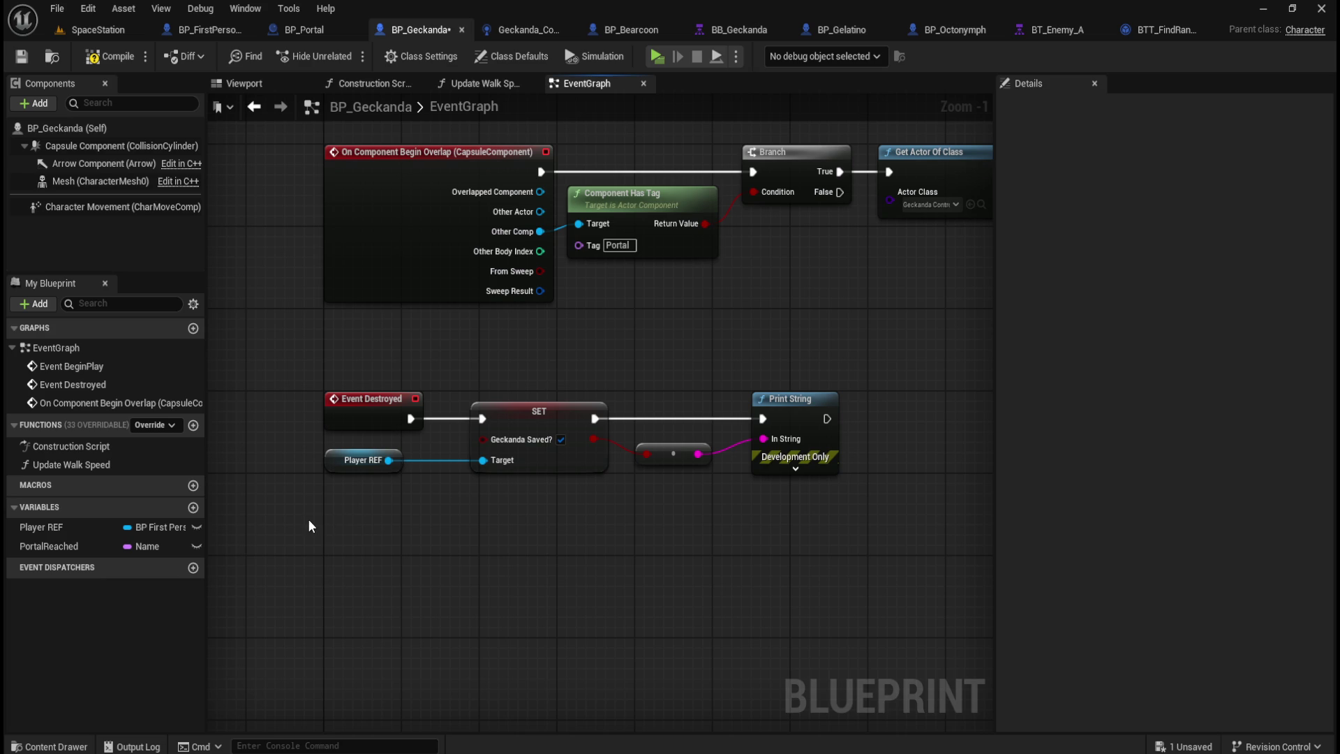
Step: Arrange PortalReached, Get Blackboard and Get Value as Bool nodes in a straight line
{"action": "mouse_move", "coordinate": [424, 551]}
{"action": "left_mouse_down"}
{"action": "mouse_move", "coordinate": [722, 517]}
{"action": "mouse_move", "coordinate": [847, 437]}
{"action": "mouse_move", "coordinate": [838, 488]}
{"action": "mouse_move", "coordinate": [664, 437]}
{"action": "mouse_move", "coordinate": [613, 451]}
{"action": "left_mouse_up"}
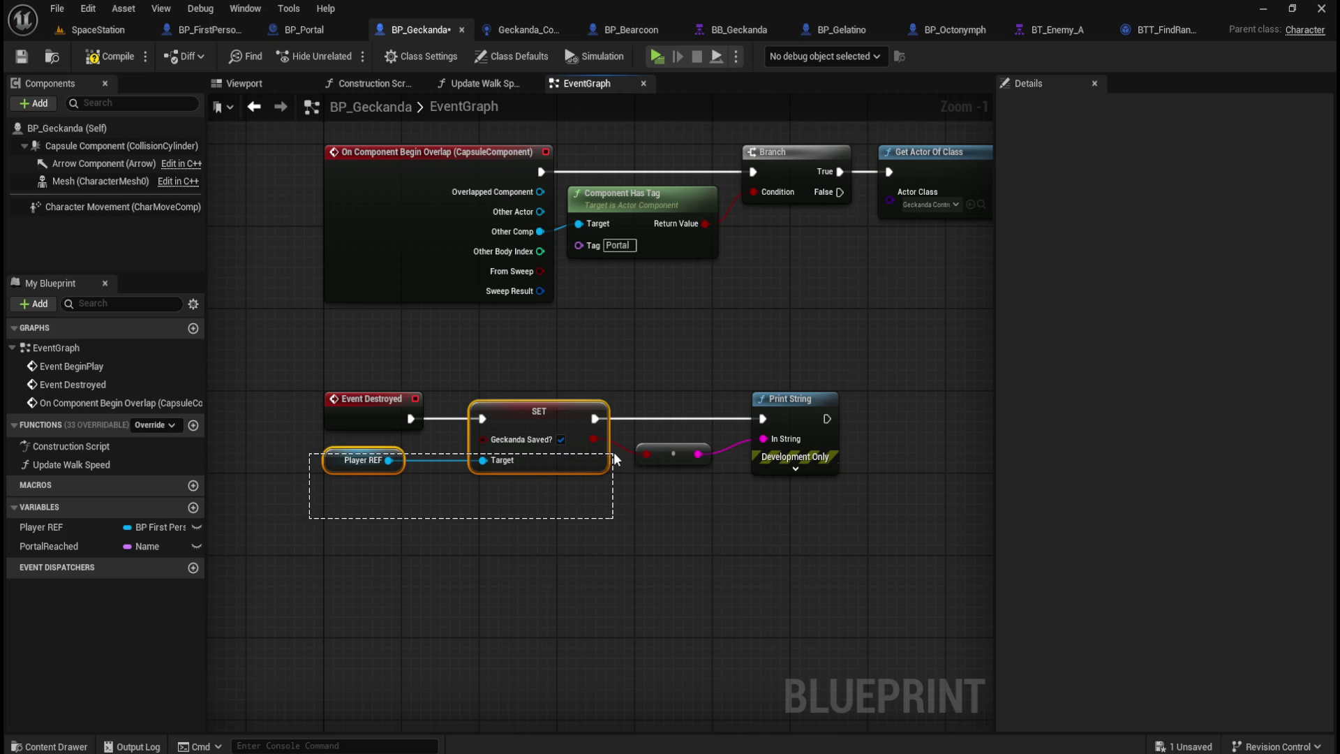
{"action": "left_click_drag", "start_coordinate": [614, 451], "coordinate": [614, 451]}
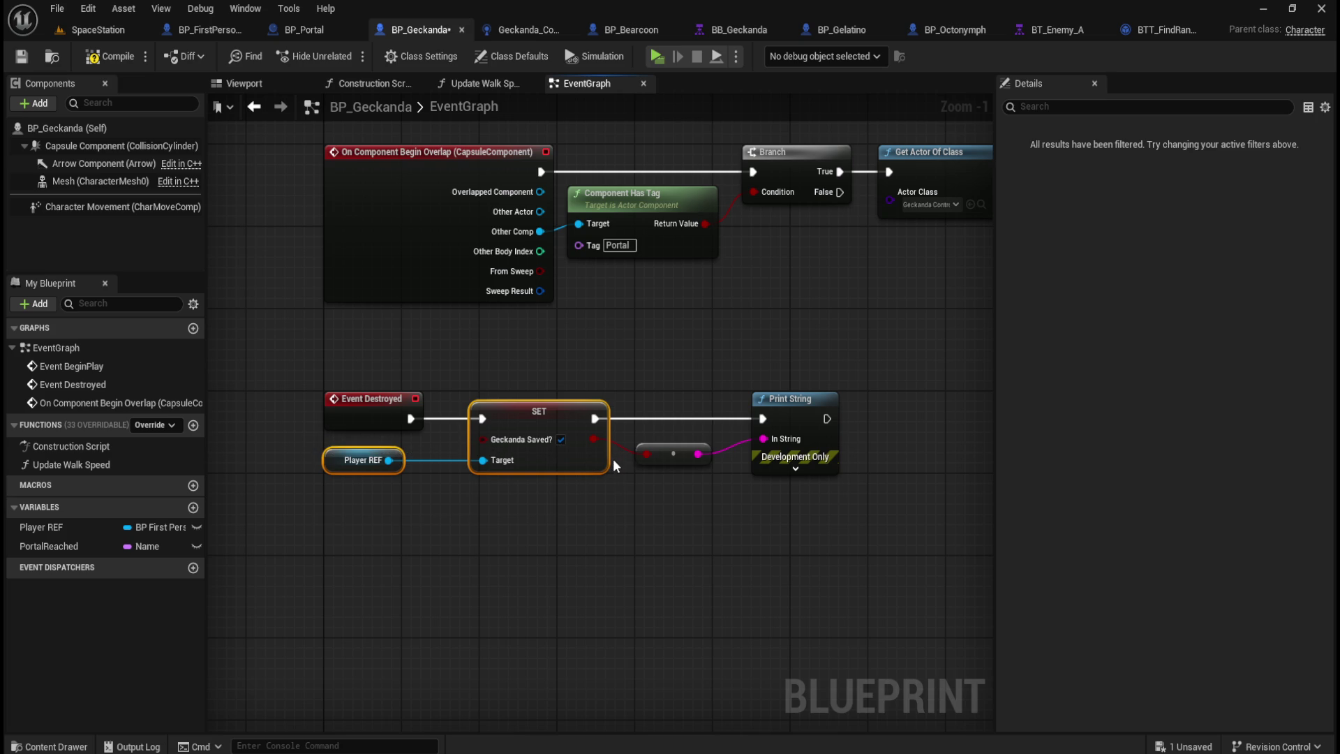
{"action": "mouse_move", "coordinate": [865, 540]}
{"action": "left_mouse_down"}
{"action": "mouse_move", "coordinate": [365, 560]}
{"action": "mouse_move", "coordinate": [471, 561]}
{"action": "left_mouse_up"}
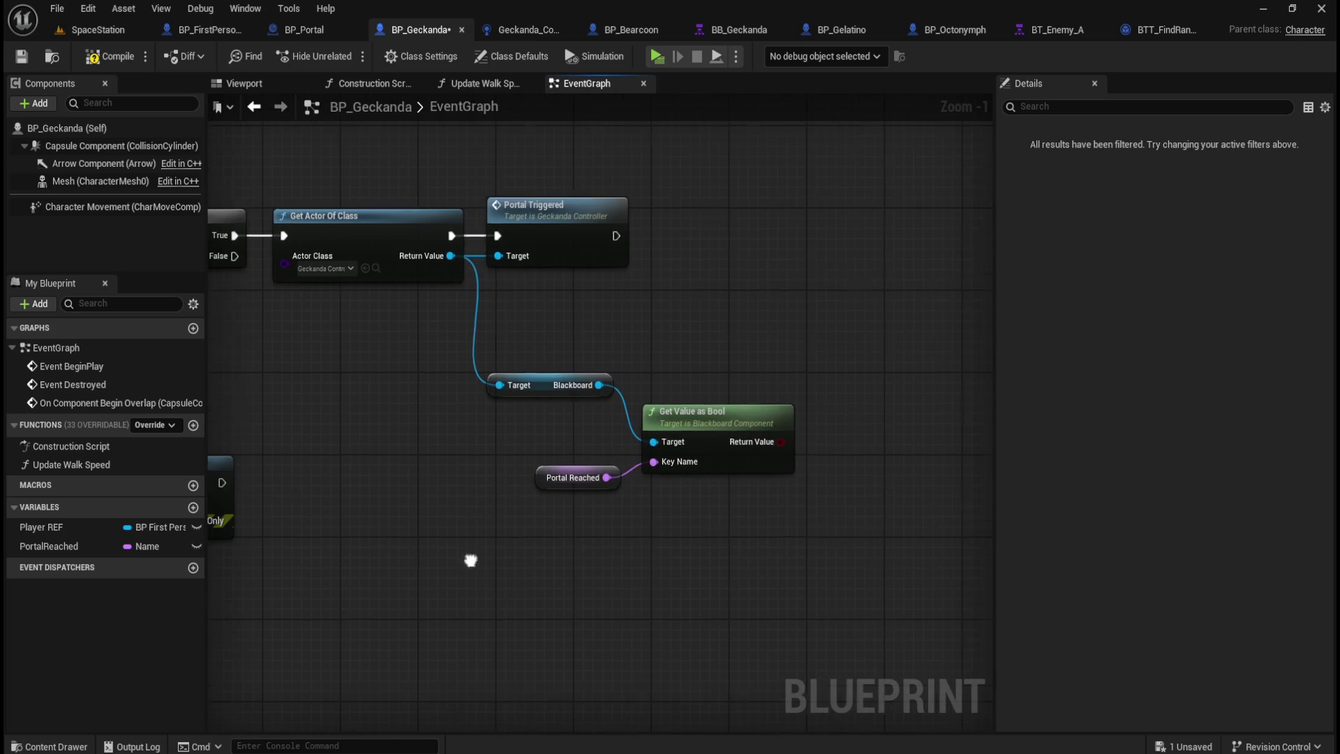
{"action": "left_click", "coordinate": [548, 487]}
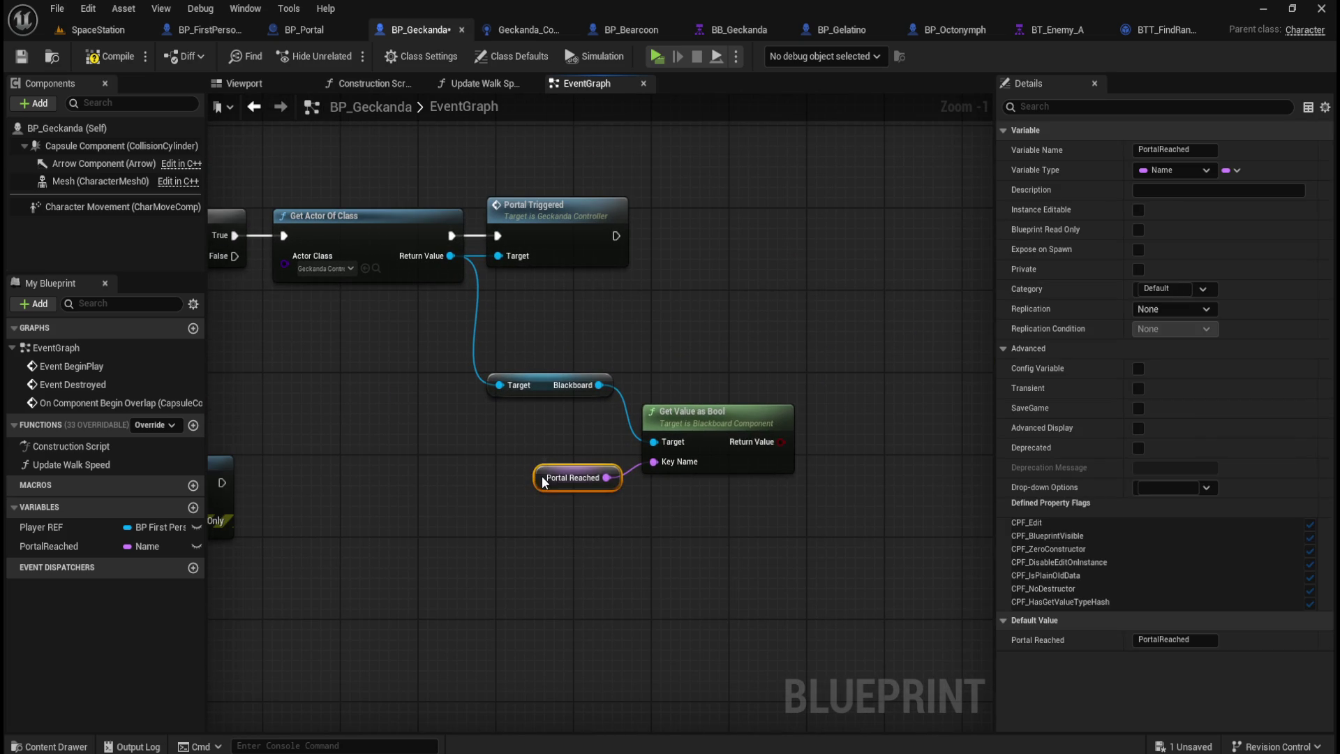
{"action": "left_click_drag", "start_coordinate": [542, 479], "coordinate": [533, 427]}
{"action": "mouse_move", "coordinate": [716, 417]}
{"action": "left_mouse_down"}
{"action": "mouse_move", "coordinate": [712, 351]}
{"action": "mouse_move", "coordinate": [712, 363]}
{"action": "left_mouse_up"}
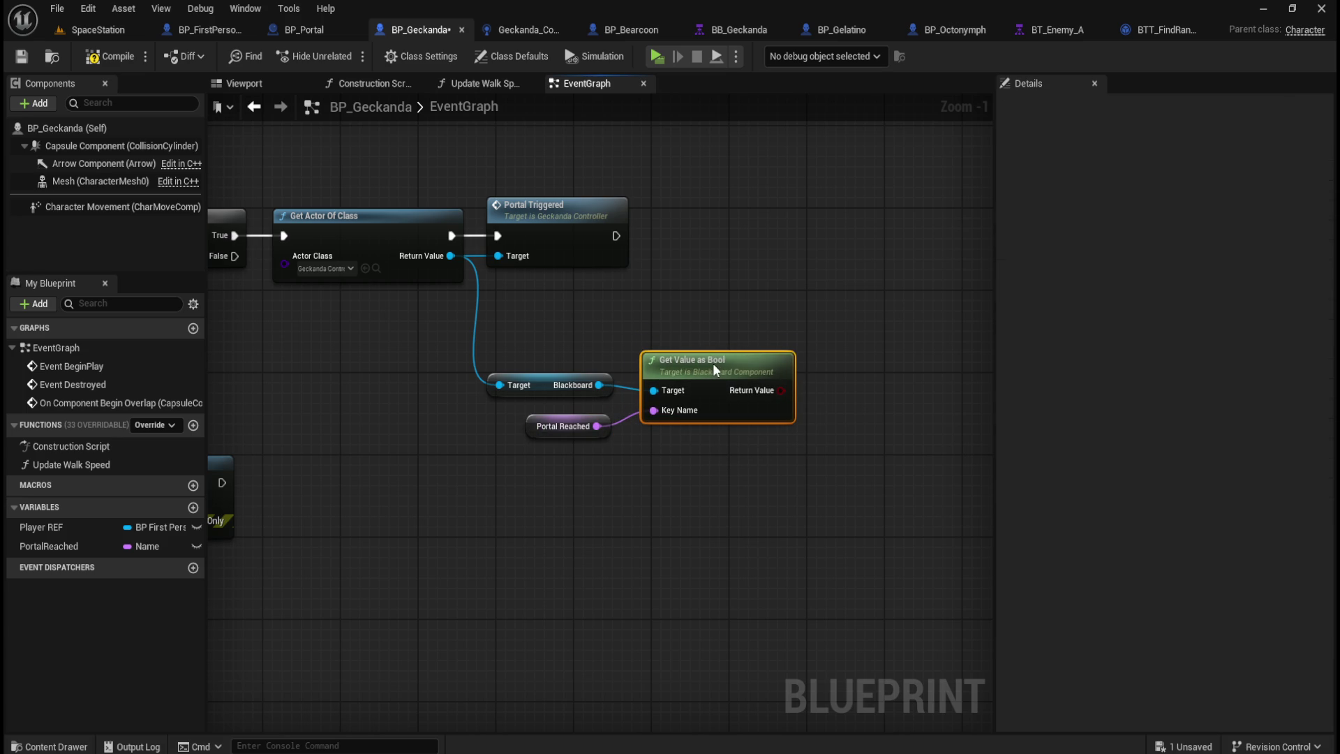
{"action": "left_click_drag", "start_coordinate": [540, 335], "coordinate": [689, 379]}
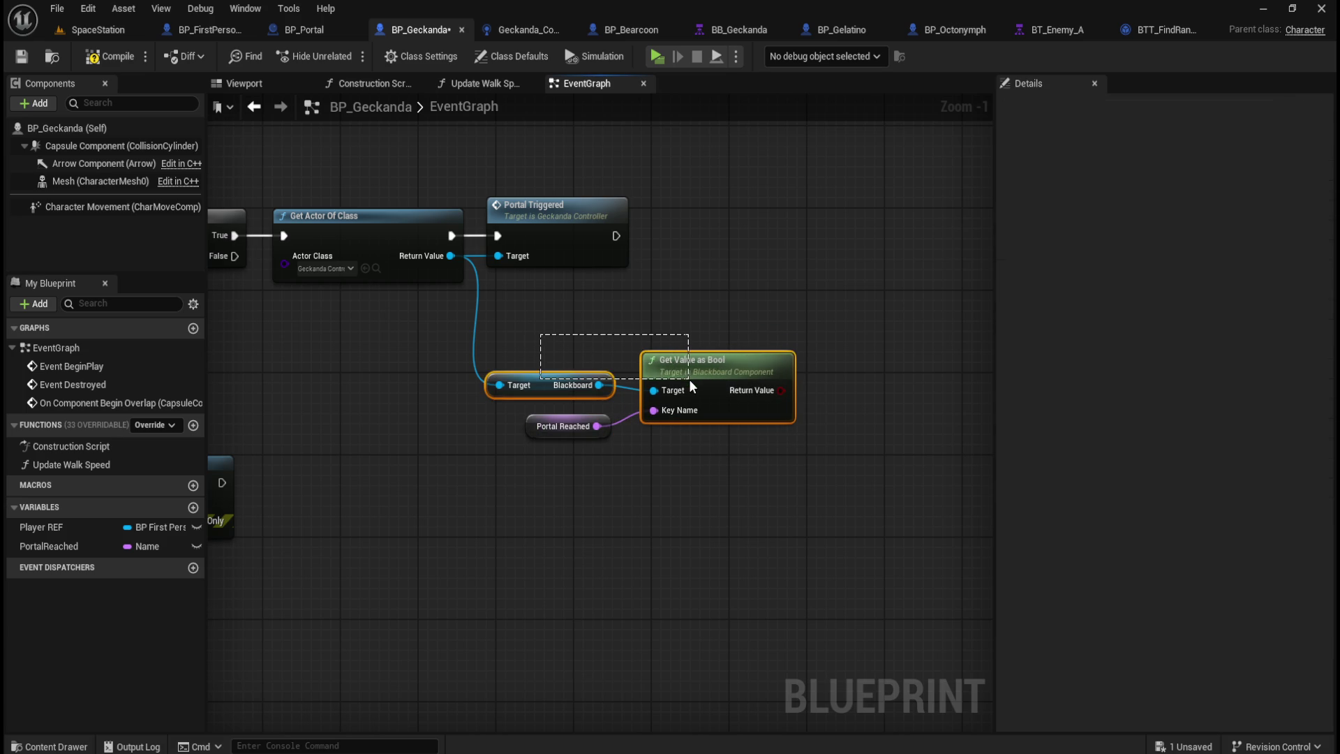
{"action": "key", "text": "q"}
{"action": "left_click", "coordinate": [587, 460]}
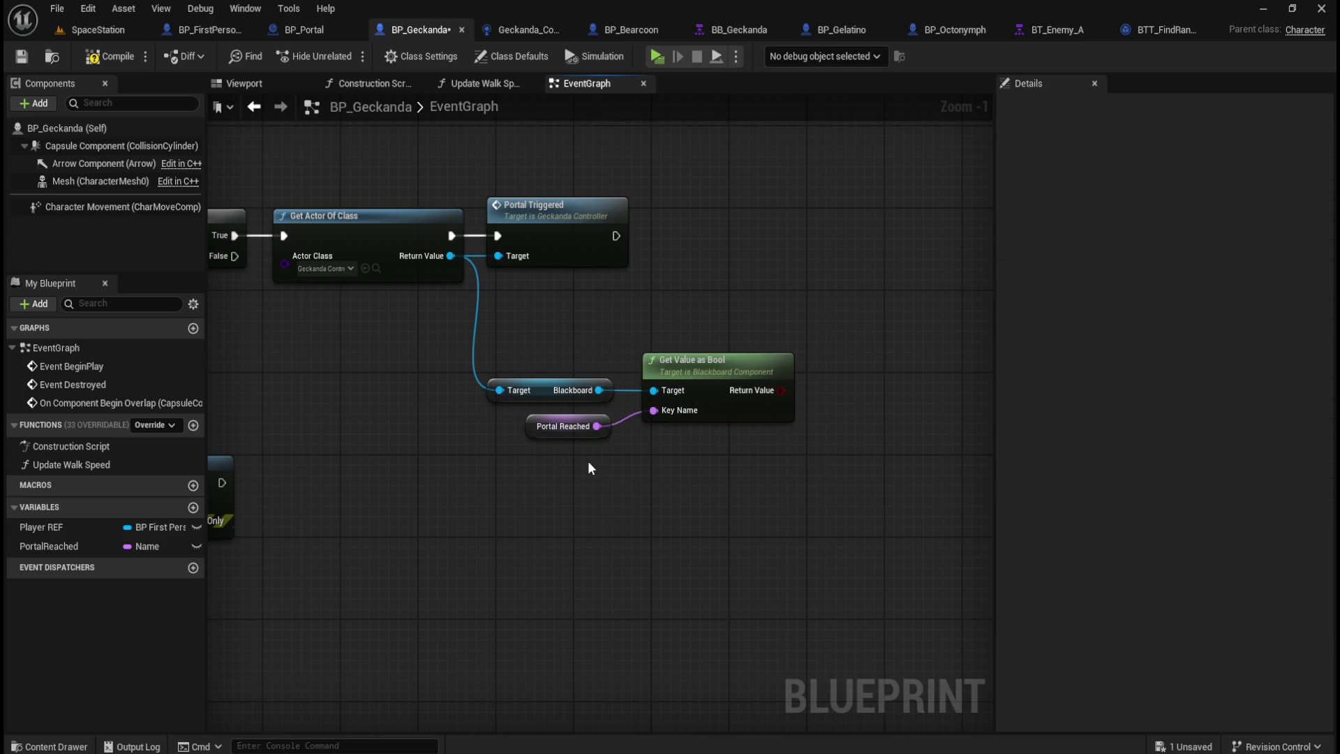
{"action": "left_click_drag", "start_coordinate": [748, 362], "coordinate": [739, 361]}
{"action": "left_click", "coordinate": [710, 304]}
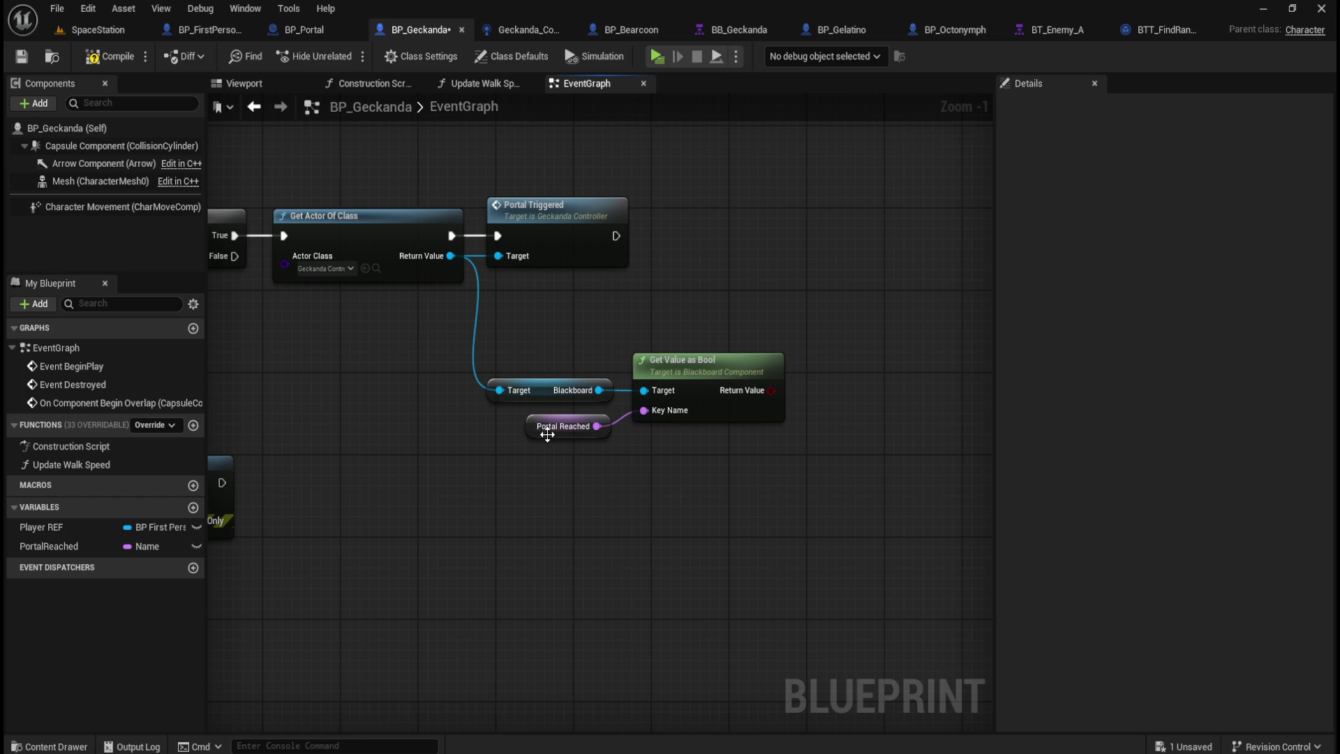
Step: Check the BB_Geckanda blackboard, then add a Branch driven by the Bool result
{"action": "left_click", "coordinate": [753, 31]}
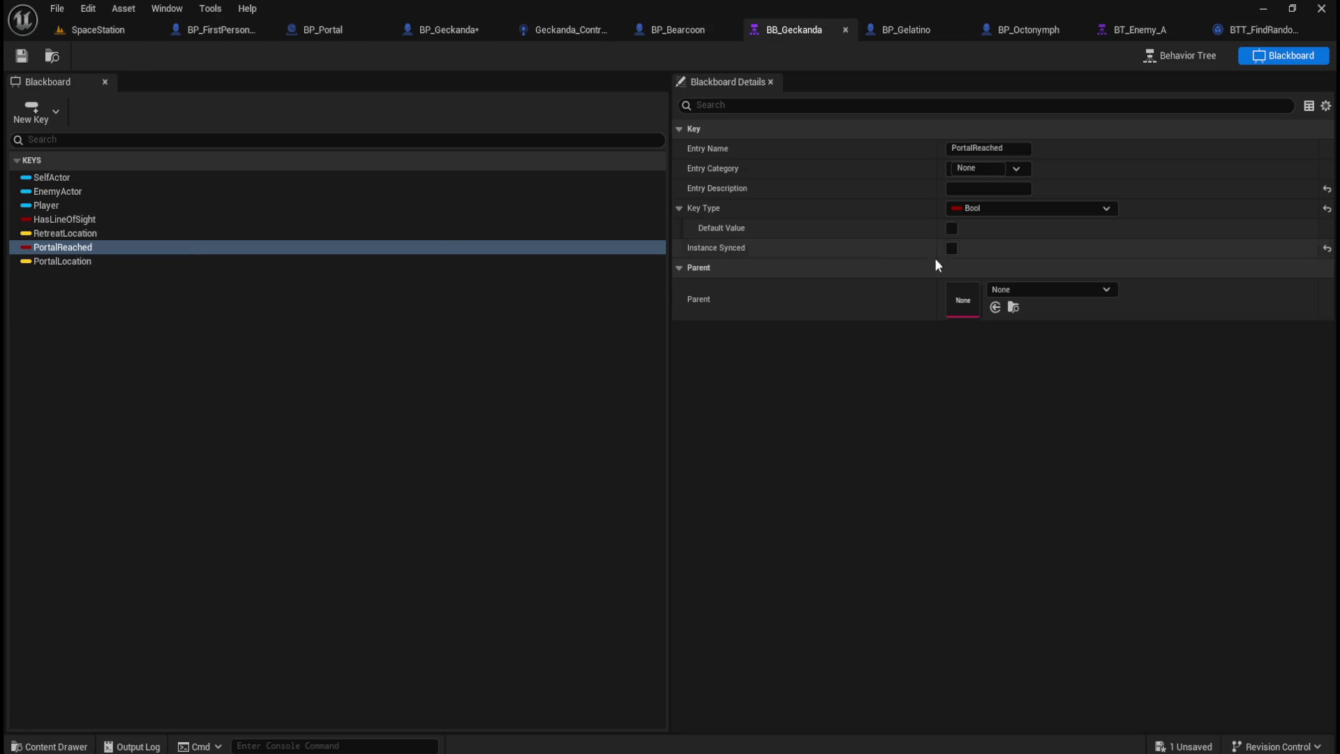
{"action": "left_click", "coordinate": [444, 30]}
{"action": "mouse_move", "coordinate": [694, 305]}
{"action": "left_mouse_down"}
{"action": "mouse_move", "coordinate": [832, 379]}
{"action": "mouse_move", "coordinate": [682, 308]}
{"action": "mouse_move", "coordinate": [684, 380]}
{"action": "mouse_move", "coordinate": [764, 386]}
{"action": "mouse_move", "coordinate": [832, 318]}
{"action": "mouse_move", "coordinate": [832, 330]}
{"action": "left_mouse_up"}
{"action": "key", "text": "Return"}
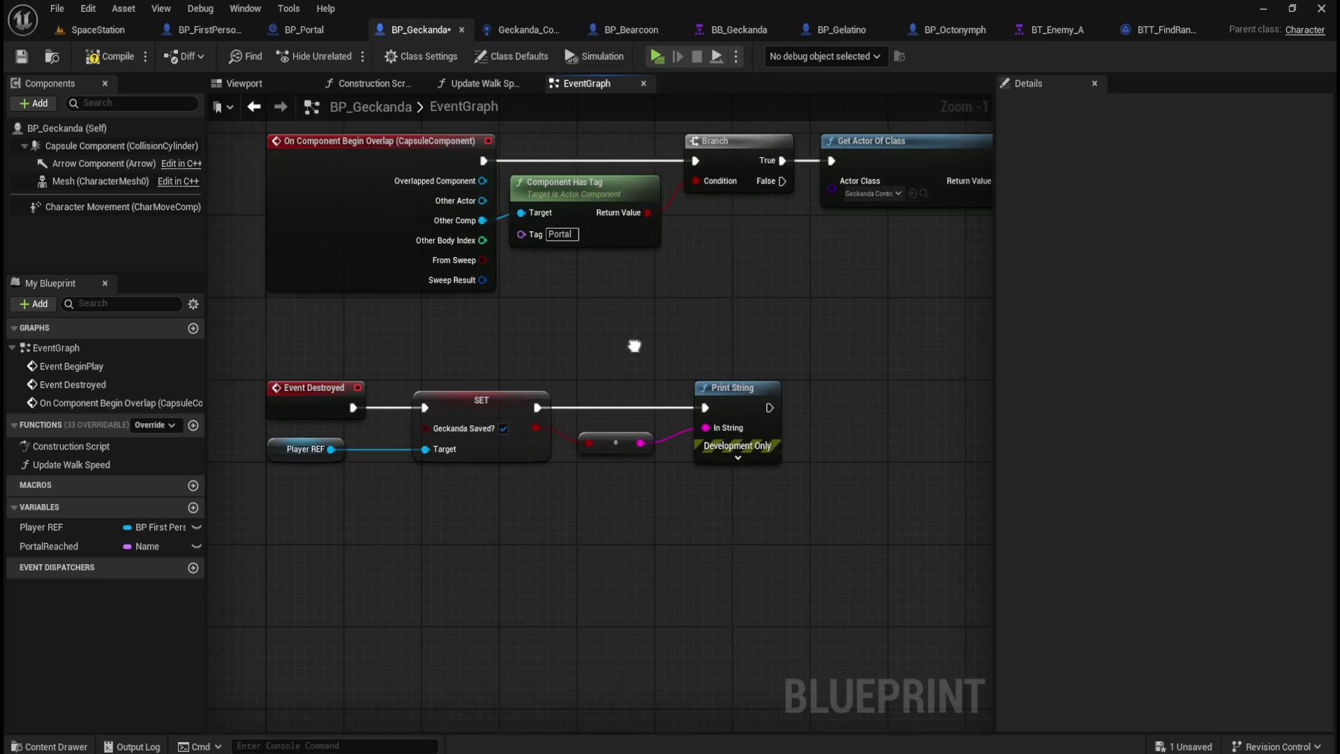
Step: Move the SET and Print String chain right and run Event Destroyed into the new Branch
{"action": "mouse_move", "coordinate": [304, 508]}
{"action": "left_mouse_down"}
{"action": "mouse_move", "coordinate": [790, 432]}
{"action": "mouse_move", "coordinate": [563, 452]}
{"action": "left_mouse_up"}
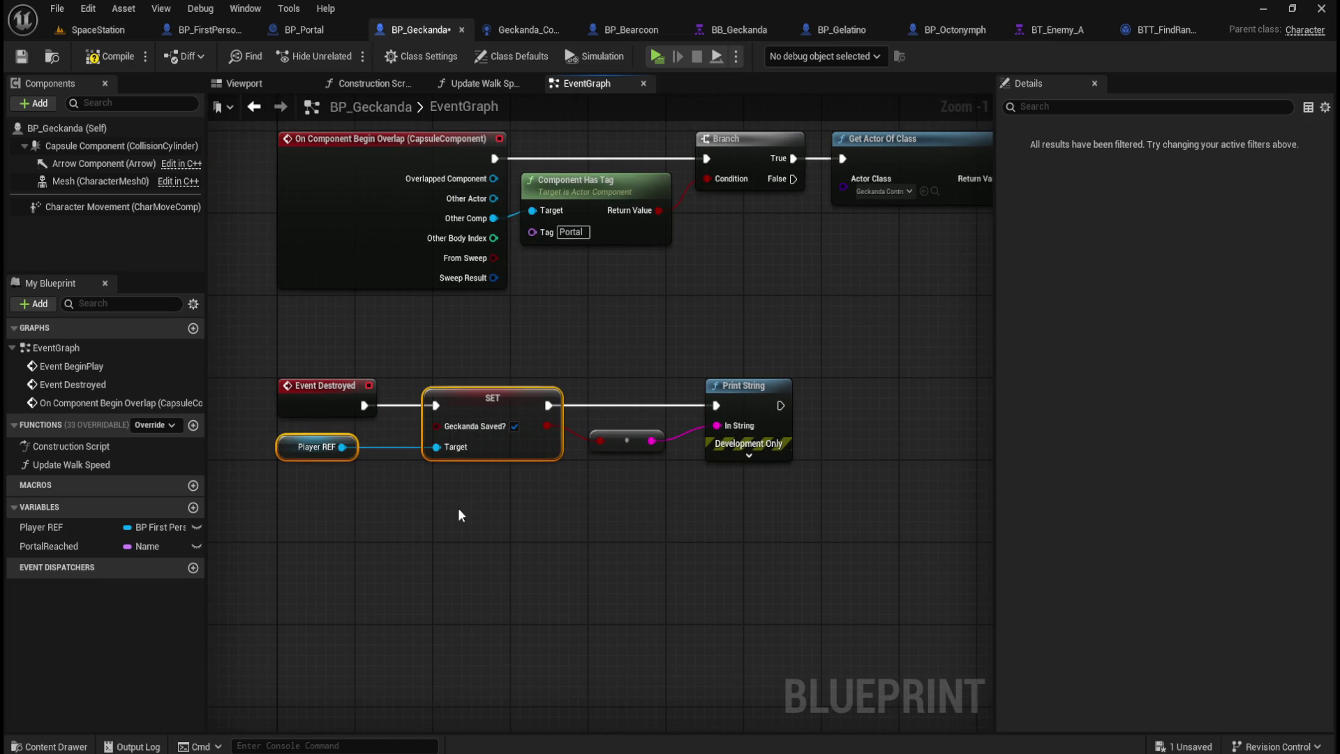
{"action": "left_click", "coordinate": [772, 444]}
{"action": "mouse_move", "coordinate": [771, 443]}
{"action": "left_mouse_down"}
{"action": "mouse_move", "coordinate": [532, 509]}
{"action": "mouse_move", "coordinate": [361, 471]}
{"action": "left_mouse_up"}
{"action": "mouse_move", "coordinate": [281, 422]}
{"action": "left_mouse_down"}
{"action": "mouse_move", "coordinate": [526, 430]}
{"action": "mouse_move", "coordinate": [870, 410]}
{"action": "mouse_move", "coordinate": [901, 422]}
{"action": "left_mouse_up"}
{"action": "scroll", "coordinate": [902, 421], "scroll_direction": "down", "scroll_amount": 2}
{"action": "mouse_move", "coordinate": [634, 521]}
{"action": "left_mouse_down"}
{"action": "mouse_move", "coordinate": [583, 524]}
{"action": "mouse_move", "coordinate": [688, 479]}
{"action": "mouse_move", "coordinate": [368, 524]}
{"action": "left_mouse_up"}
{"action": "mouse_move", "coordinate": [568, 294]}
{"action": "left_mouse_down"}
{"action": "mouse_move", "coordinate": [759, 363]}
{"action": "mouse_move", "coordinate": [802, 391]}
{"action": "mouse_move", "coordinate": [795, 402]}
{"action": "mouse_move", "coordinate": [971, 335]}
{"action": "mouse_move", "coordinate": [602, 375]}
{"action": "mouse_move", "coordinate": [492, 430]}
{"action": "mouse_move", "coordinate": [492, 449]}
{"action": "mouse_move", "coordinate": [467, 447]}
{"action": "left_mouse_up"}
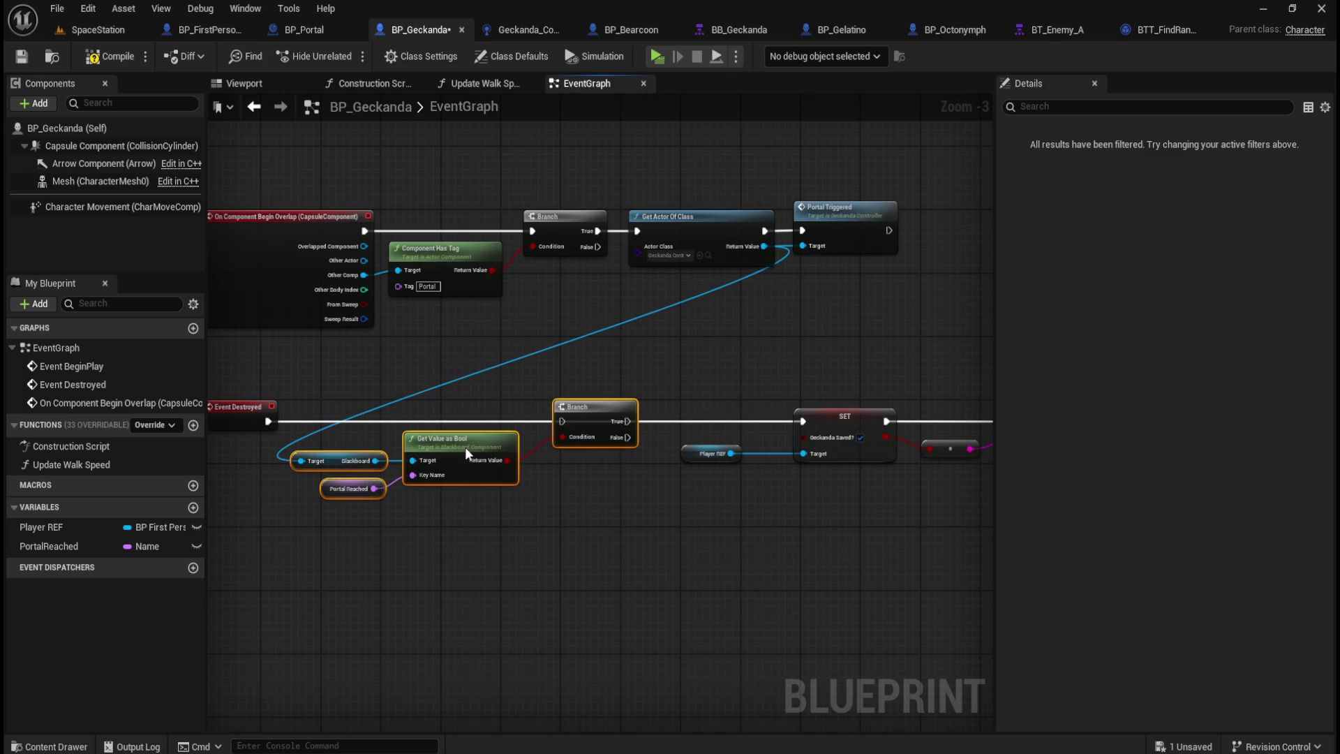
{"action": "left_click_drag", "start_coordinate": [268, 421], "coordinate": [804, 421]}
Step: Tidy the Player REF, SET and Print String nodes, shifting them slightly left
{"action": "left_click", "coordinate": [489, 441]}
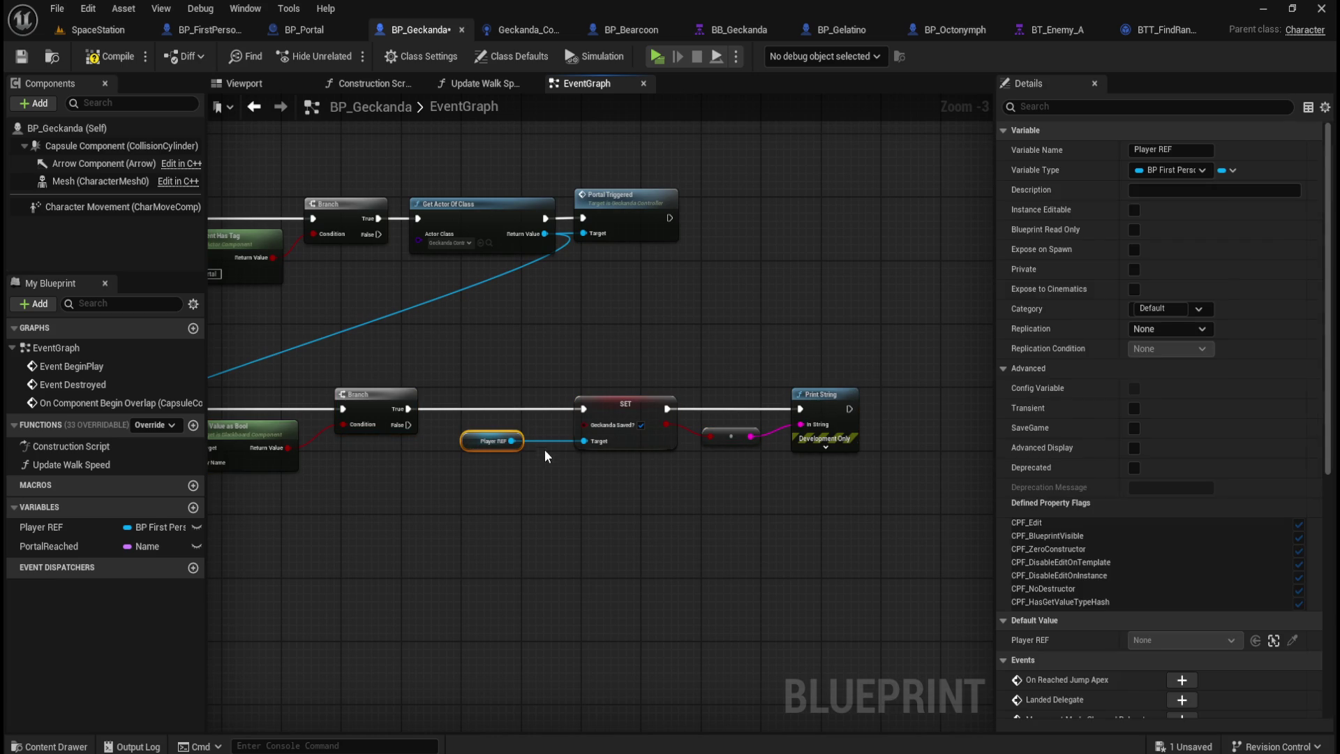
{"action": "left_click_drag", "start_coordinate": [885, 345], "coordinate": [522, 509]}
{"action": "key", "text": "f"}
{"action": "left_click", "coordinate": [453, 476]}
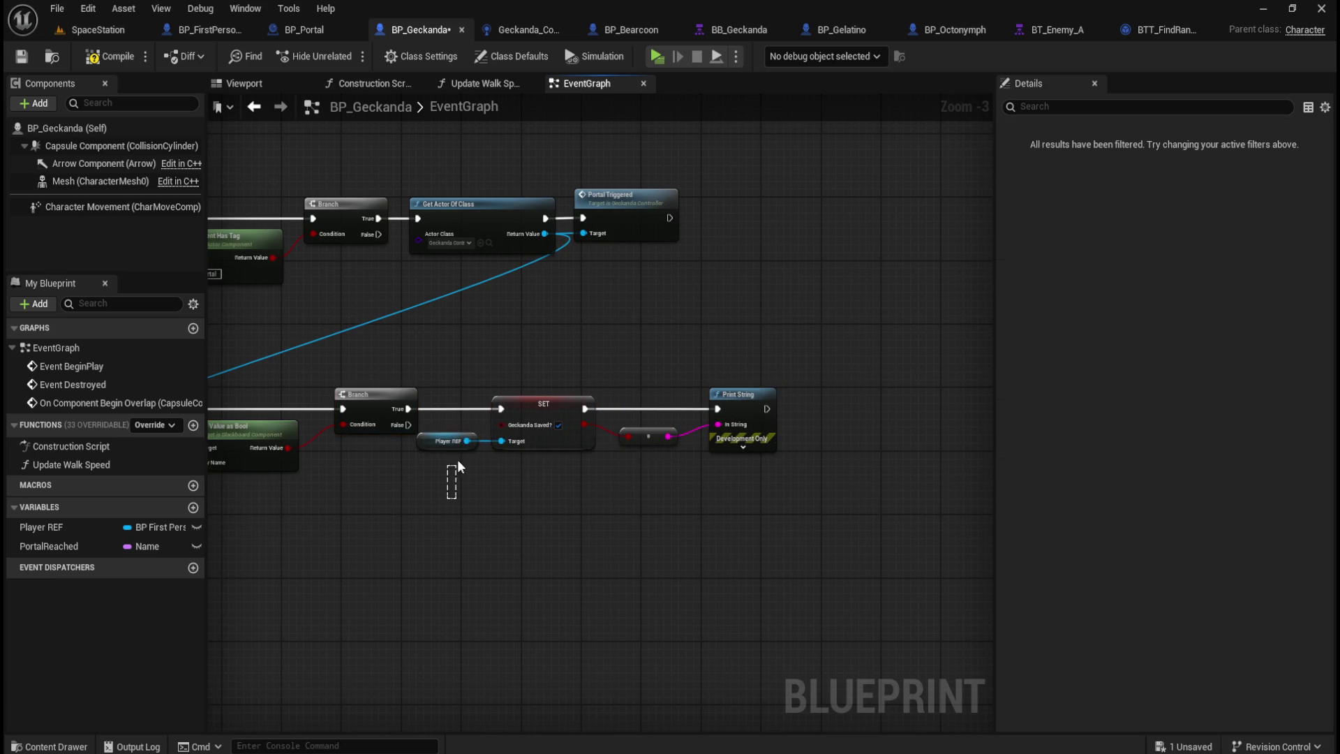
{"action": "left_click_drag", "start_coordinate": [457, 440], "coordinate": [448, 457]}
{"action": "left_click", "coordinate": [576, 447]}
{"action": "key", "text": "f"}
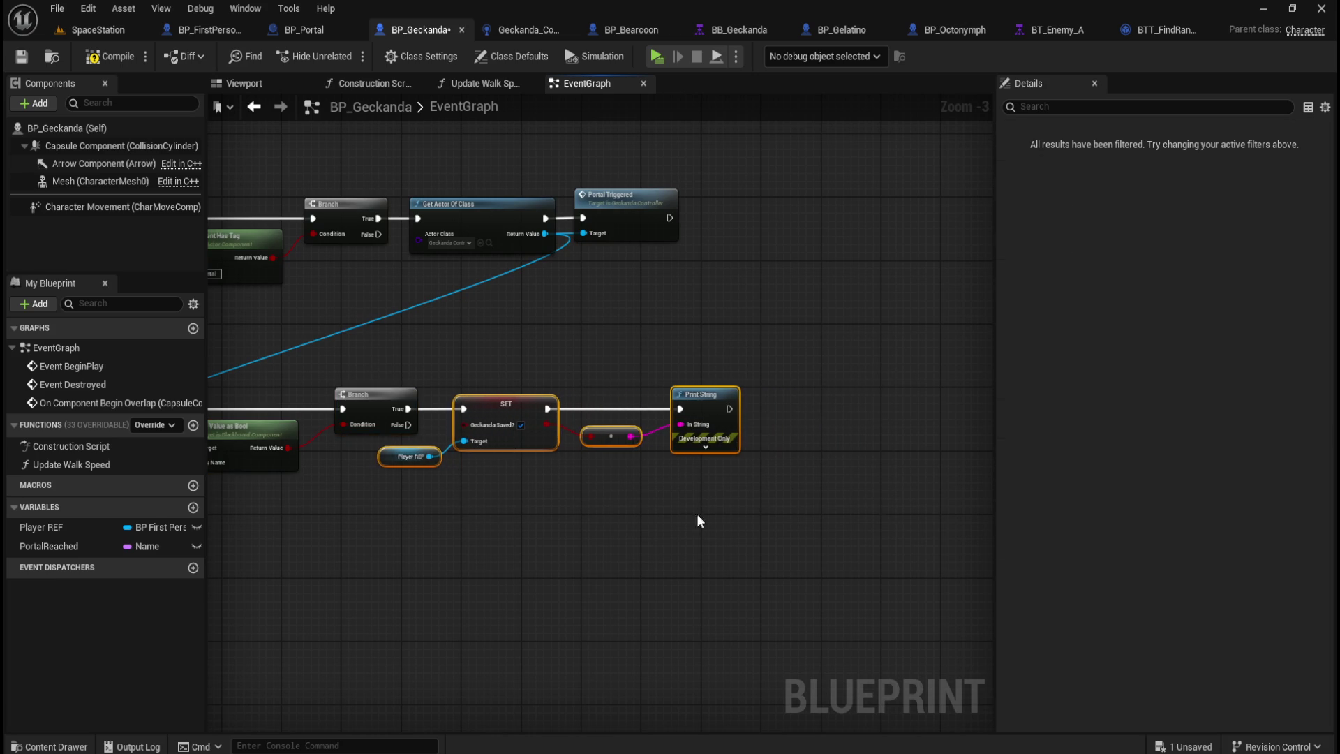
{"action": "left_click", "coordinate": [552, 525]}
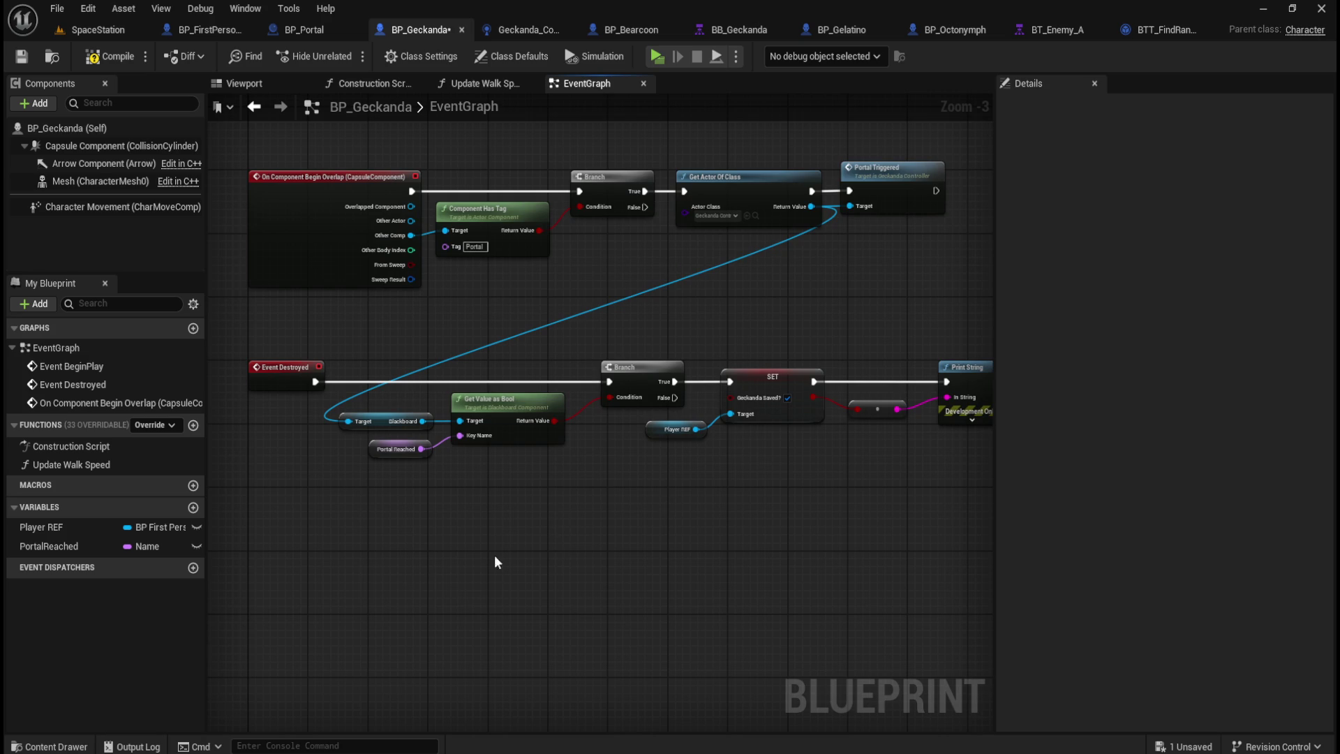
Step: Inspect the PortalReached variable and review the Event Destroyed chain's node groups
{"action": "scroll", "coordinate": [605, 511], "scroll_direction": "up", "scroll_amount": 2}
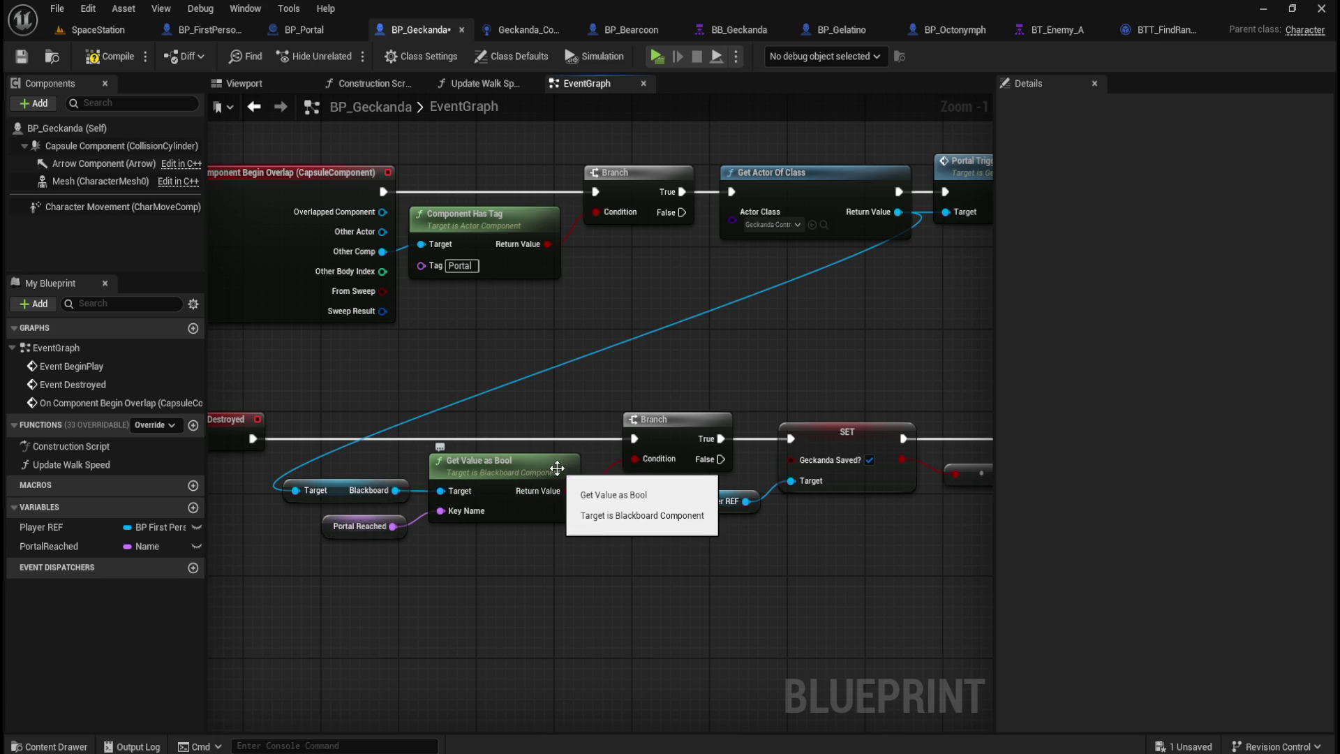
{"action": "left_click", "coordinate": [383, 517]}
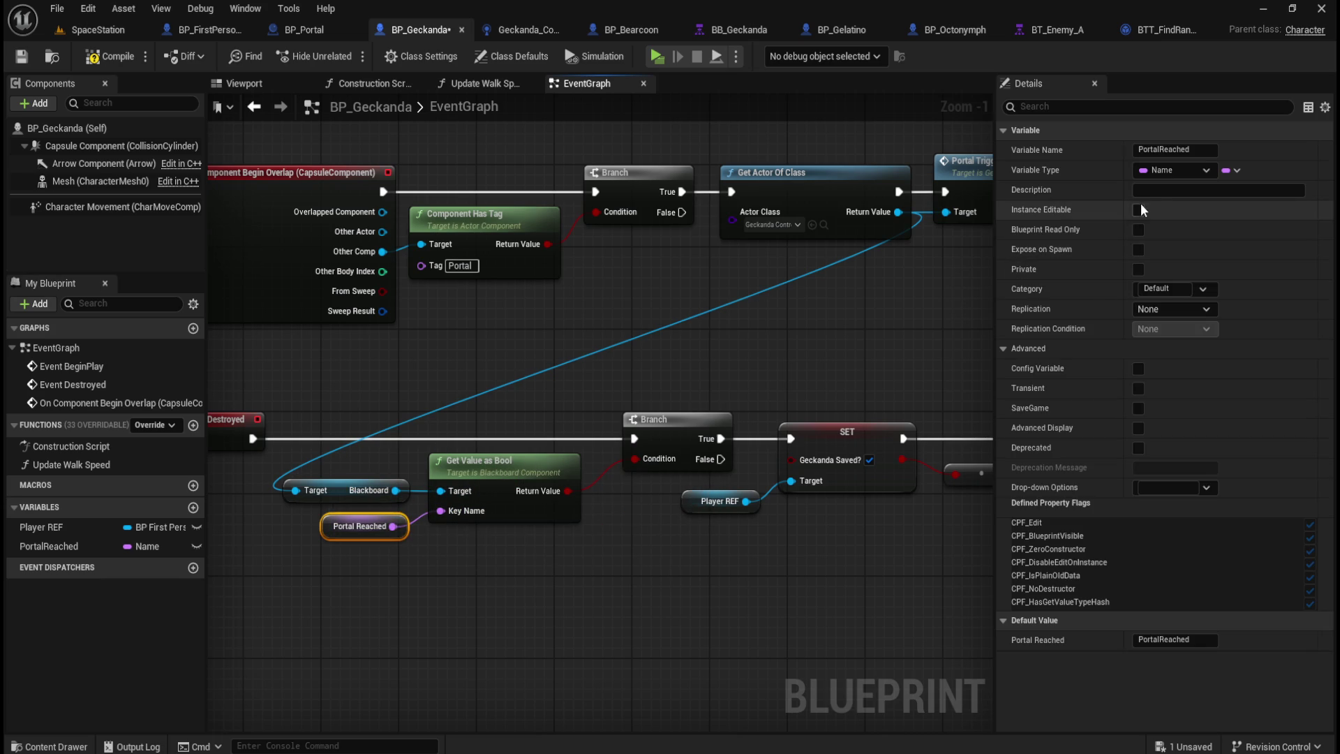
{"action": "mouse_move", "coordinate": [704, 391]}
{"action": "left_mouse_down"}
{"action": "mouse_move", "coordinate": [636, 372]}
{"action": "mouse_move", "coordinate": [903, 368]}
{"action": "mouse_move", "coordinate": [889, 372]}
{"action": "left_mouse_up"}
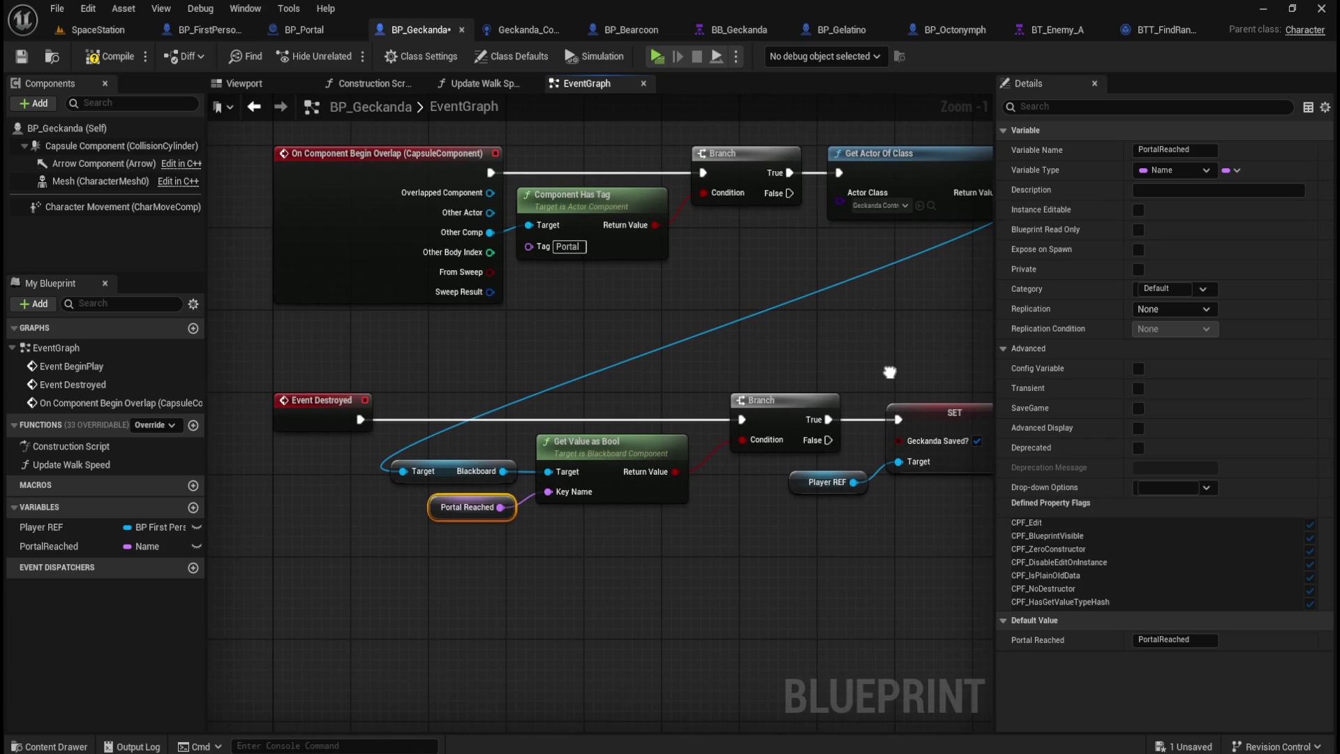
{"action": "mouse_move", "coordinate": [212, 336]}
{"action": "left_mouse_down"}
{"action": "mouse_move", "coordinate": [220, 357]}
{"action": "mouse_move", "coordinate": [370, 448]}
{"action": "left_mouse_up"}
{"action": "left_click_drag", "start_coordinate": [713, 380], "coordinate": [519, 378]}
{"action": "left_click_drag", "start_coordinate": [287, 433], "coordinate": [551, 559]}
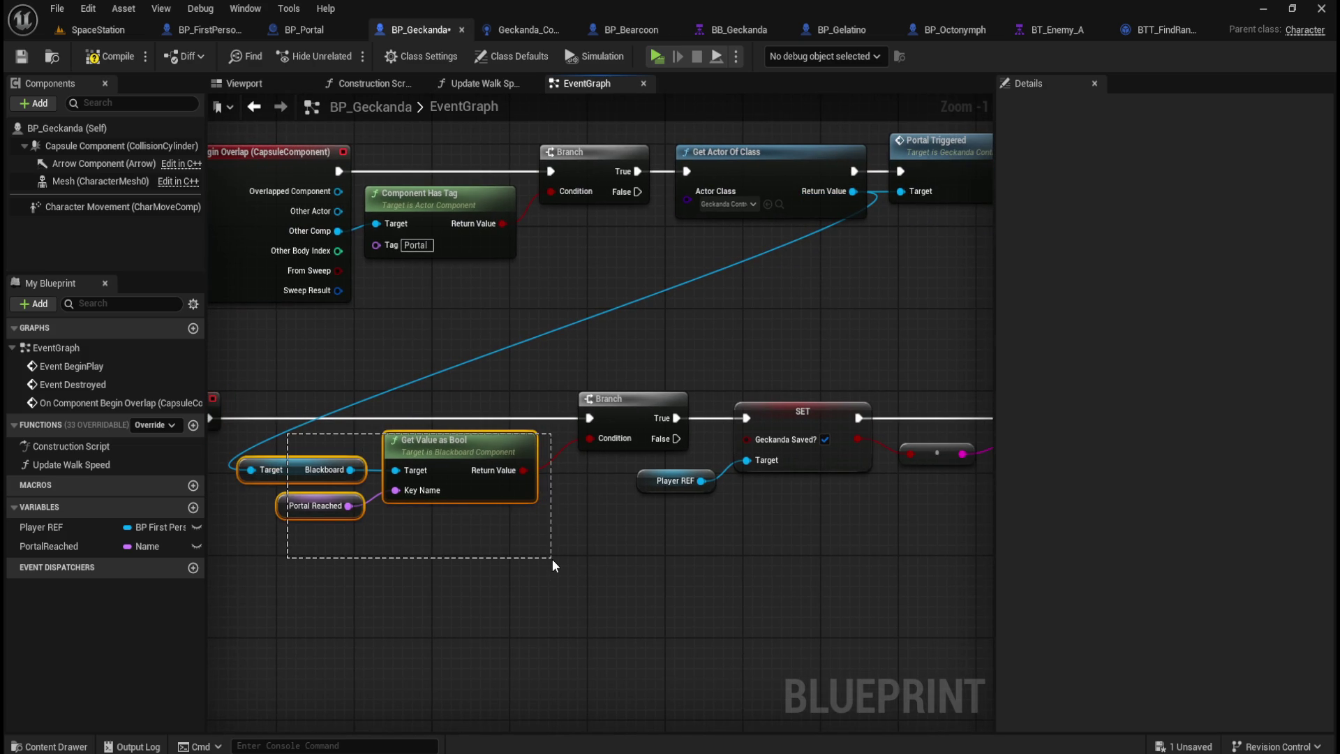
{"action": "left_click_drag", "start_coordinate": [552, 558], "coordinate": [554, 558]}
{"action": "left_click", "coordinate": [691, 546]}
{"action": "left_click_drag", "start_coordinate": [691, 545], "coordinate": [660, 483]}
{"action": "left_click_drag", "start_coordinate": [827, 410], "coordinate": [499, 546]}
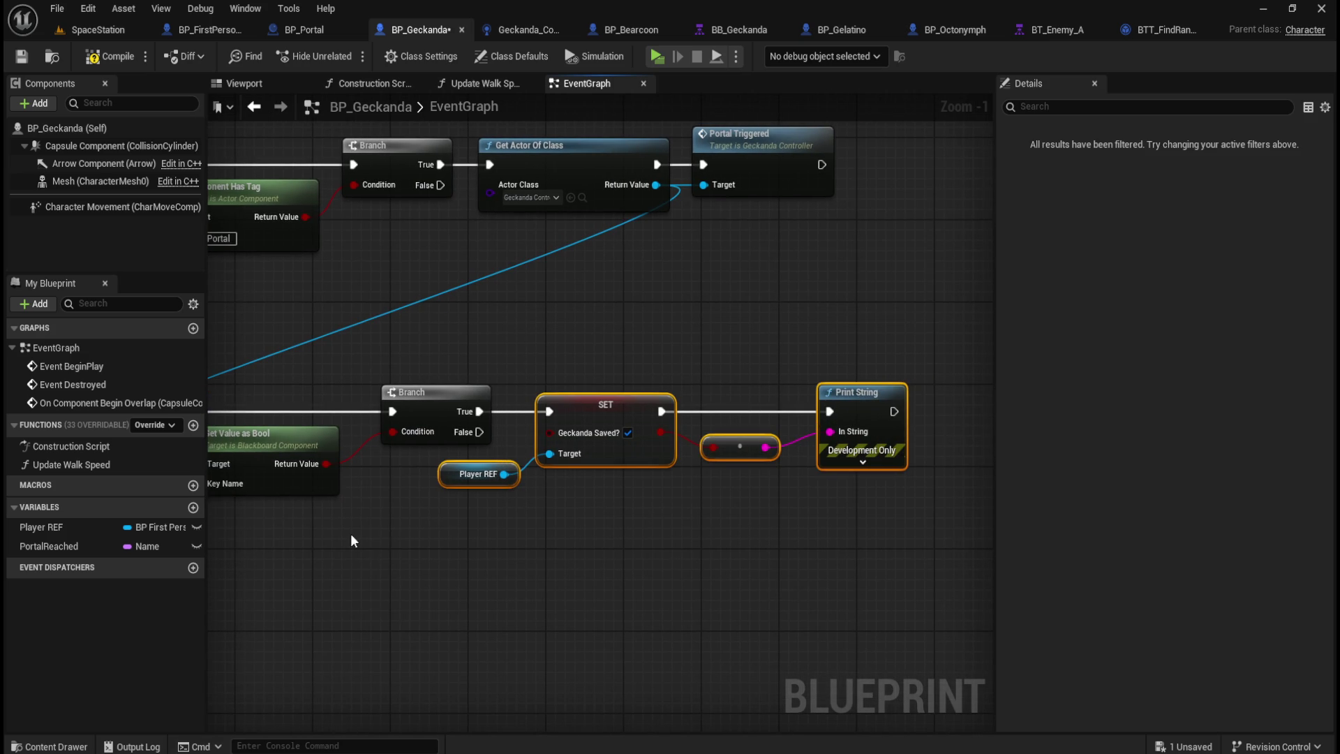
{"action": "left_click", "coordinate": [399, 550]}
Step: Save BP_Geckanda and zoom back out over the overlap logic
{"action": "left_click", "coordinate": [25, 66]}
{"action": "mouse_move", "coordinate": [506, 308]}
{"action": "left_mouse_down"}
{"action": "mouse_move", "coordinate": [856, 323]}
{"action": "mouse_move", "coordinate": [640, 370]}
{"action": "mouse_move", "coordinate": [643, 416]}
{"action": "left_mouse_up"}
{"action": "scroll", "coordinate": [644, 416], "scroll_direction": "down", "scroll_amount": 2}
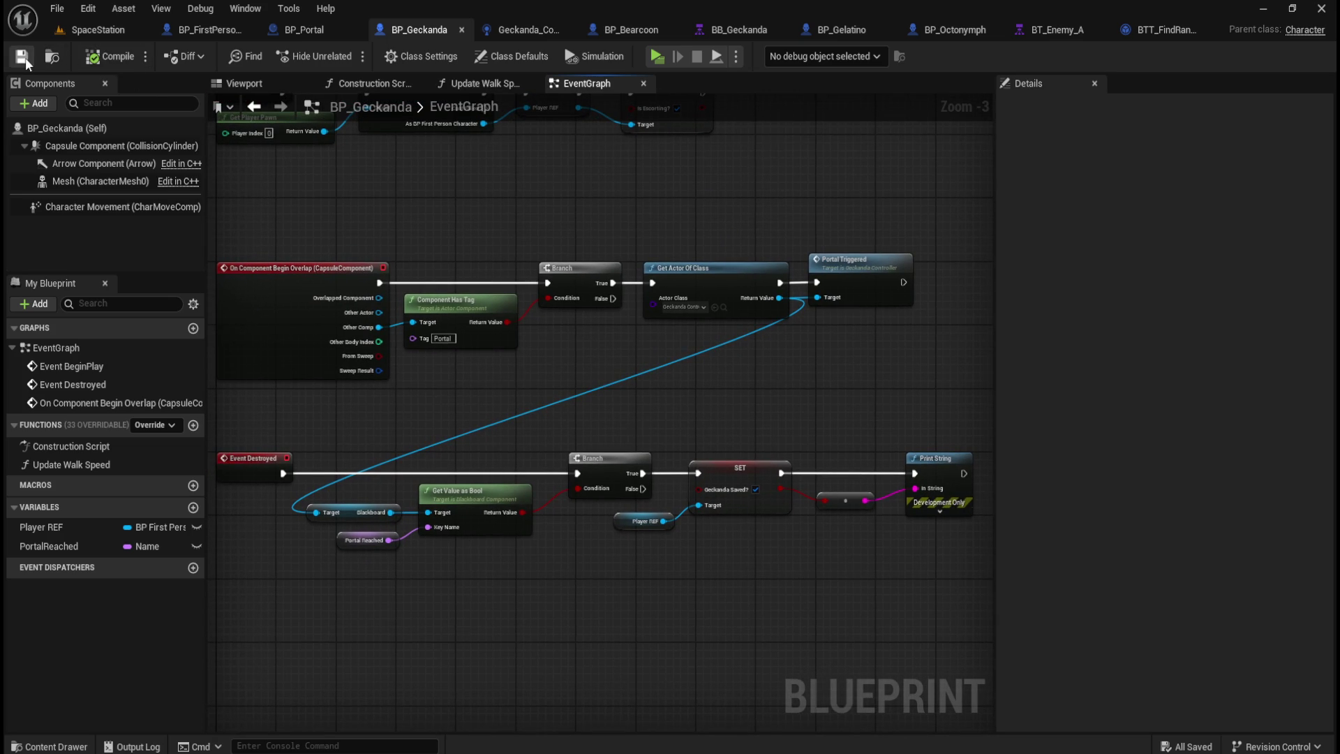
Step: Play-test SpaceStation, walking to the barrels and interacting before ending the session
{"action": "left_click", "coordinate": [98, 30]}
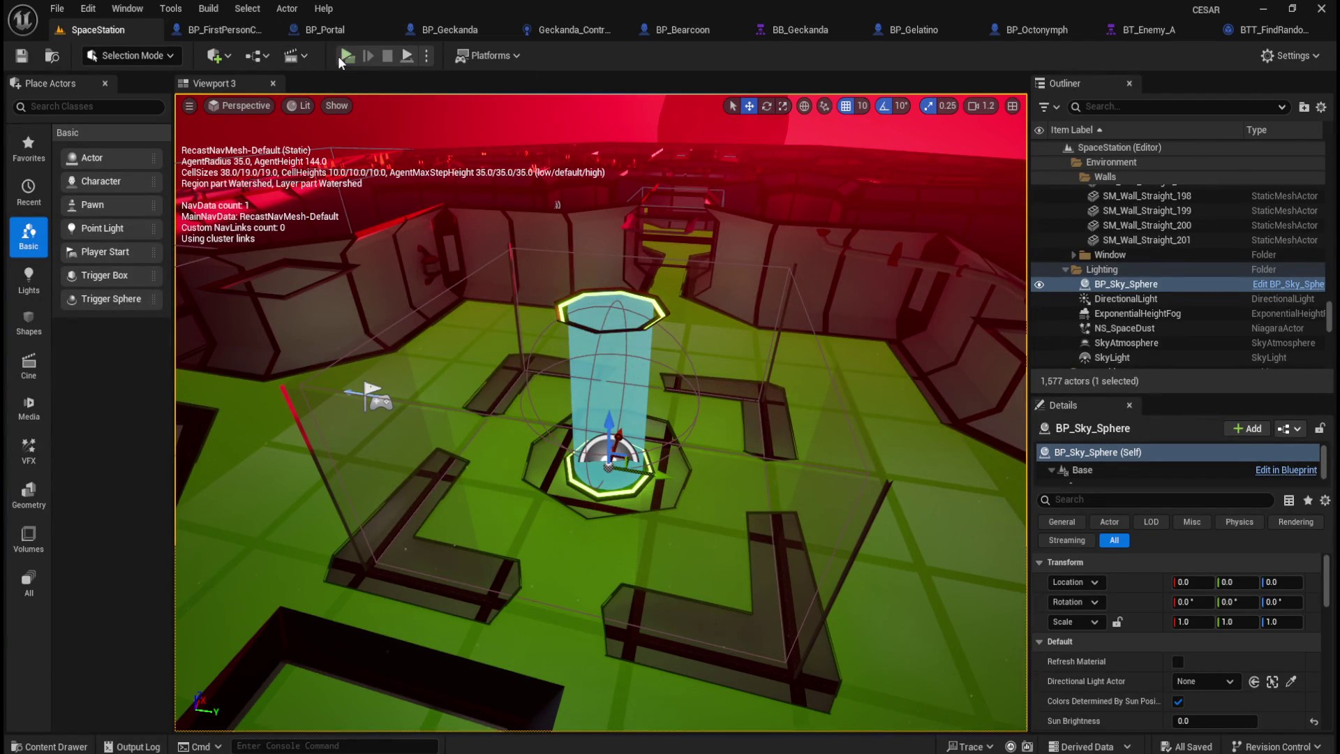
{"action": "key", "text": "alt+p"}
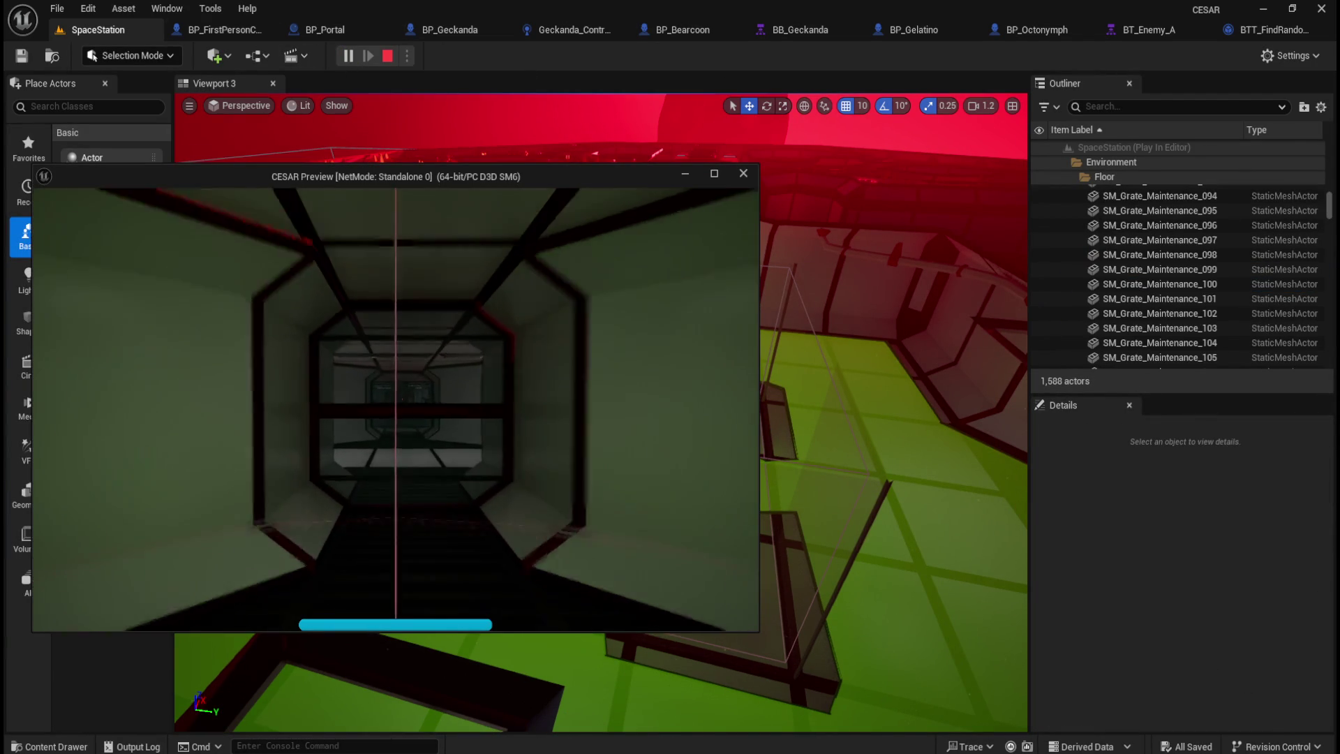
{"action": "key", "text": "w"}
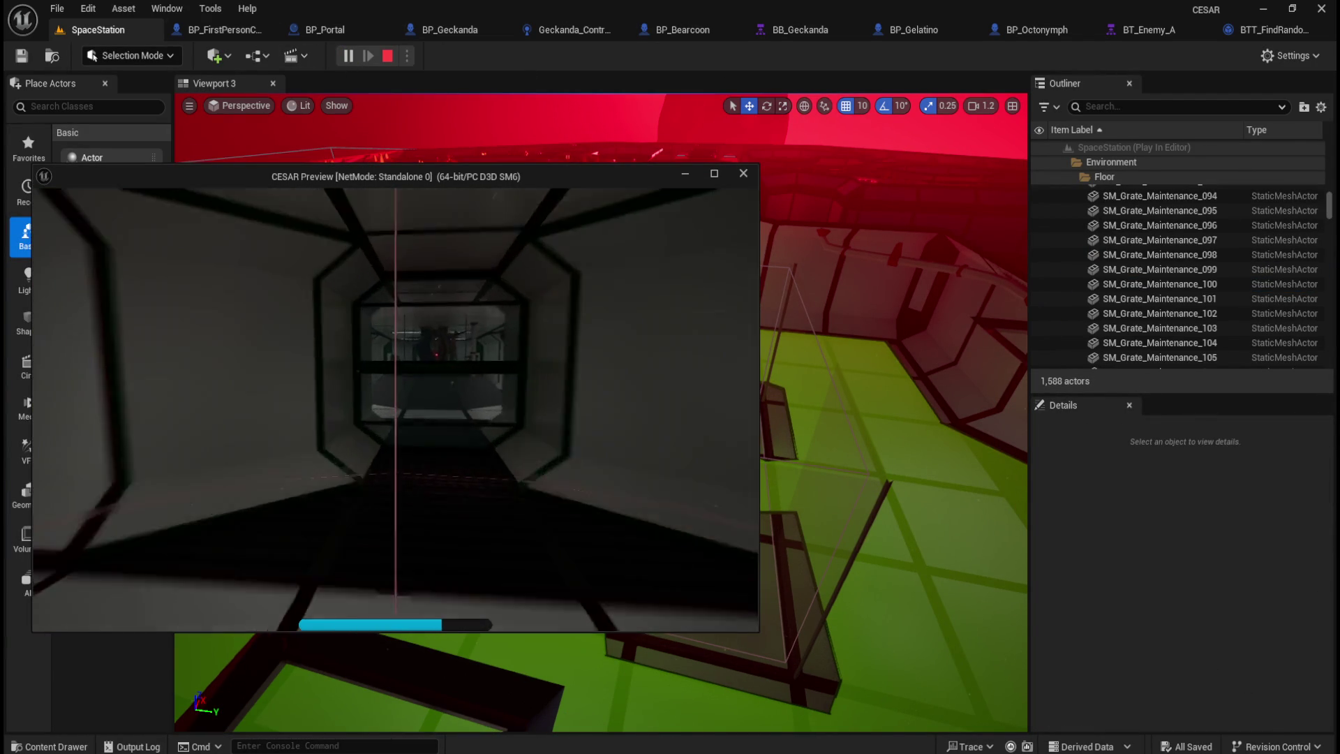
{"action": "key", "text": "e"}
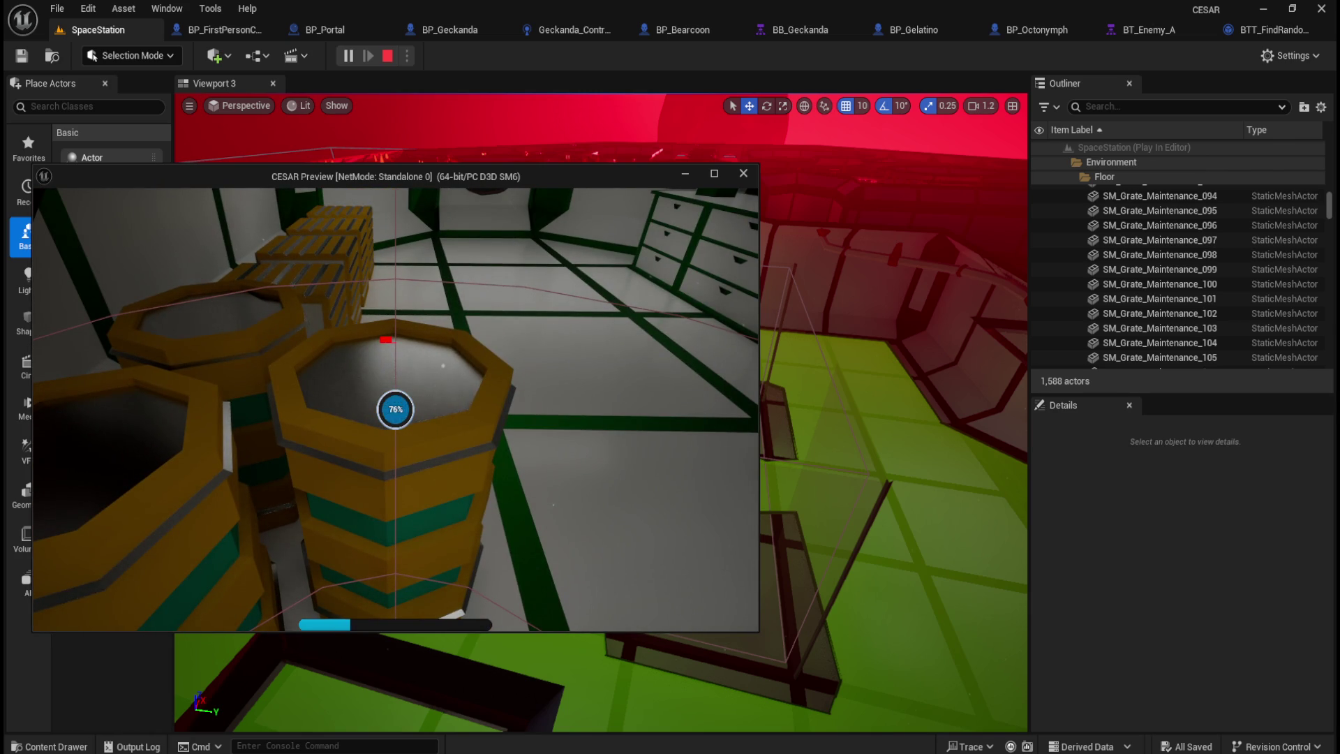
{"action": "key", "text": "Escape"}
Step: Replay with an enlarged preview window, interact with the barrels again, then stop
{"action": "key", "text": "alt+p"}
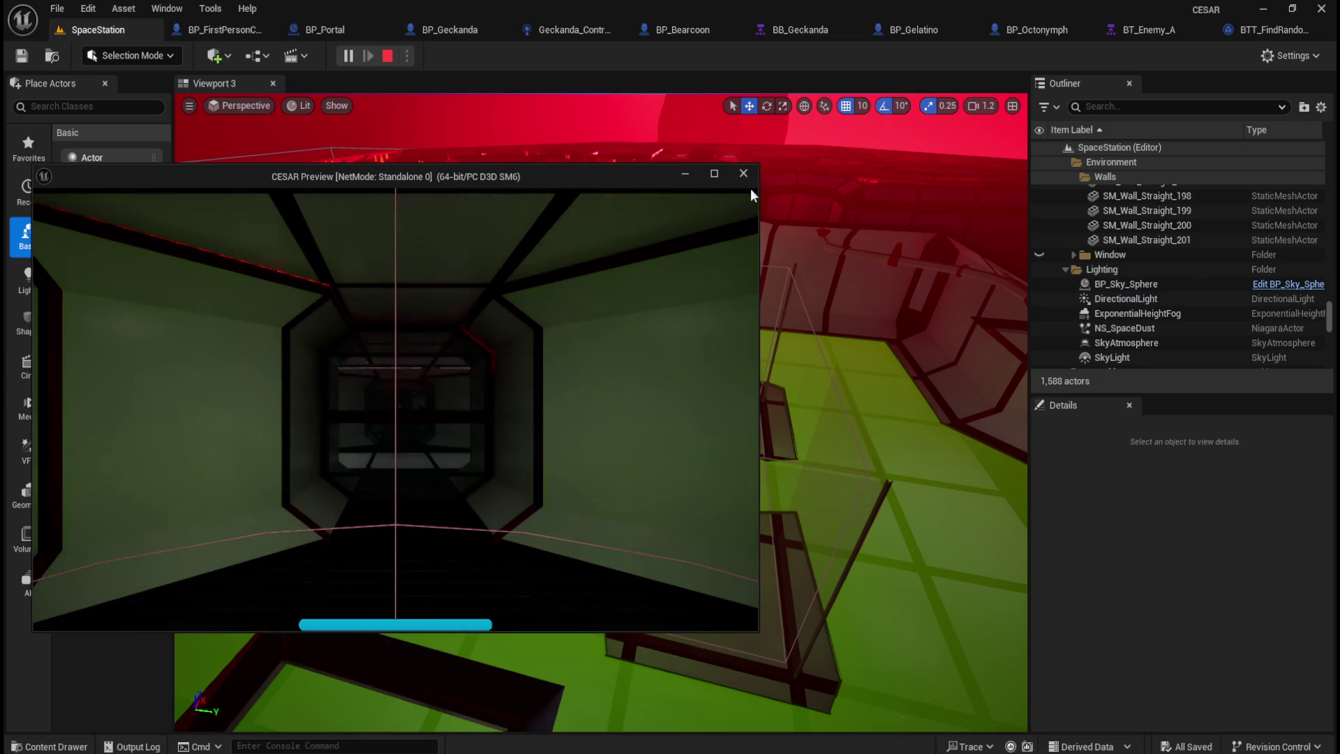
{"action": "left_click_drag", "start_coordinate": [754, 162], "coordinate": [1254, 56]}
{"action": "left_click_drag", "start_coordinate": [837, 79], "coordinate": [843, 134]}
{"action": "left_click", "coordinate": [745, 386]}
{"action": "key", "text": "shift+w"}
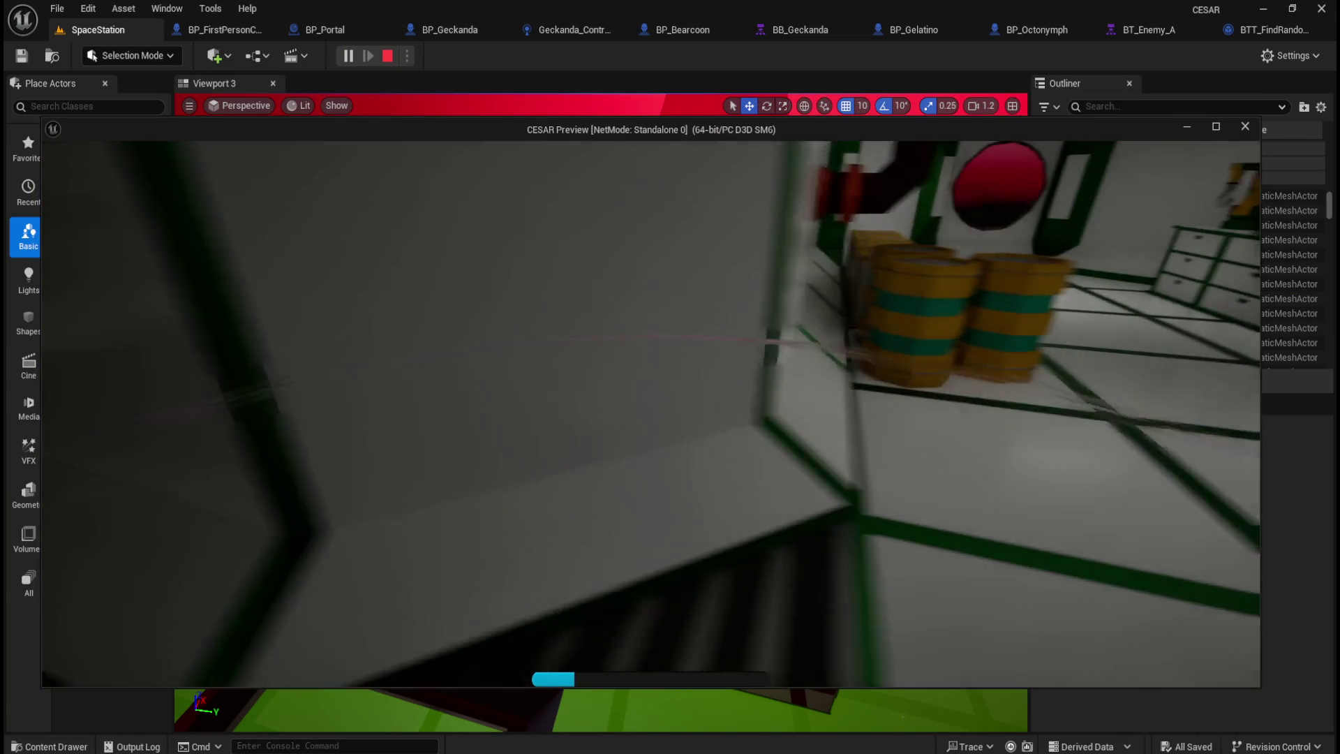
{"action": "key", "text": "e"}
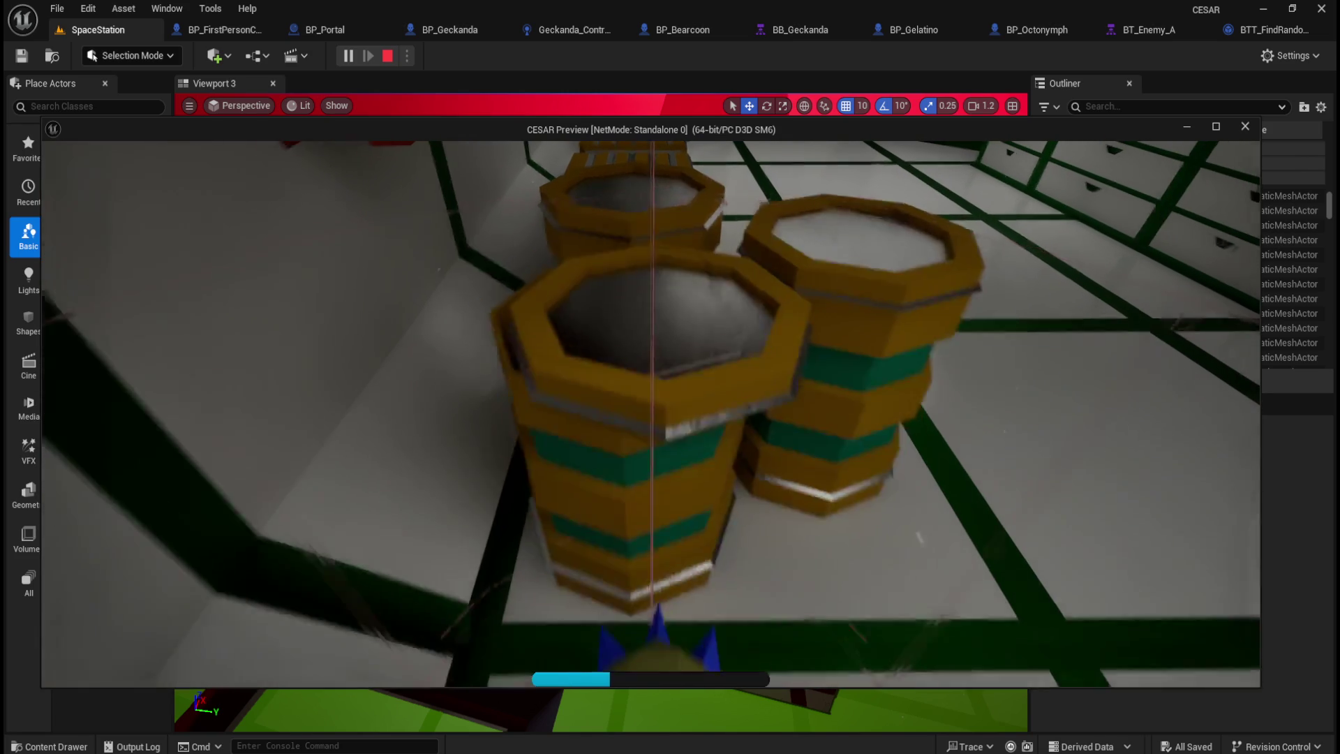
{"action": "key", "text": "w"}
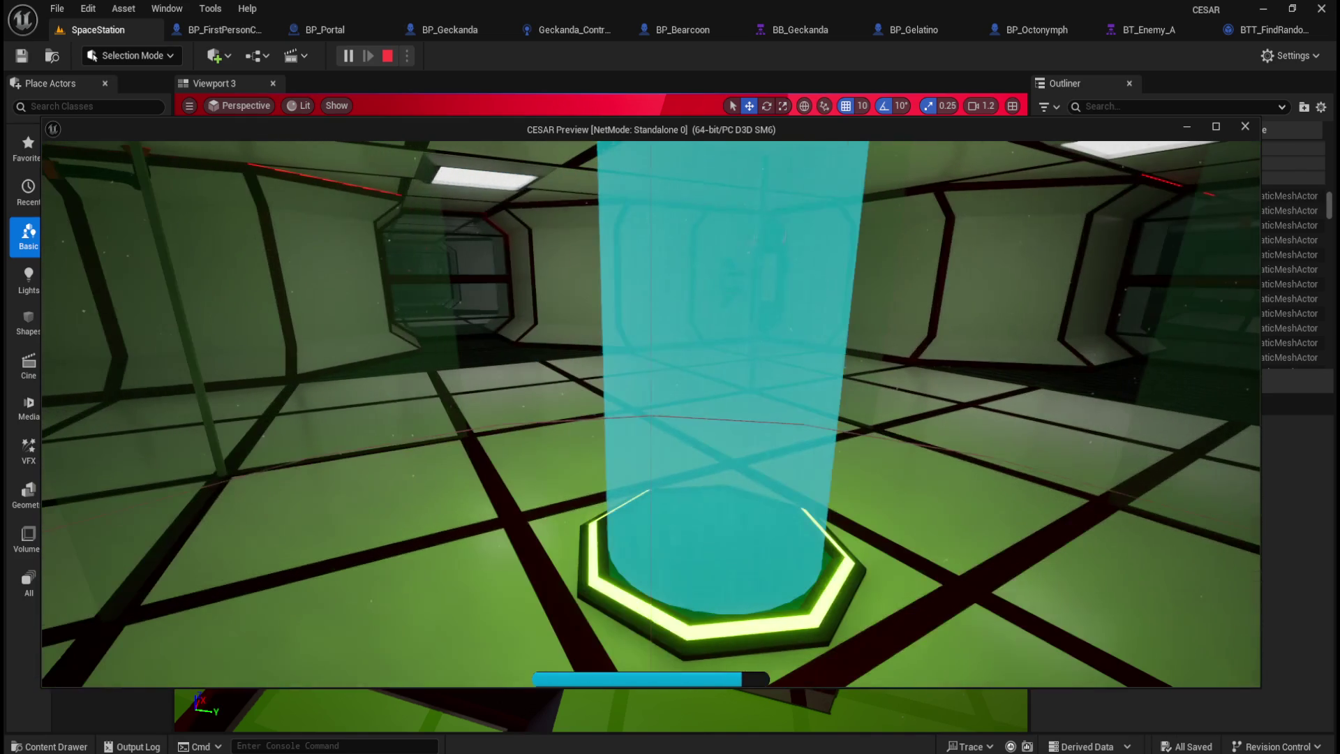
{"action": "key", "text": "Escape"}
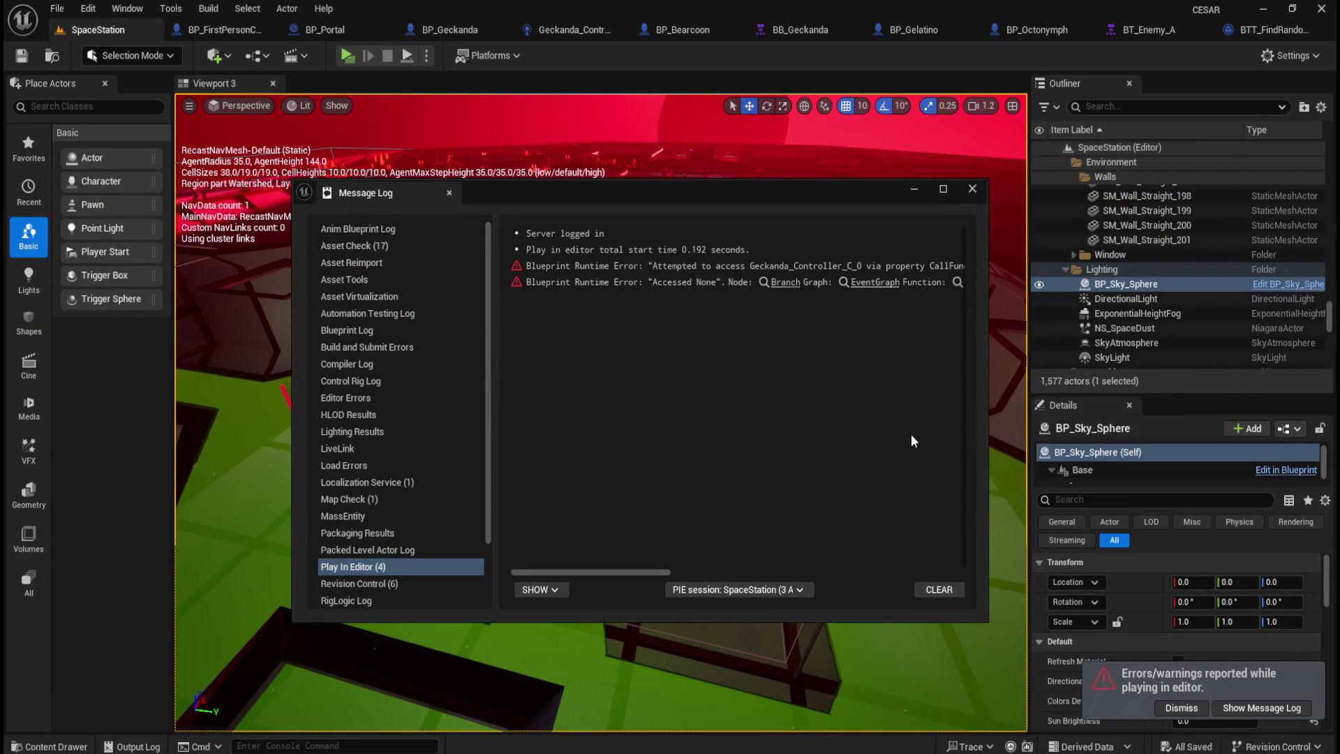
Step: Read the Accessed None errors in the Message Log, close it, and return to BP_Geckanda
{"action": "left_click_drag", "start_coordinate": [651, 568], "coordinate": [693, 556]}
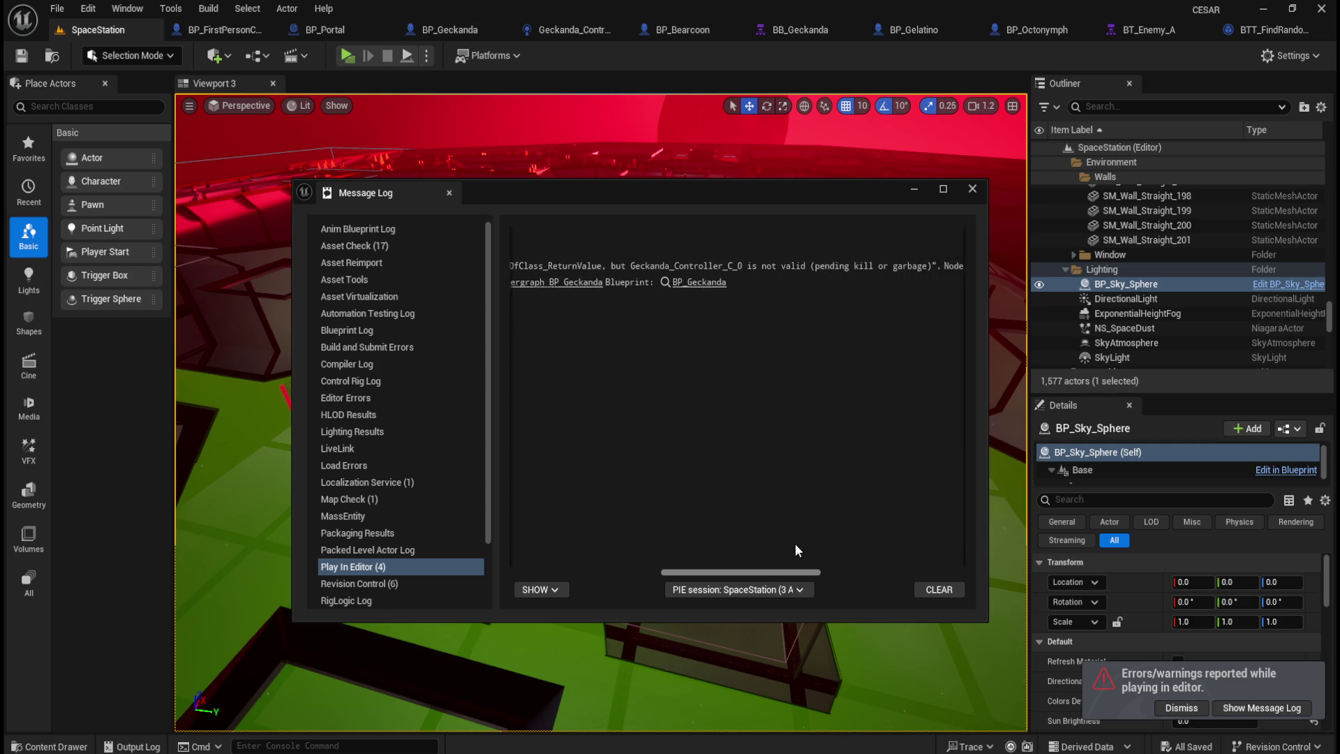
{"action": "mouse_move", "coordinate": [820, 544]}
{"action": "left_mouse_down"}
{"action": "mouse_move", "coordinate": [898, 542]}
{"action": "mouse_move", "coordinate": [600, 550]}
{"action": "mouse_move", "coordinate": [744, 562]}
{"action": "mouse_move", "coordinate": [933, 547]}
{"action": "mouse_move", "coordinate": [611, 547]}
{"action": "left_mouse_up"}
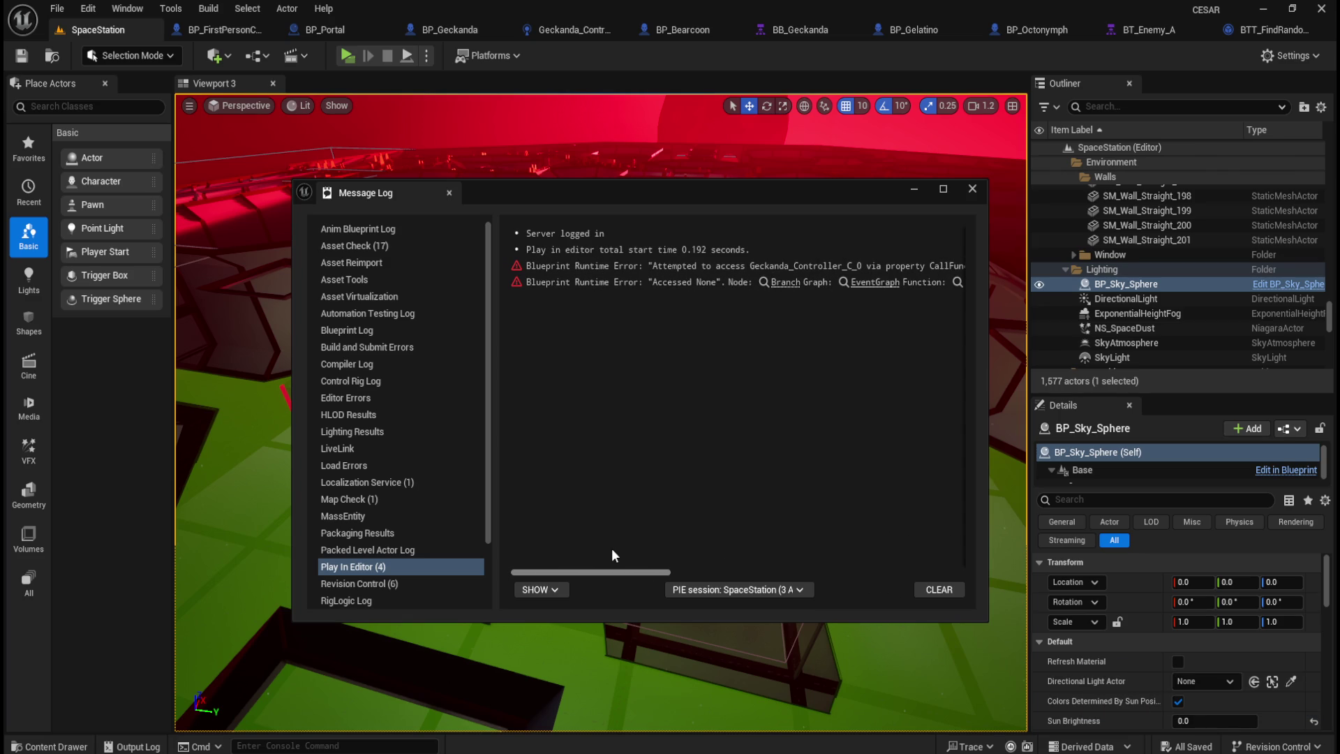
{"action": "left_click", "coordinate": [973, 189]}
{"action": "left_click", "coordinate": [430, 30]}
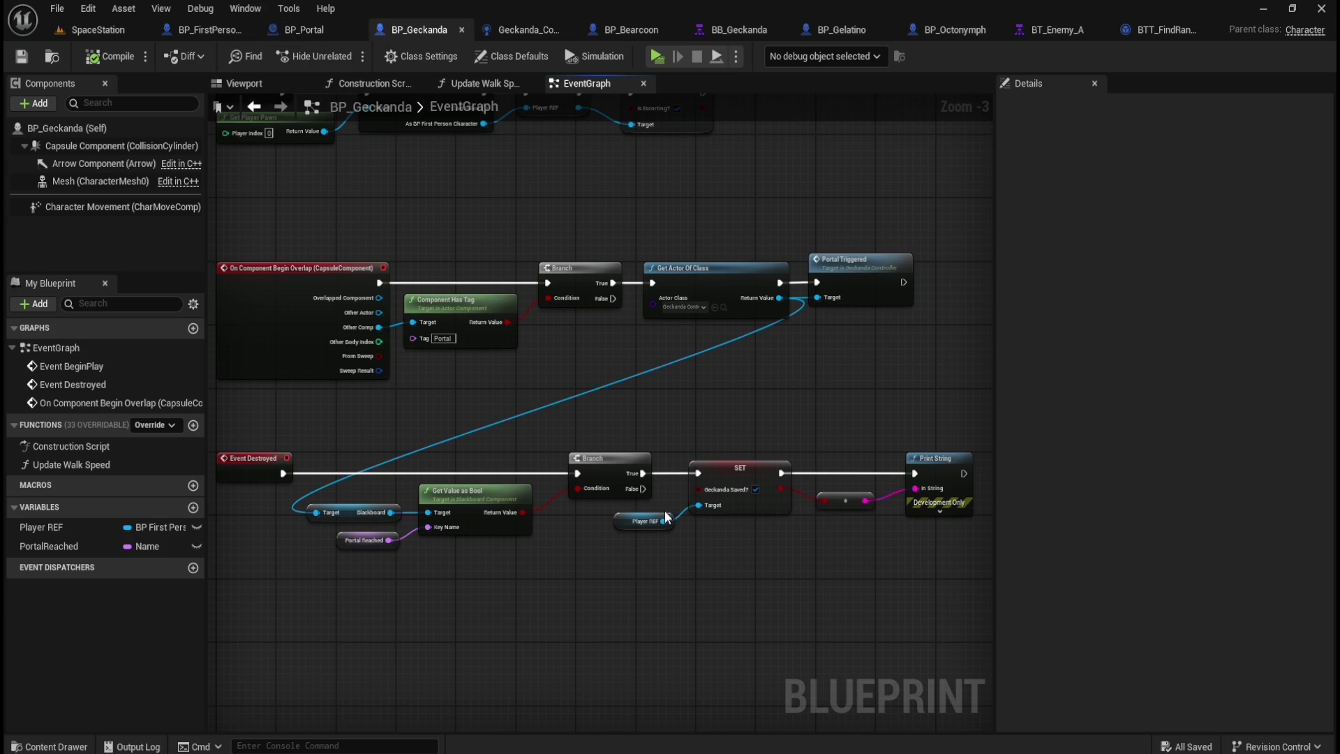
{"action": "left_click", "coordinate": [323, 24]}
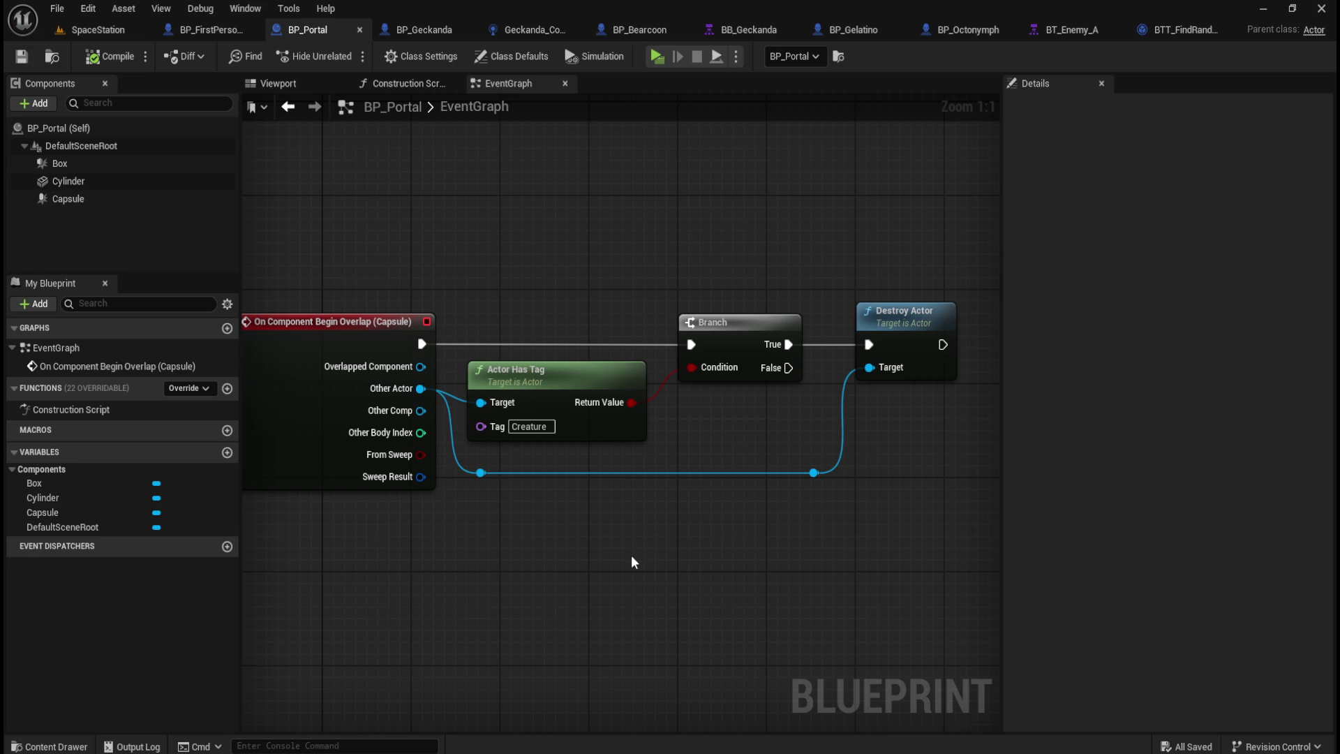
{"action": "scroll", "coordinate": [525, 550], "scroll_direction": "down", "scroll_amount": 2}
{"action": "scroll", "coordinate": [525, 550], "scroll_direction": "up", "scroll_amount": 2}
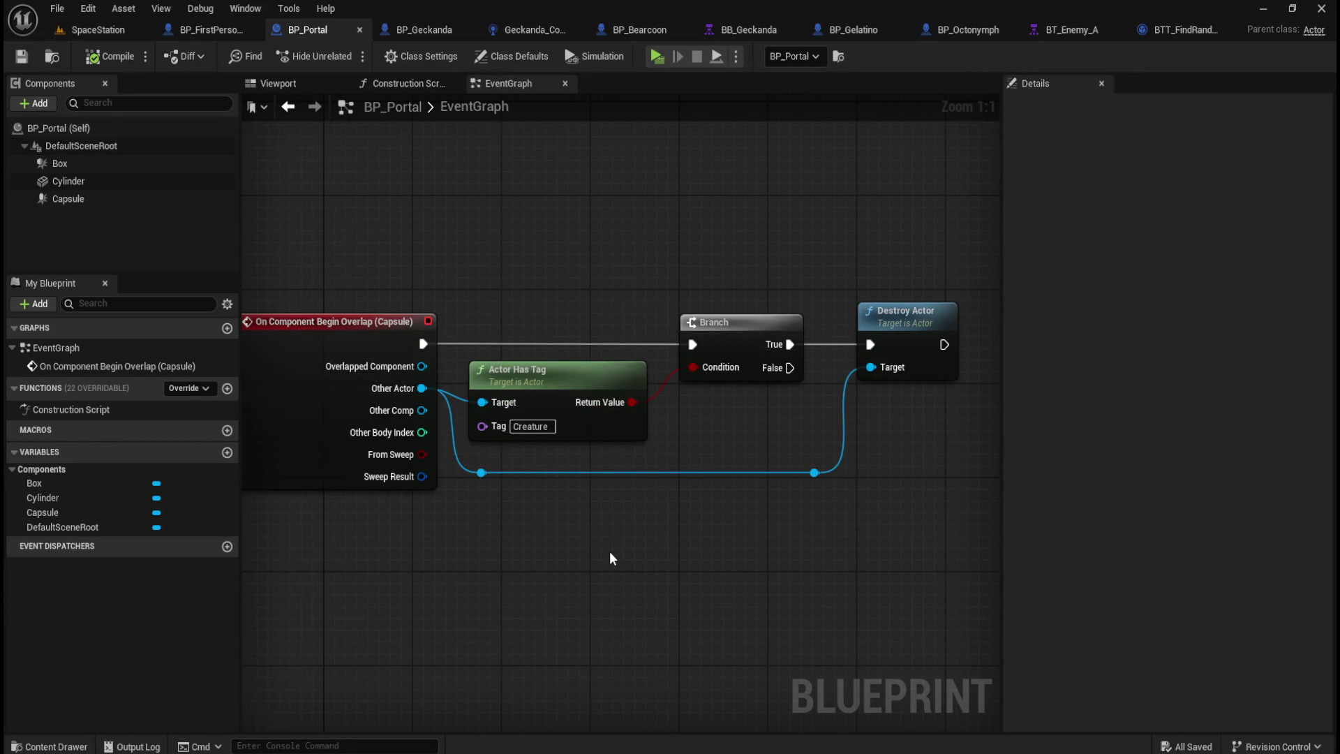
{"action": "left_click_drag", "start_coordinate": [609, 558], "coordinate": [514, 559]}
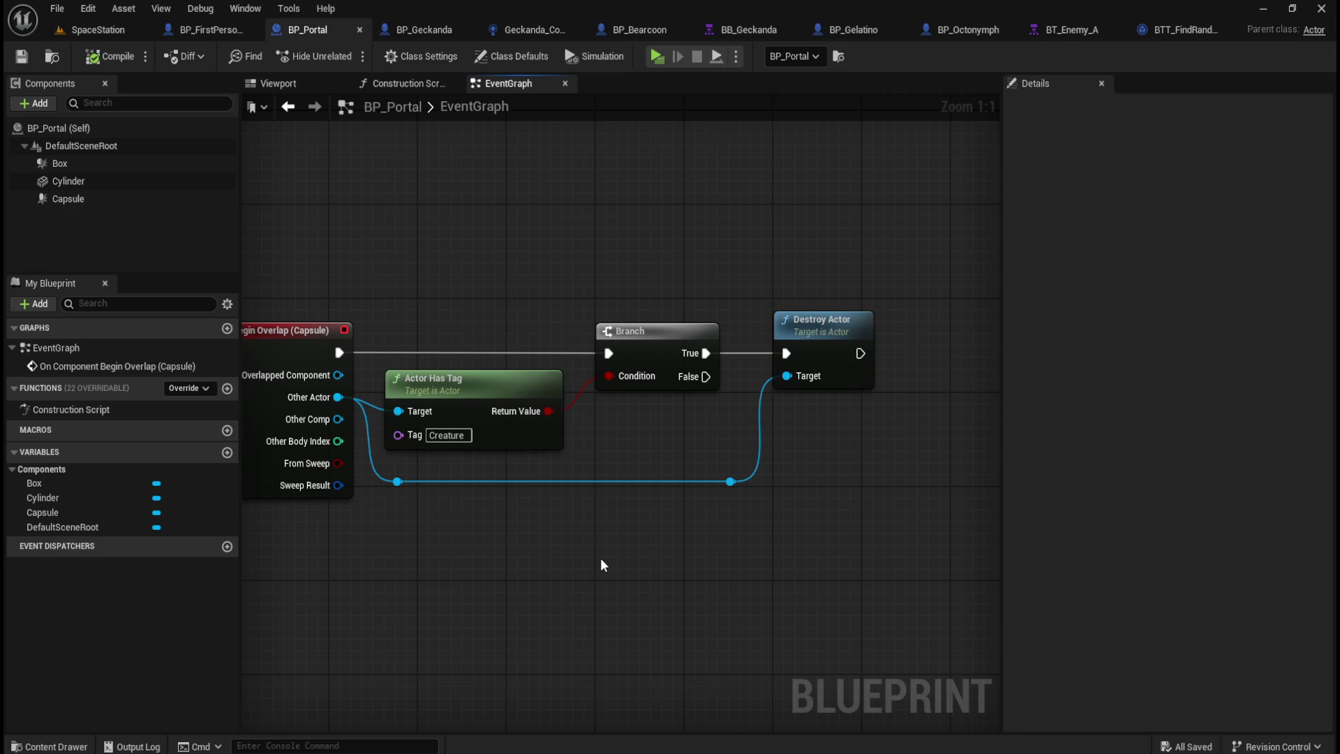
{"action": "mouse_move", "coordinate": [538, 550]}
{"action": "left_mouse_down"}
{"action": "mouse_move", "coordinate": [682, 538]}
{"action": "mouse_move", "coordinate": [587, 523]}
{"action": "left_mouse_up"}
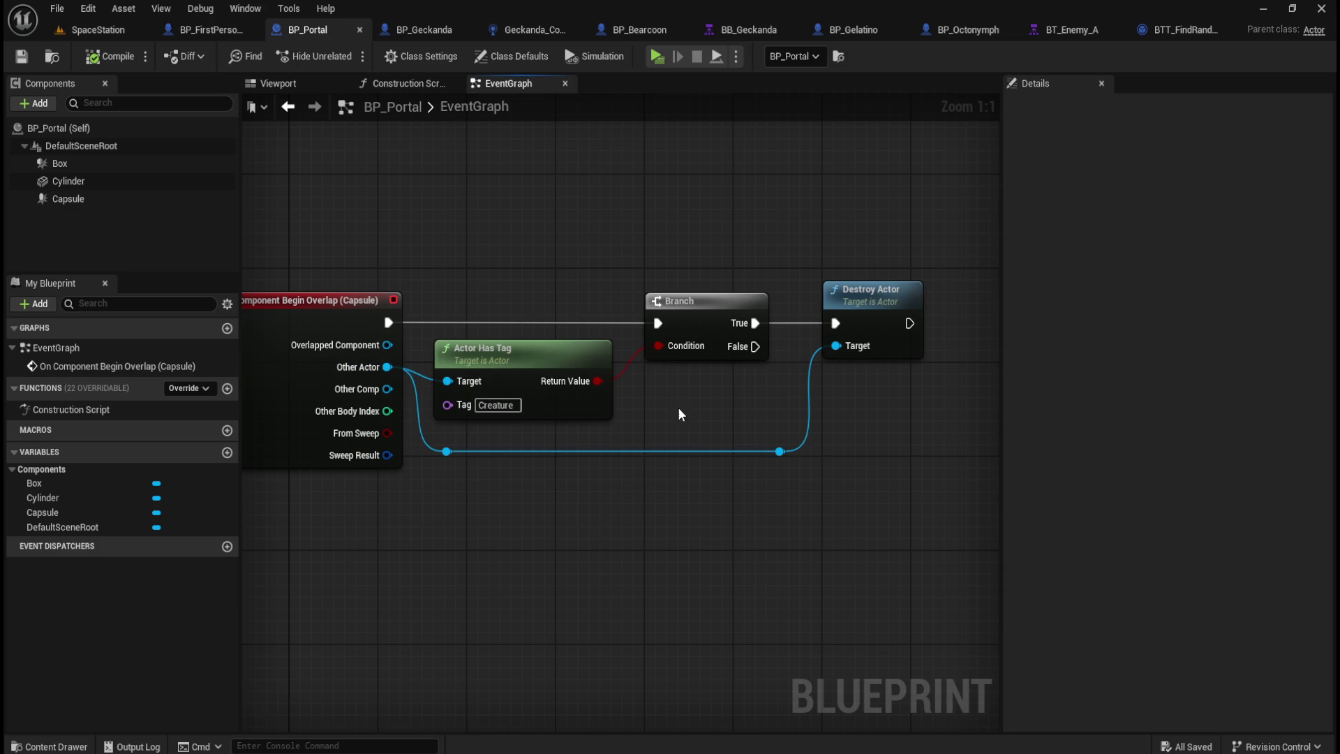
{"action": "left_click", "coordinate": [524, 27]}
{"action": "left_click", "coordinate": [429, 31]}
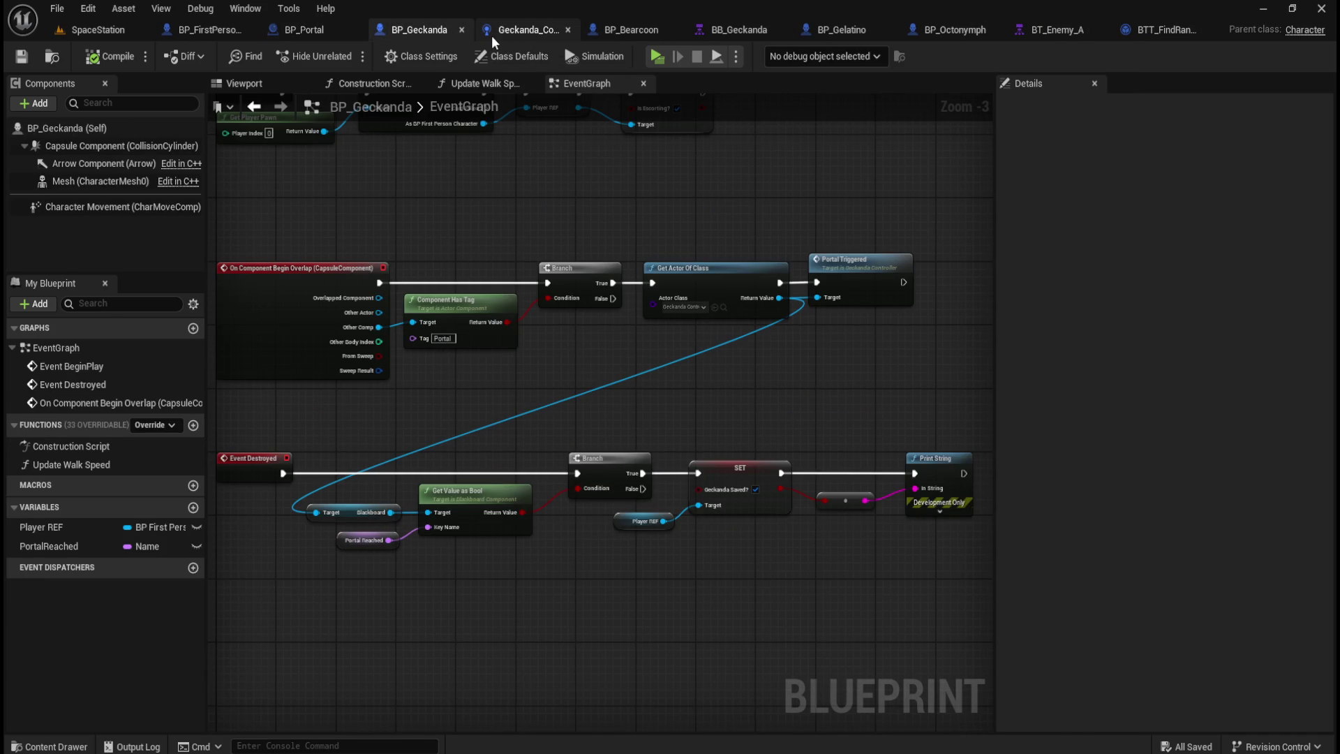
Step: Compare BP_Geckanda's event chains with Geckanda_Controller's PortalTriggered event
{"action": "left_click", "coordinate": [533, 36]}
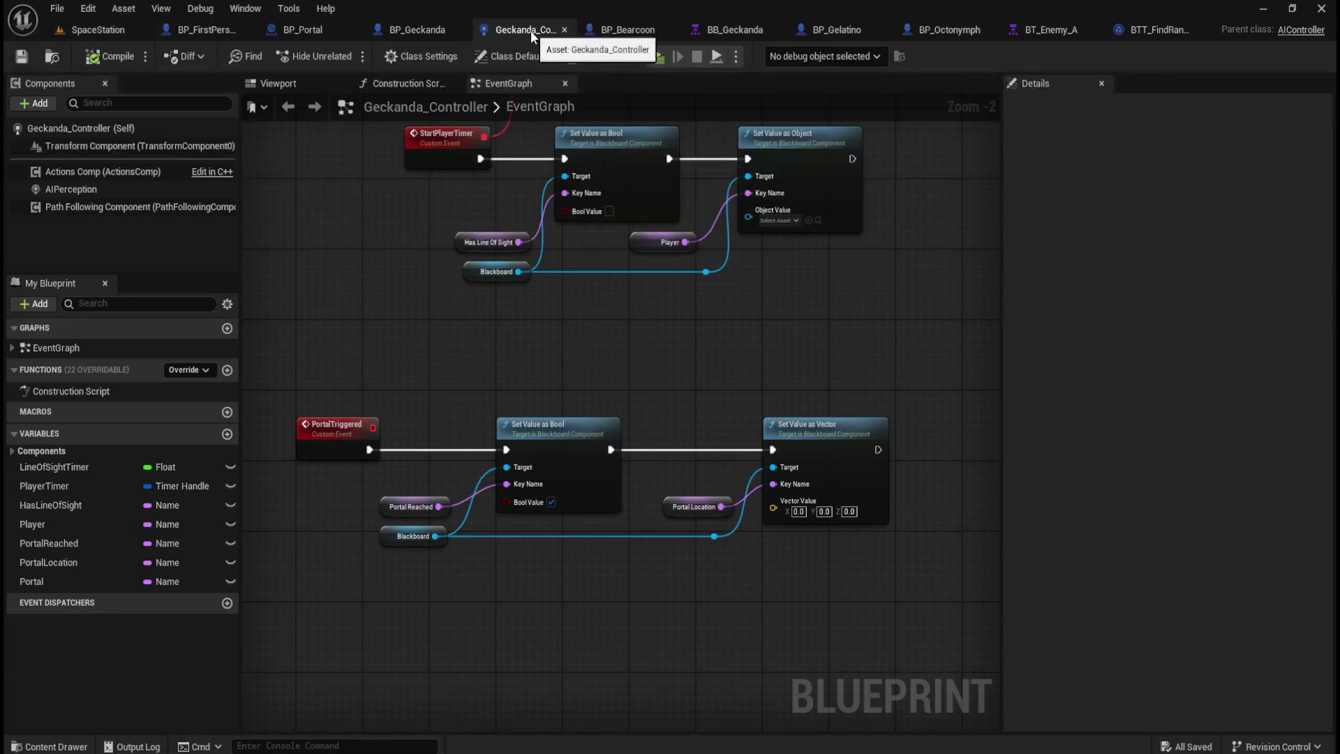
{"action": "left_click", "coordinate": [420, 28]}
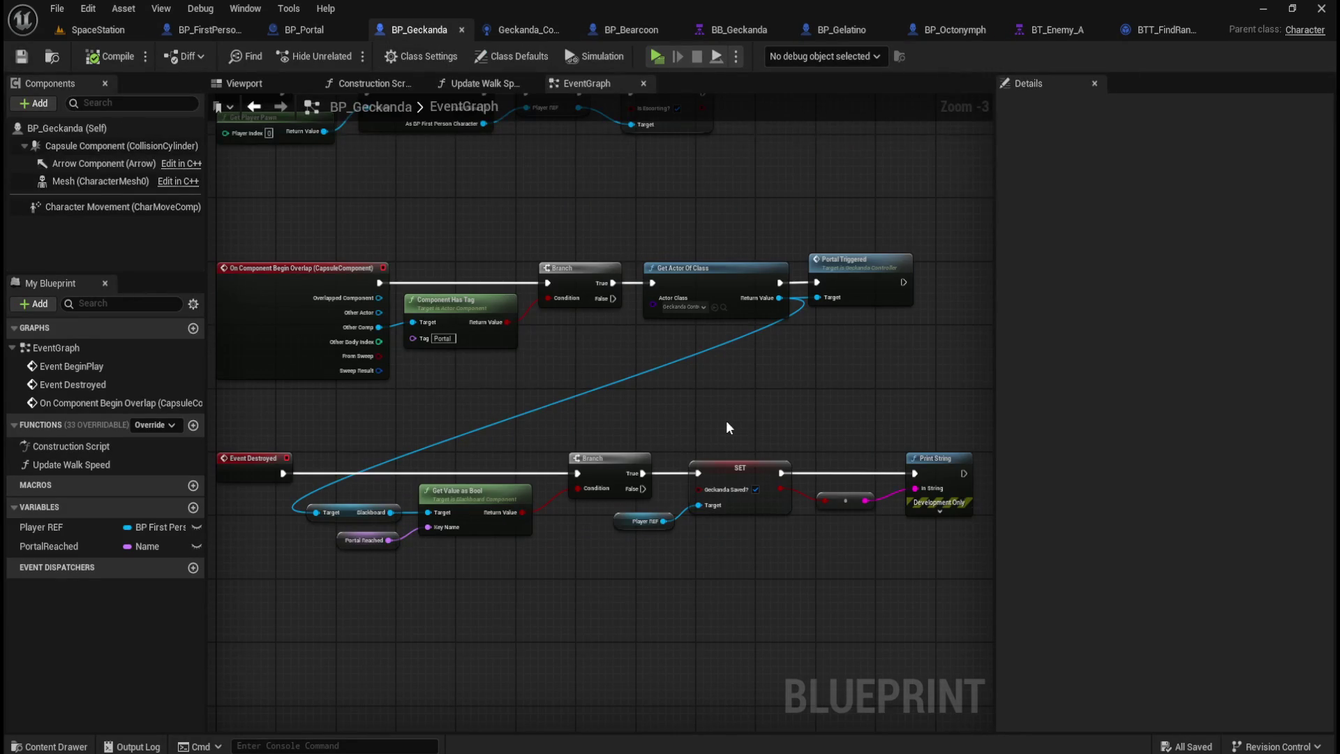
{"action": "left_click_drag", "start_coordinate": [725, 420], "coordinate": [668, 358]}
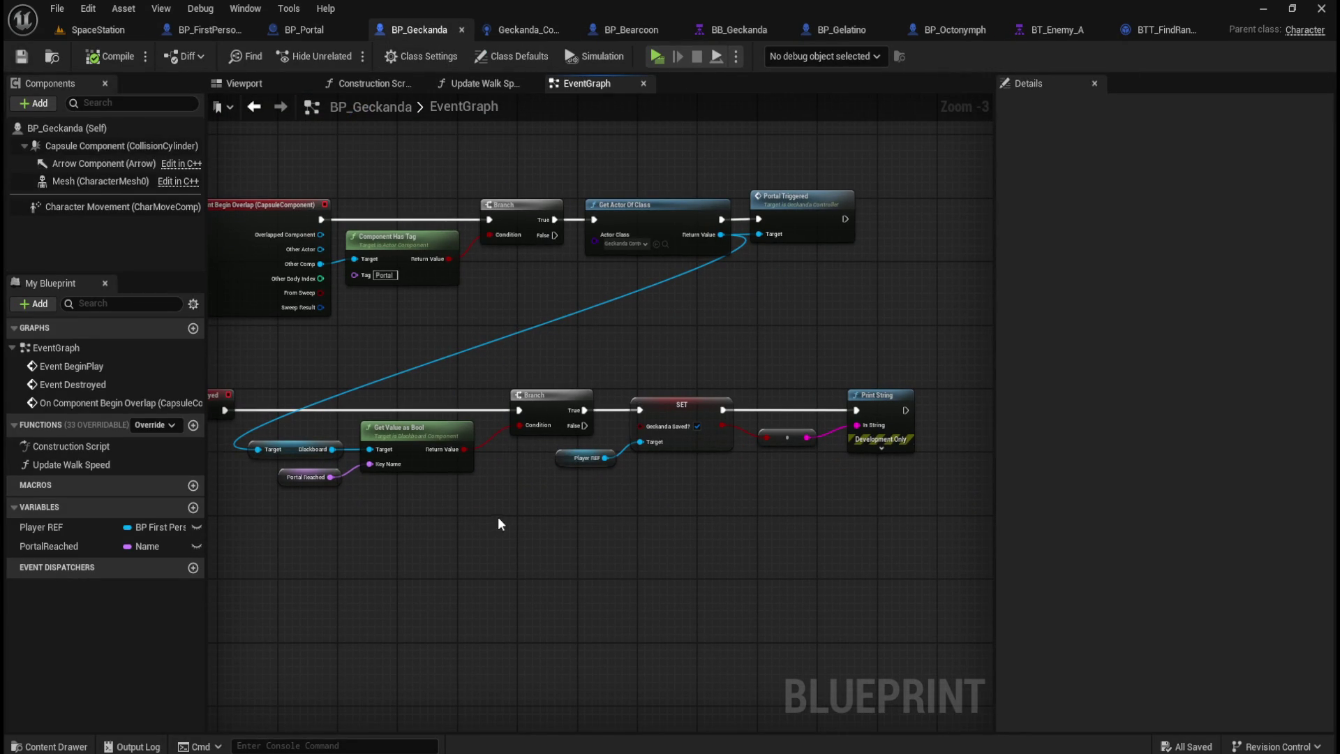
{"action": "left_click", "coordinate": [504, 28]}
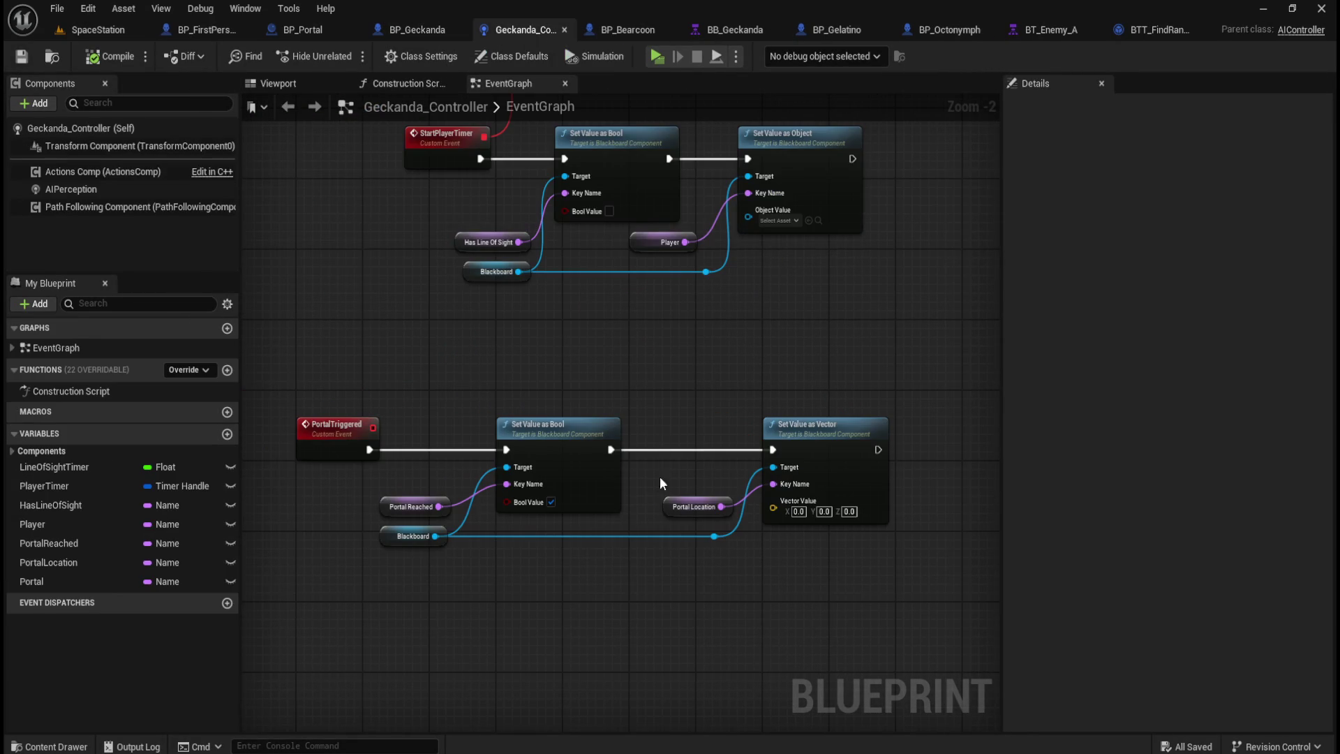
{"action": "left_click", "coordinate": [411, 30]}
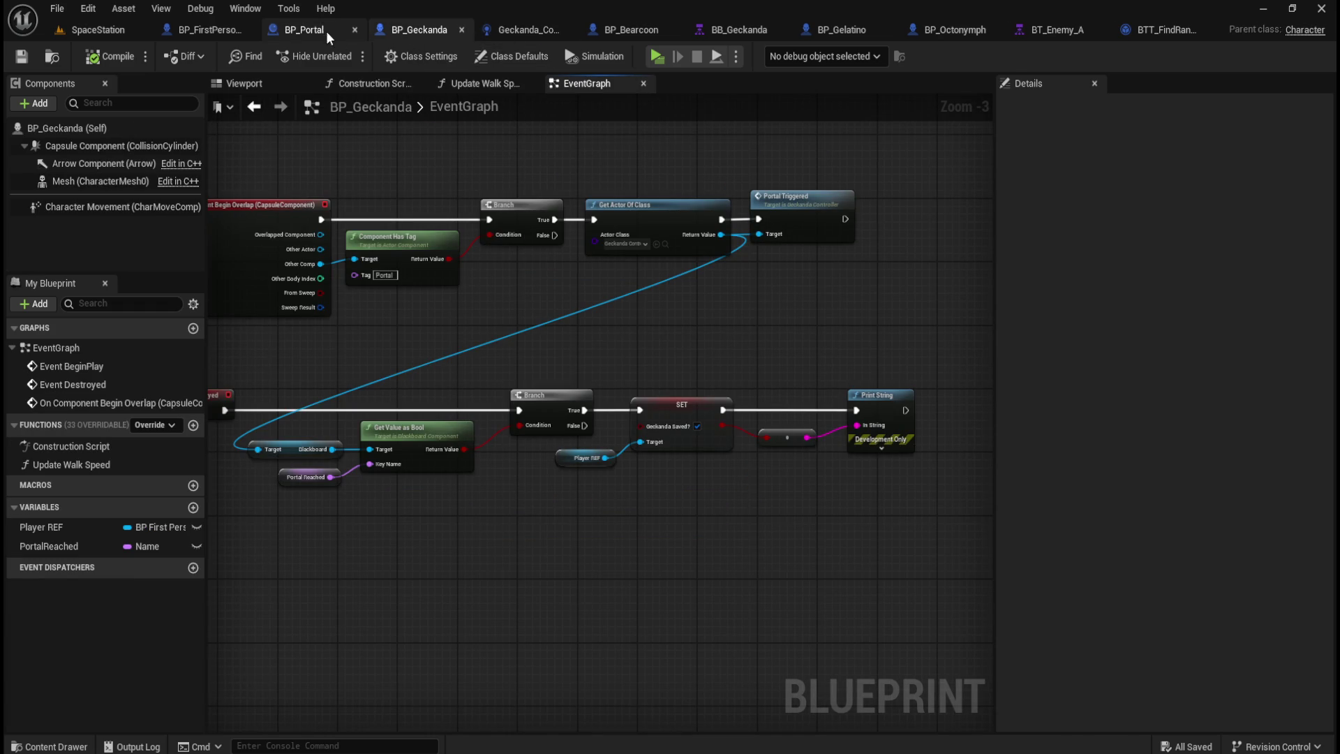
Step: Inspect all nodes of BP_Portal's overlap graph
{"action": "left_click", "coordinate": [303, 28]}
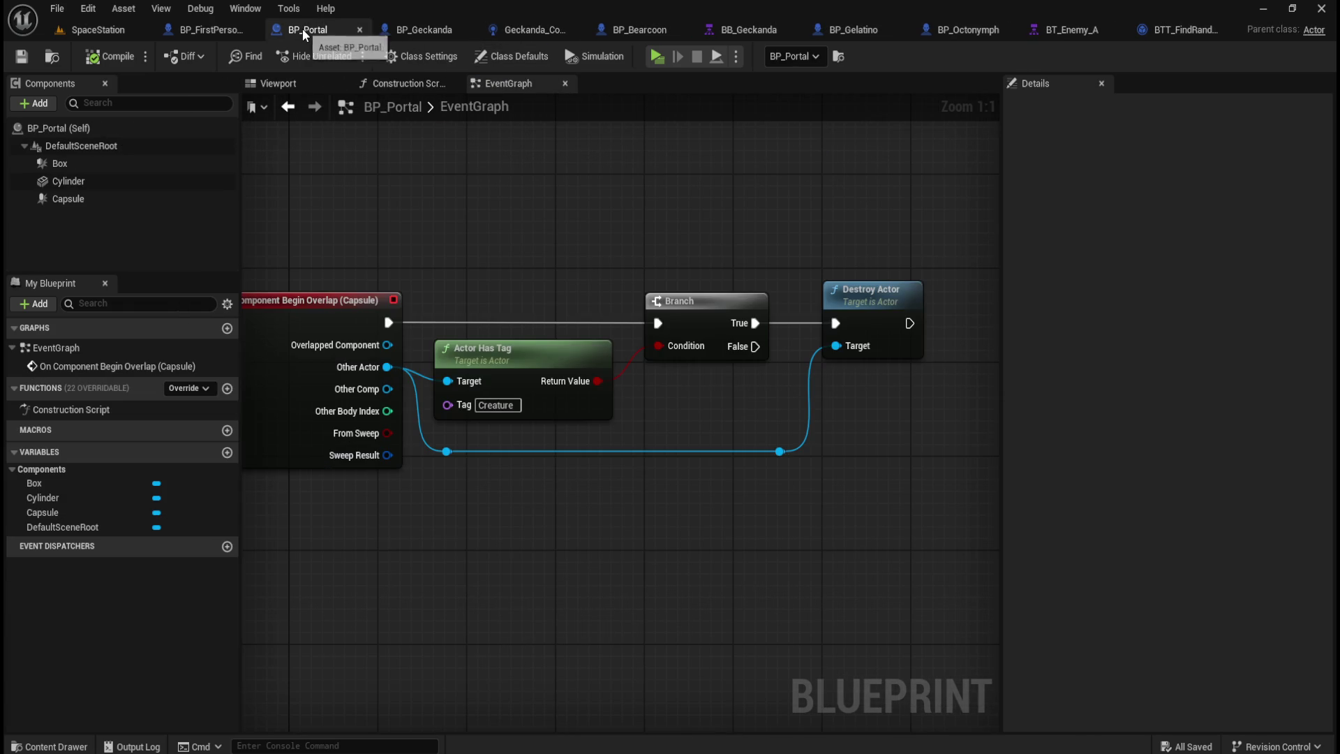
{"action": "scroll", "coordinate": [570, 273], "scroll_direction": "down", "scroll_amount": 7}
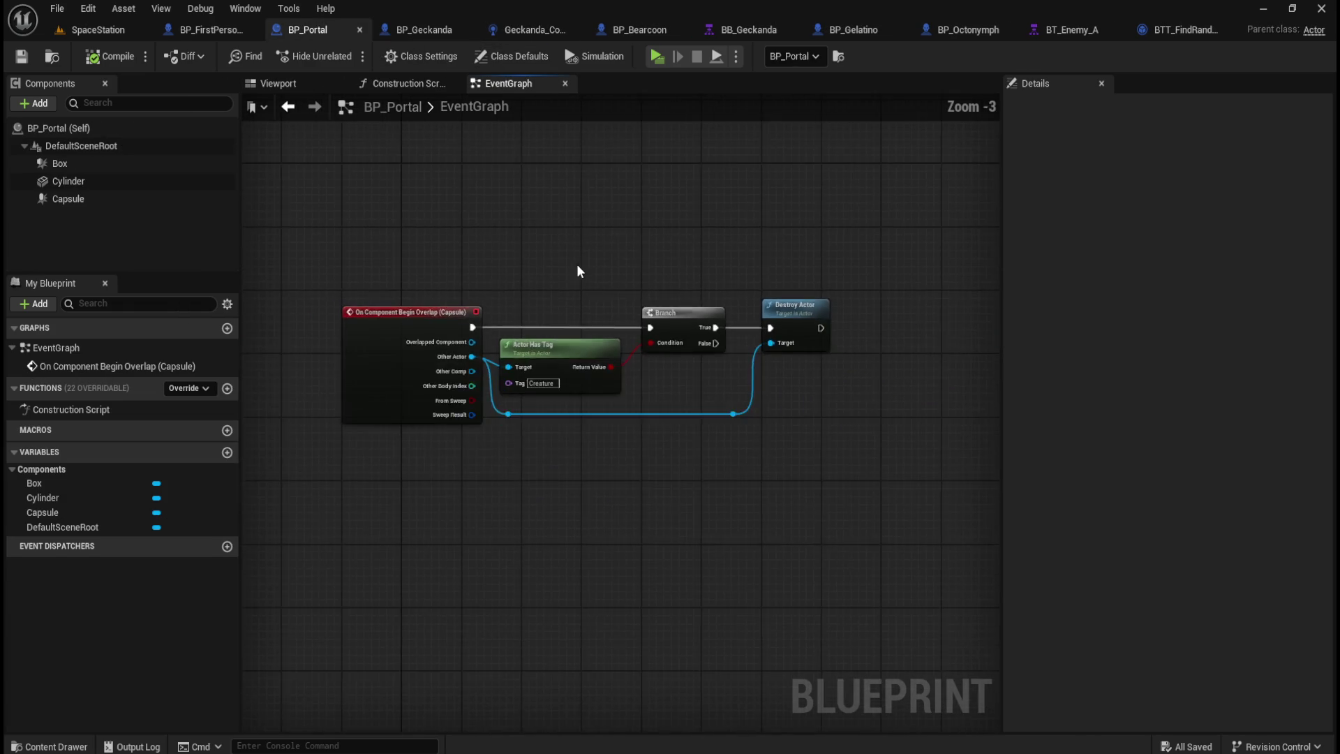
{"action": "scroll", "coordinate": [586, 259], "scroll_direction": "up", "scroll_amount": 4}
{"action": "scroll", "coordinate": [576, 232], "scroll_direction": "up", "scroll_amount": 1}
{"action": "left_click_drag", "start_coordinate": [345, 282], "coordinate": [935, 578]}
{"action": "left_click", "coordinate": [937, 579]}
{"action": "scroll", "coordinate": [872, 516], "scroll_direction": "up", "scroll_amount": 1}
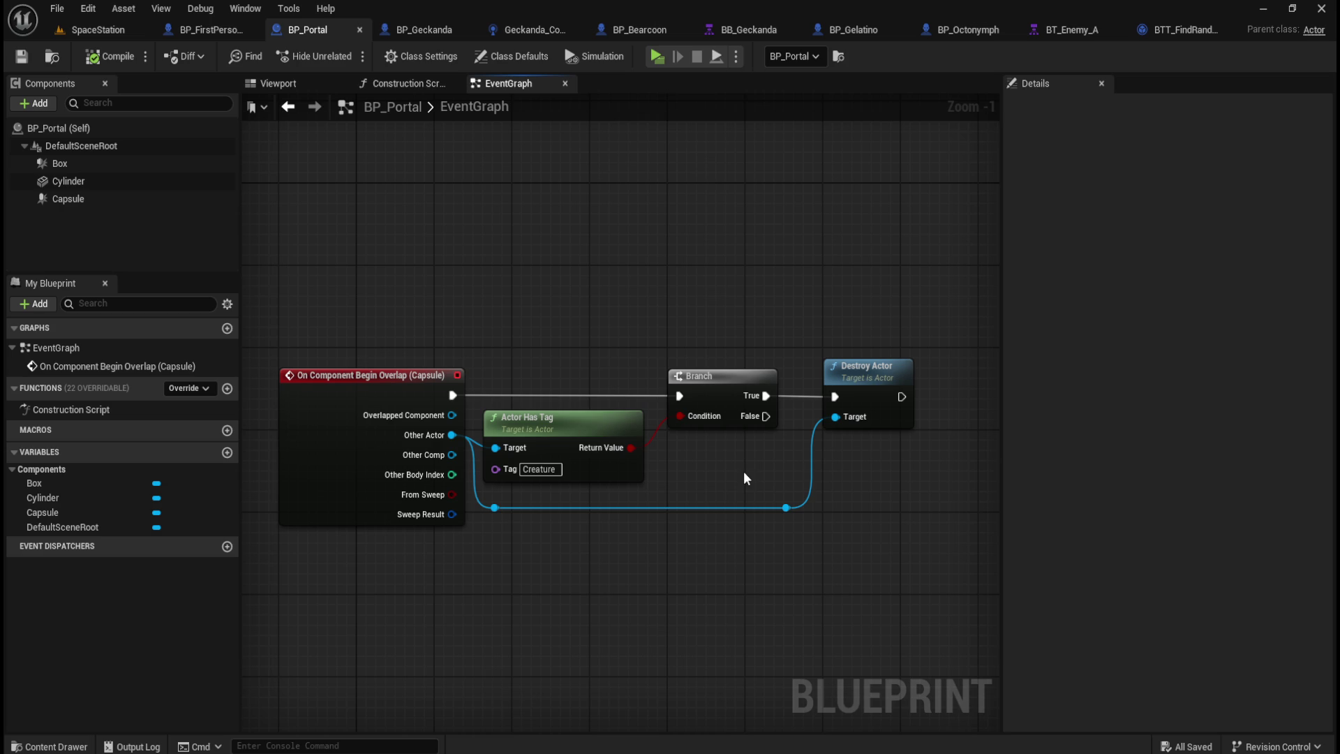
Step: Select BP_Geckanda's Event Destroyed chain, then go back to BP_Portal's graph
{"action": "left_click", "coordinate": [419, 30]}
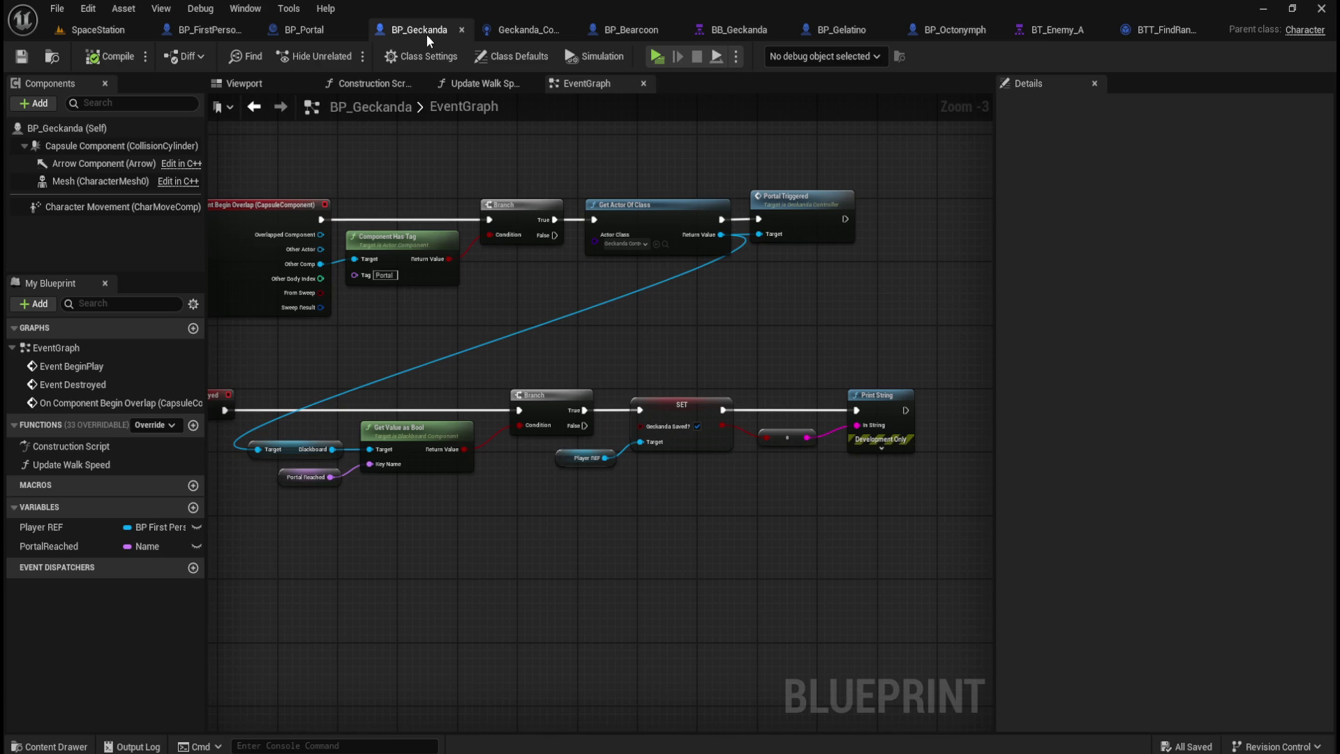
{"action": "mouse_move", "coordinate": [480, 327]}
{"action": "left_mouse_down"}
{"action": "mouse_move", "coordinate": [599, 342]}
{"action": "mouse_move", "coordinate": [486, 389]}
{"action": "mouse_move", "coordinate": [547, 356]}
{"action": "mouse_move", "coordinate": [389, 302]}
{"action": "mouse_move", "coordinate": [497, 318]}
{"action": "left_mouse_up"}
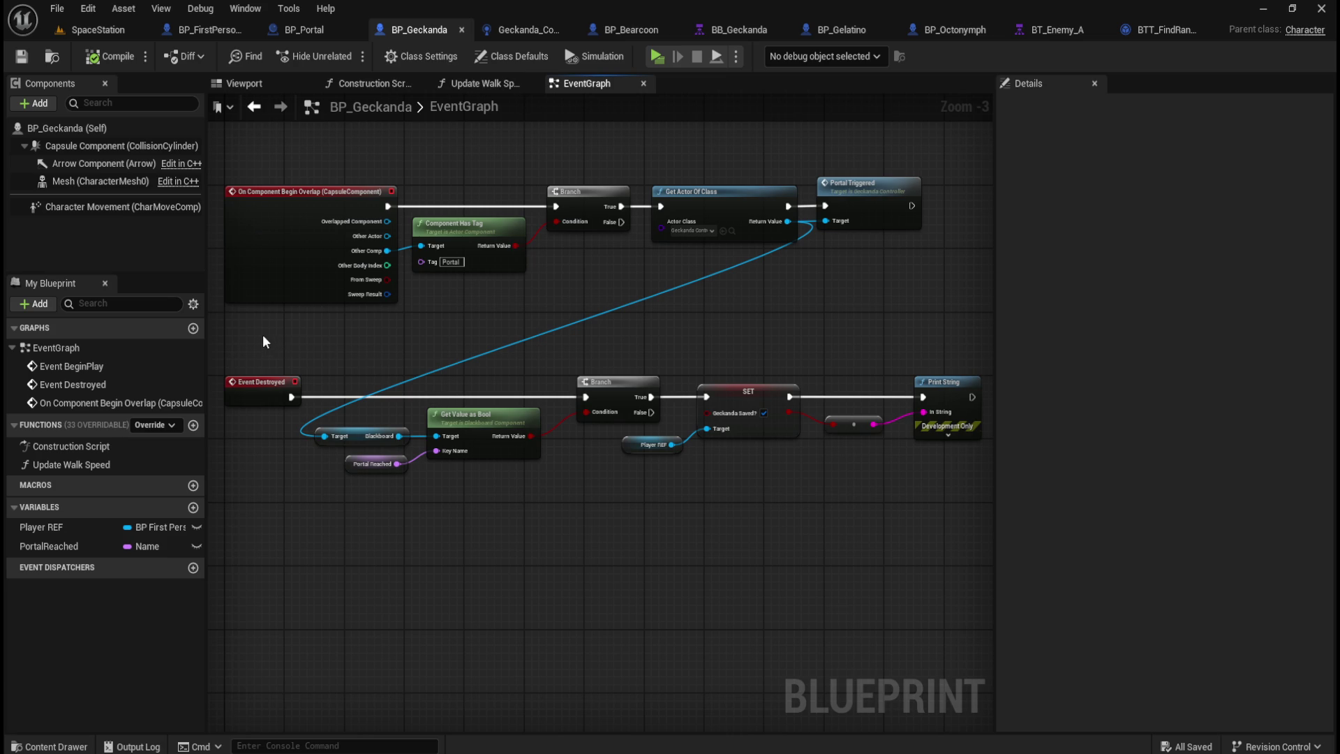
{"action": "left_click_drag", "start_coordinate": [251, 331], "coordinate": [939, 540]}
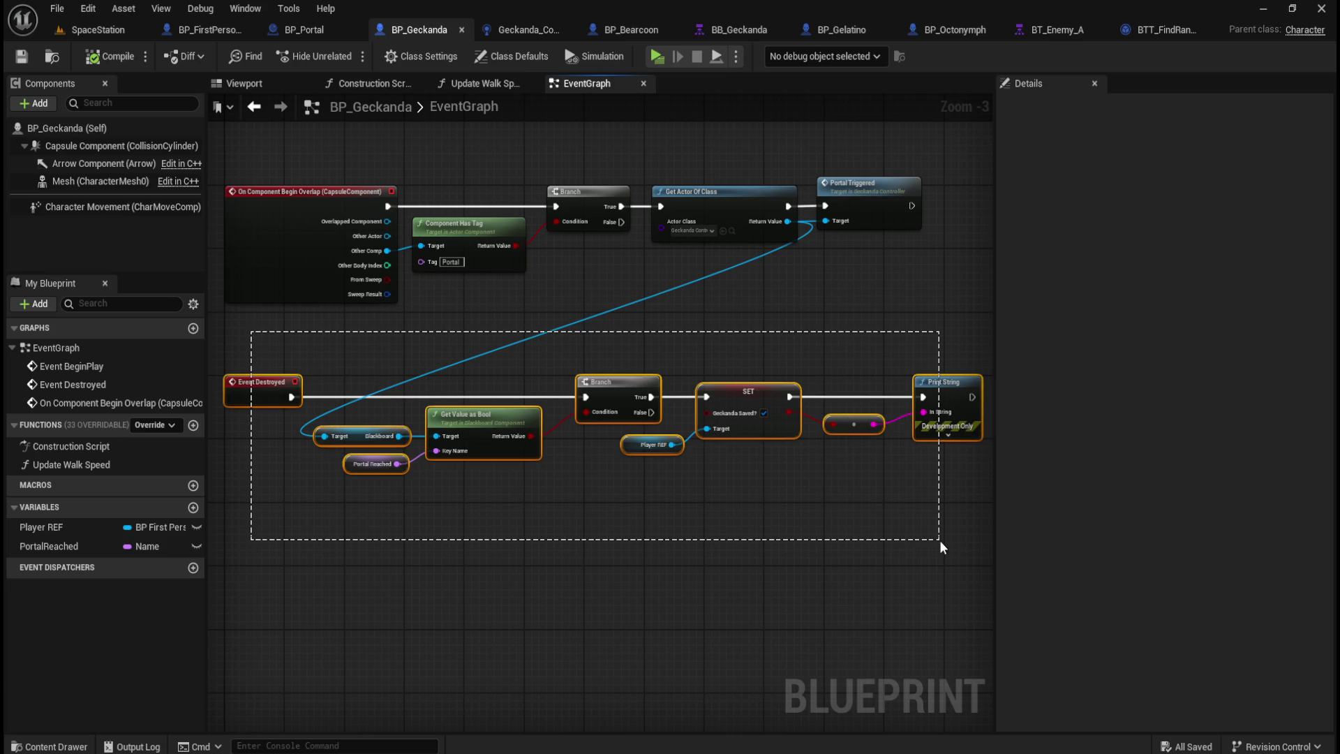
{"action": "left_click_drag", "start_coordinate": [939, 541], "coordinate": [939, 542]}
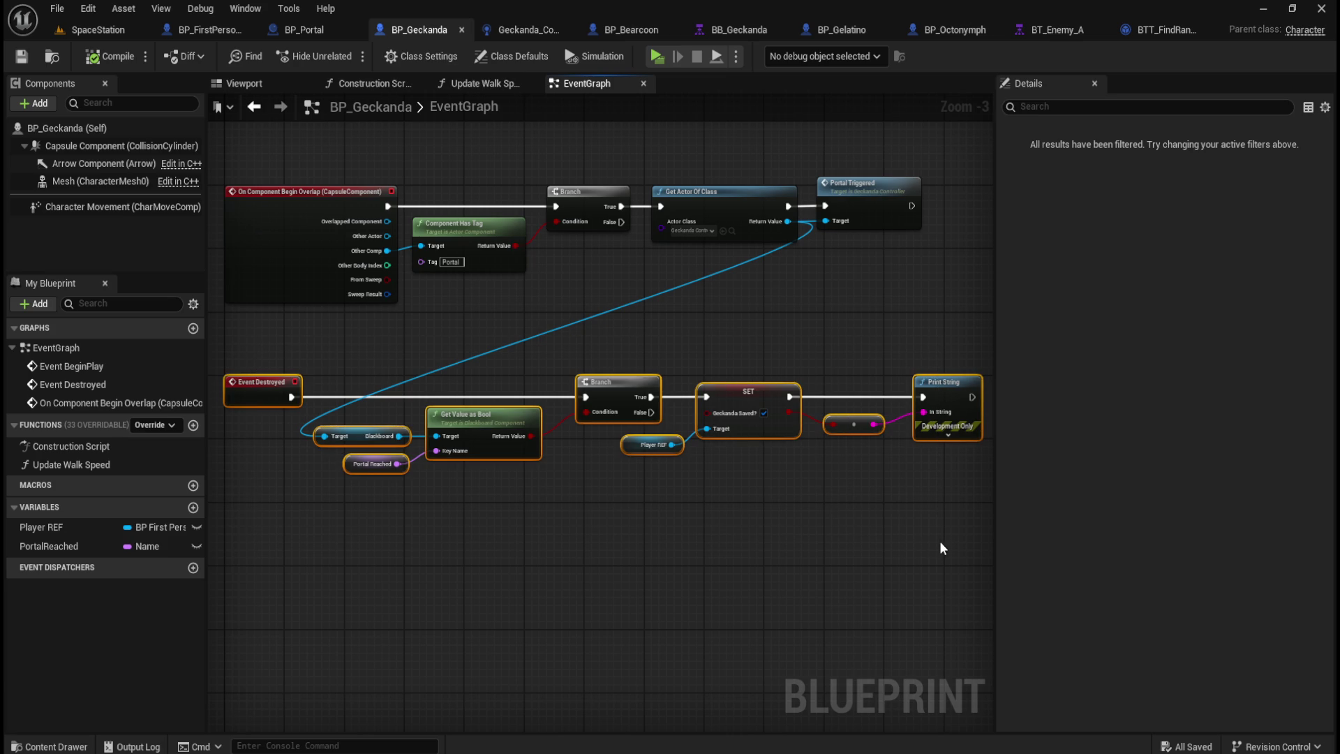
{"action": "left_click", "coordinate": [313, 30]}
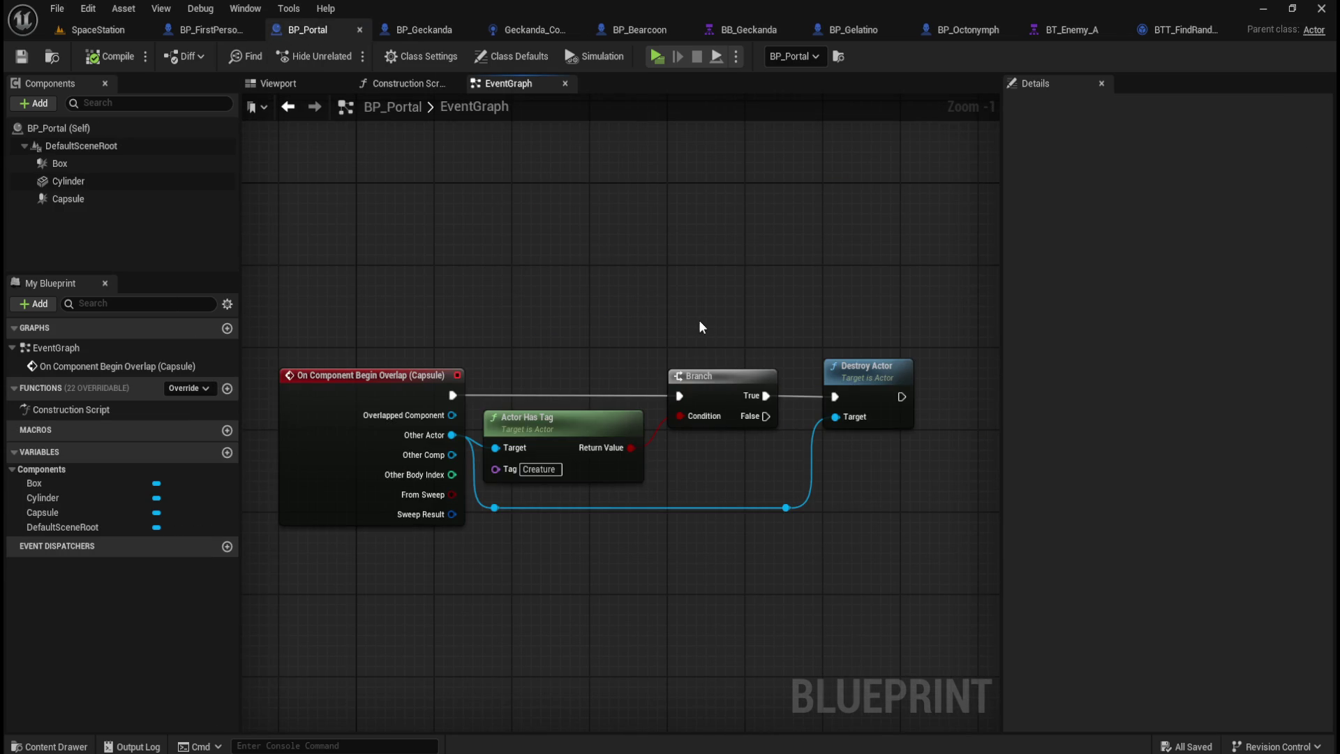
Step: Drag Destroy Actor and its reroute point far right, leaving empty space after Branch
{"action": "mouse_move", "coordinate": [741, 303]}
{"action": "left_mouse_down"}
{"action": "mouse_move", "coordinate": [706, 244]}
{"action": "mouse_move", "coordinate": [658, 234]}
{"action": "left_mouse_up"}
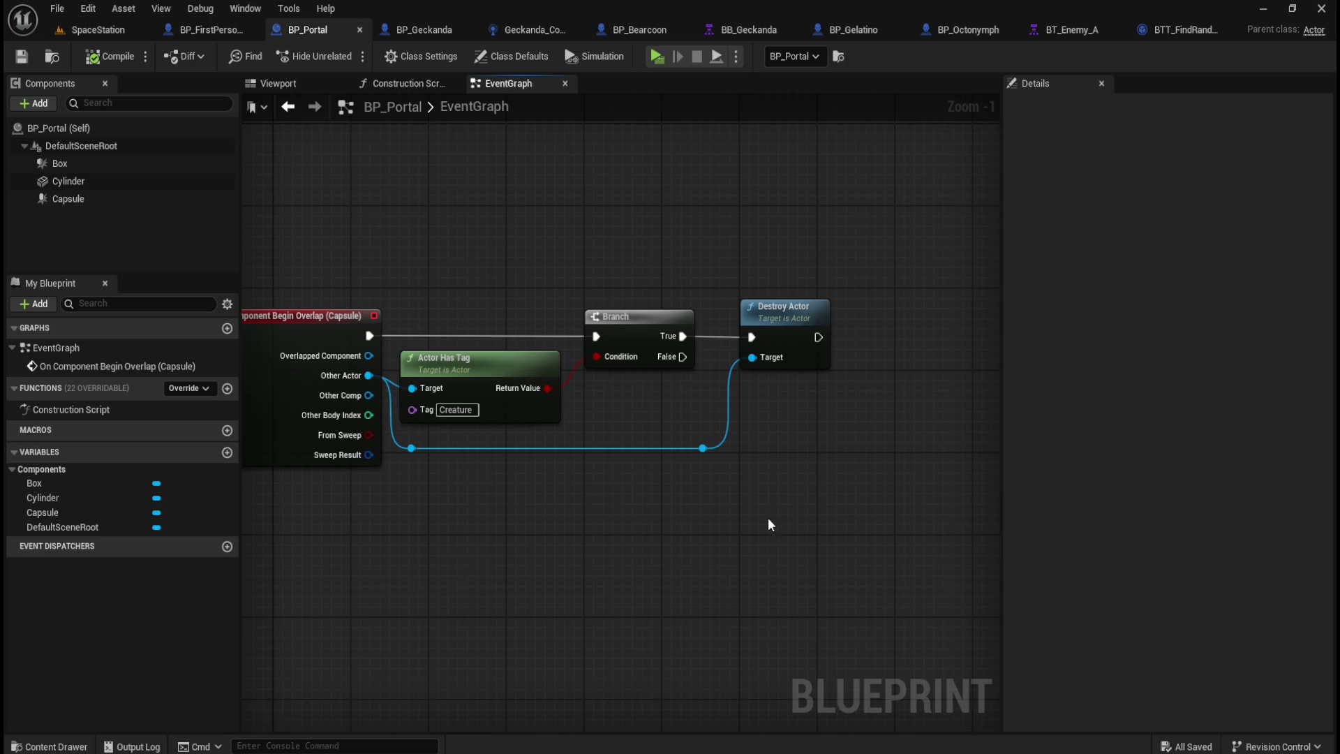
{"action": "mouse_move", "coordinate": [687, 543]}
{"action": "left_mouse_down"}
{"action": "mouse_move", "coordinate": [658, 553]}
{"action": "mouse_move", "coordinate": [752, 548]}
{"action": "left_mouse_up"}
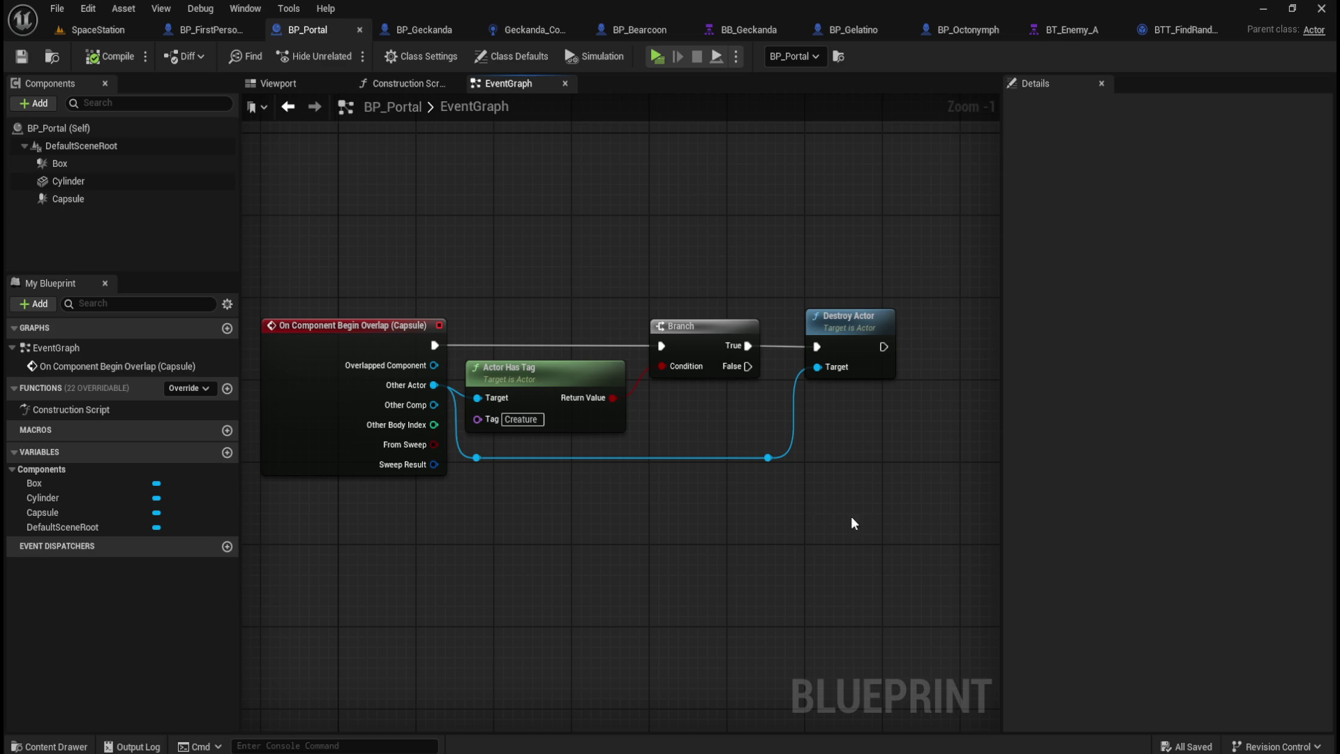
{"action": "left_click_drag", "start_coordinate": [854, 524], "coordinate": [771, 510]}
{"action": "left_click", "coordinate": [685, 445]}
{"action": "left_click_drag", "start_coordinate": [678, 263], "coordinate": [825, 446]}
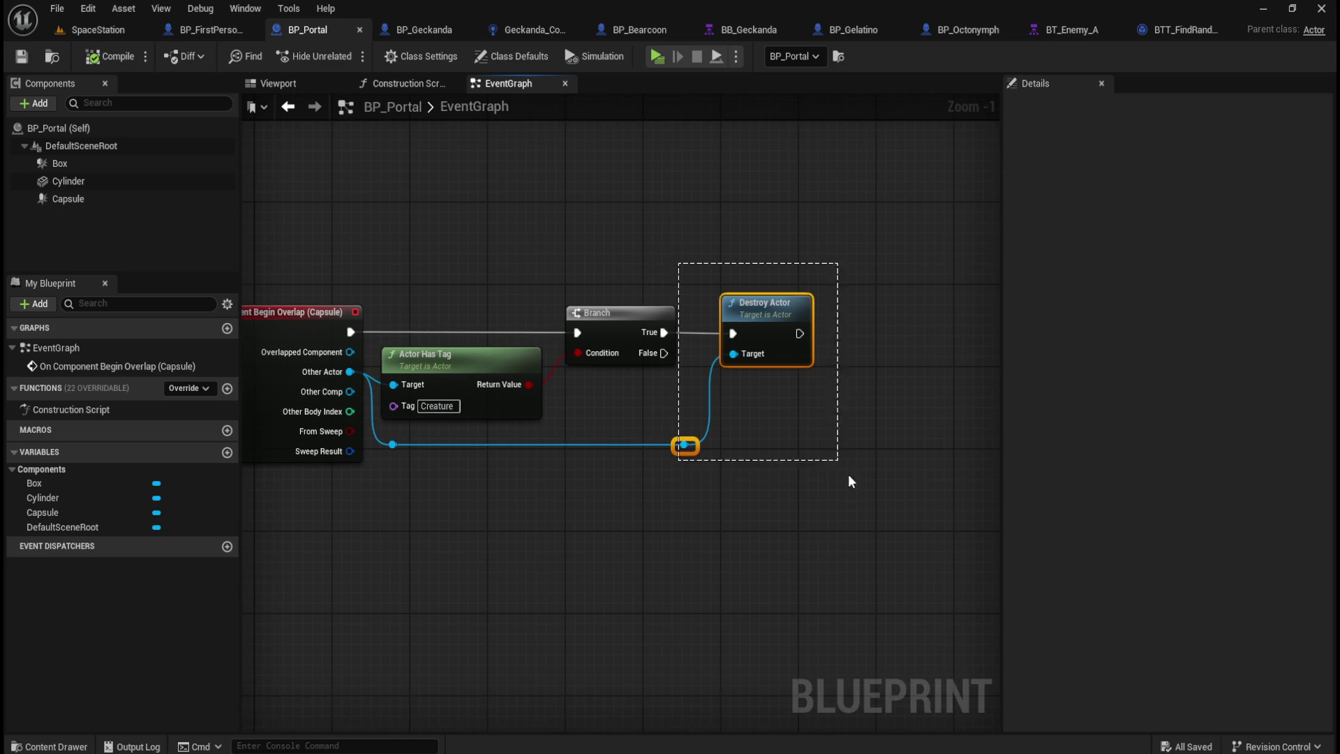
{"action": "left_click_drag", "start_coordinate": [353, 224], "coordinate": [832, 321]}
{"action": "left_click", "coordinate": [801, 450]}
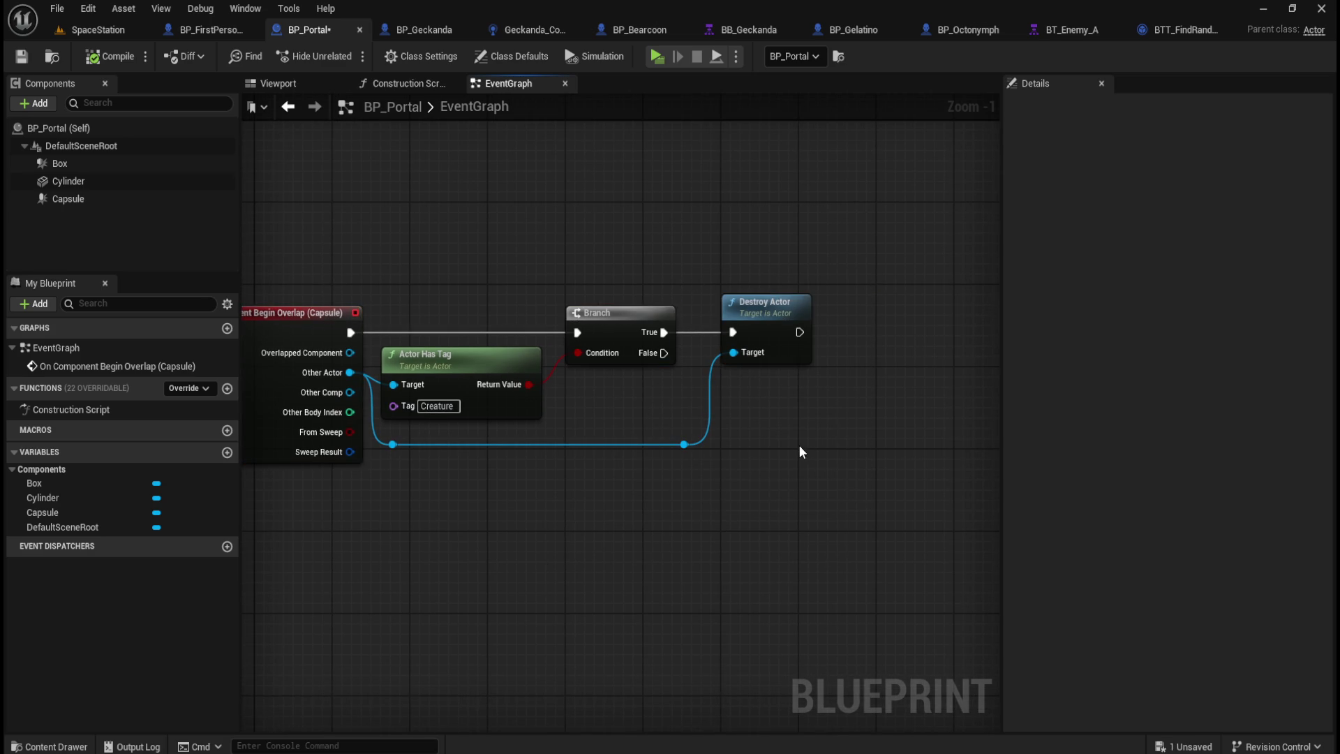
{"action": "left_click_drag", "start_coordinate": [800, 452], "coordinate": [715, 450]}
{"action": "mouse_move", "coordinate": [794, 294]}
{"action": "left_mouse_down"}
{"action": "mouse_move", "coordinate": [638, 509]}
{"action": "mouse_move", "coordinate": [644, 534]}
{"action": "mouse_move", "coordinate": [503, 550]}
{"action": "left_mouse_up"}
{"action": "left_click_drag", "start_coordinate": [578, 325], "coordinate": [998, 328]}
{"action": "left_click", "coordinate": [528, 404]}
{"action": "mouse_move", "coordinate": [389, 355]}
{"action": "left_mouse_down"}
{"action": "mouse_move", "coordinate": [766, 336]}
{"action": "mouse_move", "coordinate": [751, 342]}
{"action": "left_mouse_up"}
Step: Add a Sequence node on Branch's True output and line it up with Branch
{"action": "type", "text": "s"}
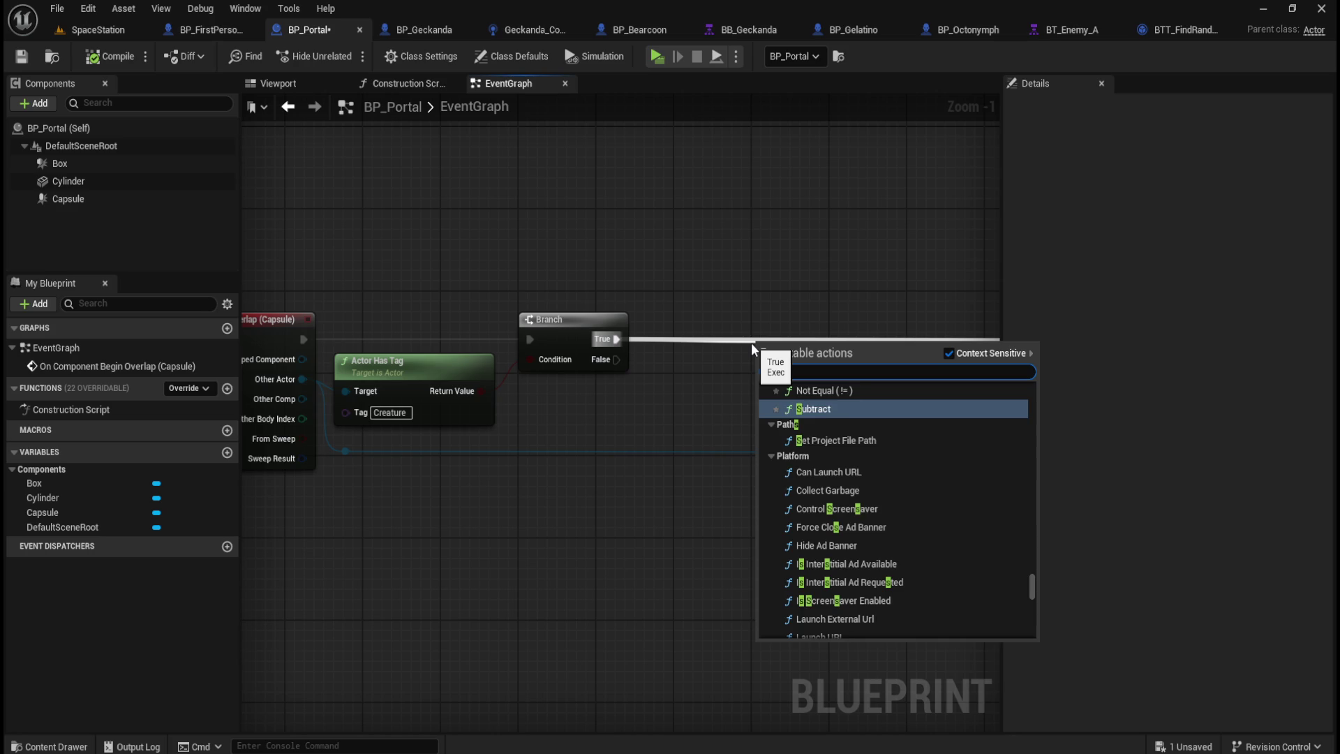
{"action": "type", "text": "qb"}
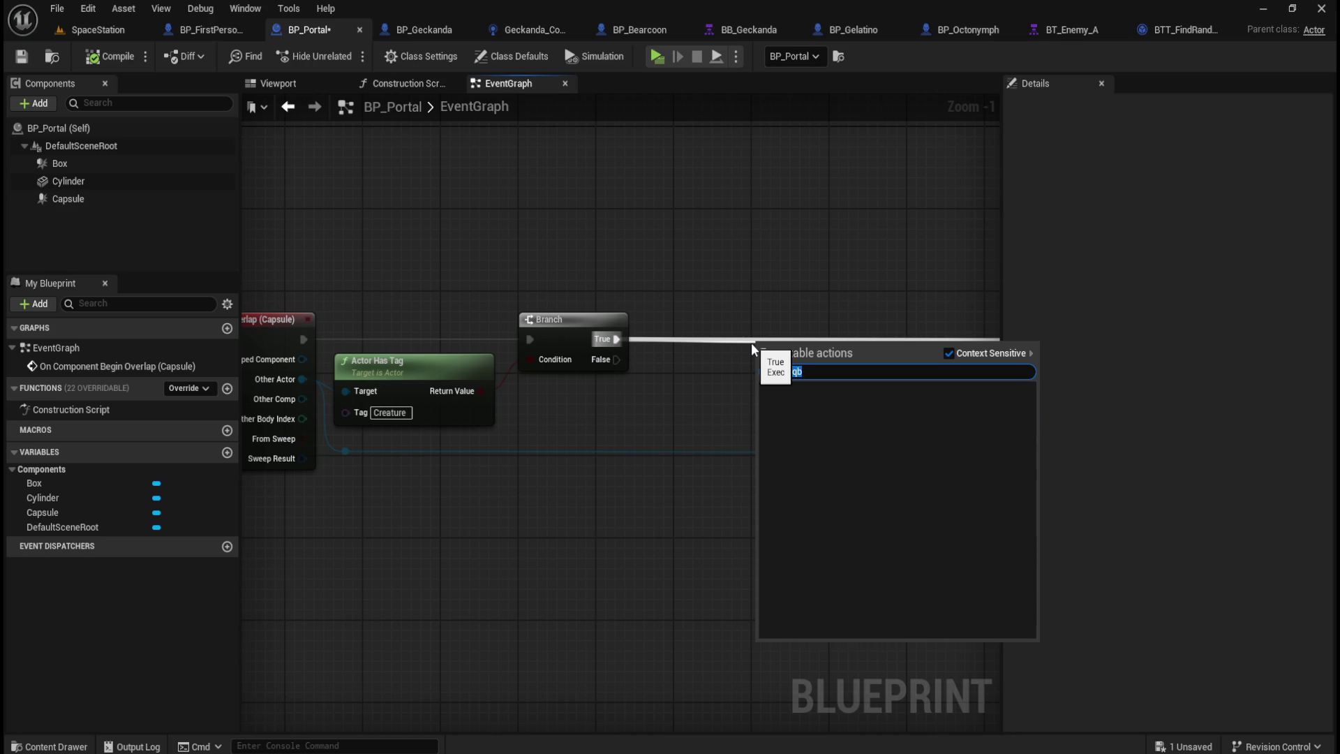
{"action": "type", "text": "sequence"}
{"action": "key", "text": "Return"}
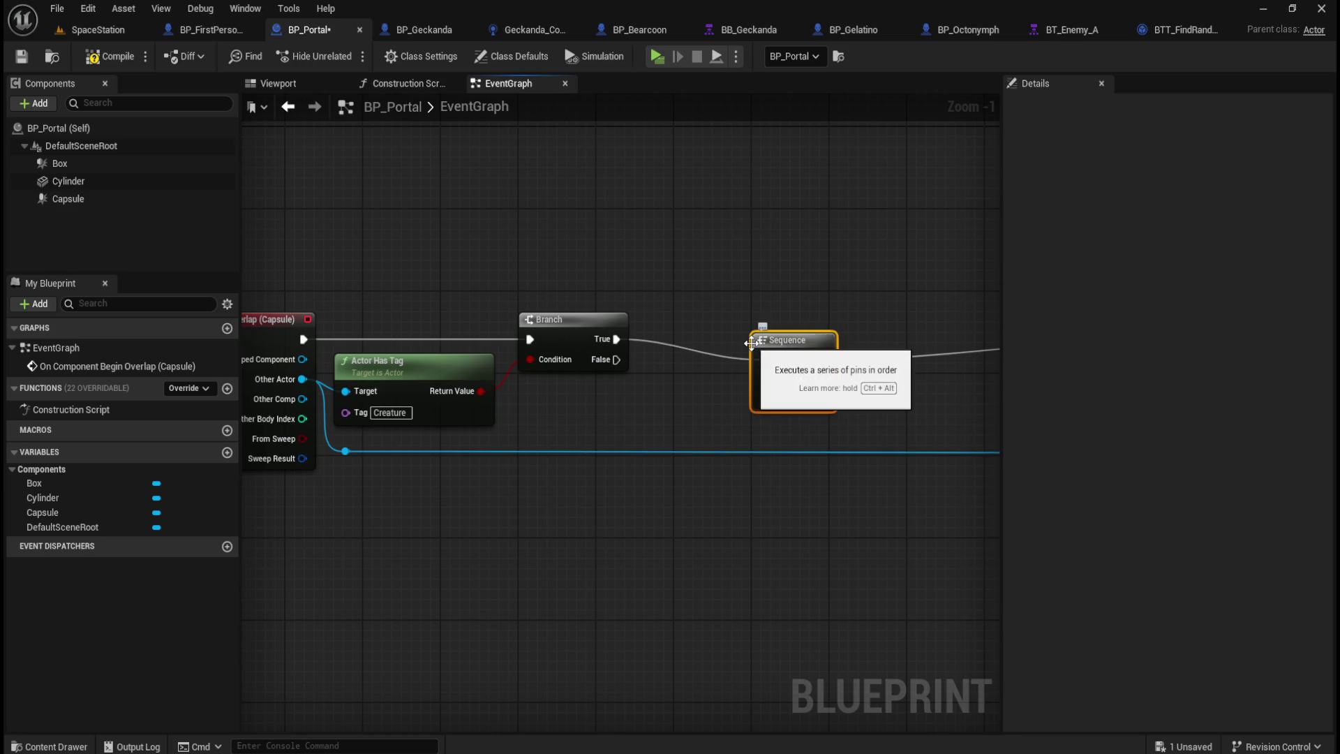
{"action": "left_click_drag", "start_coordinate": [795, 337], "coordinate": [785, 317]}
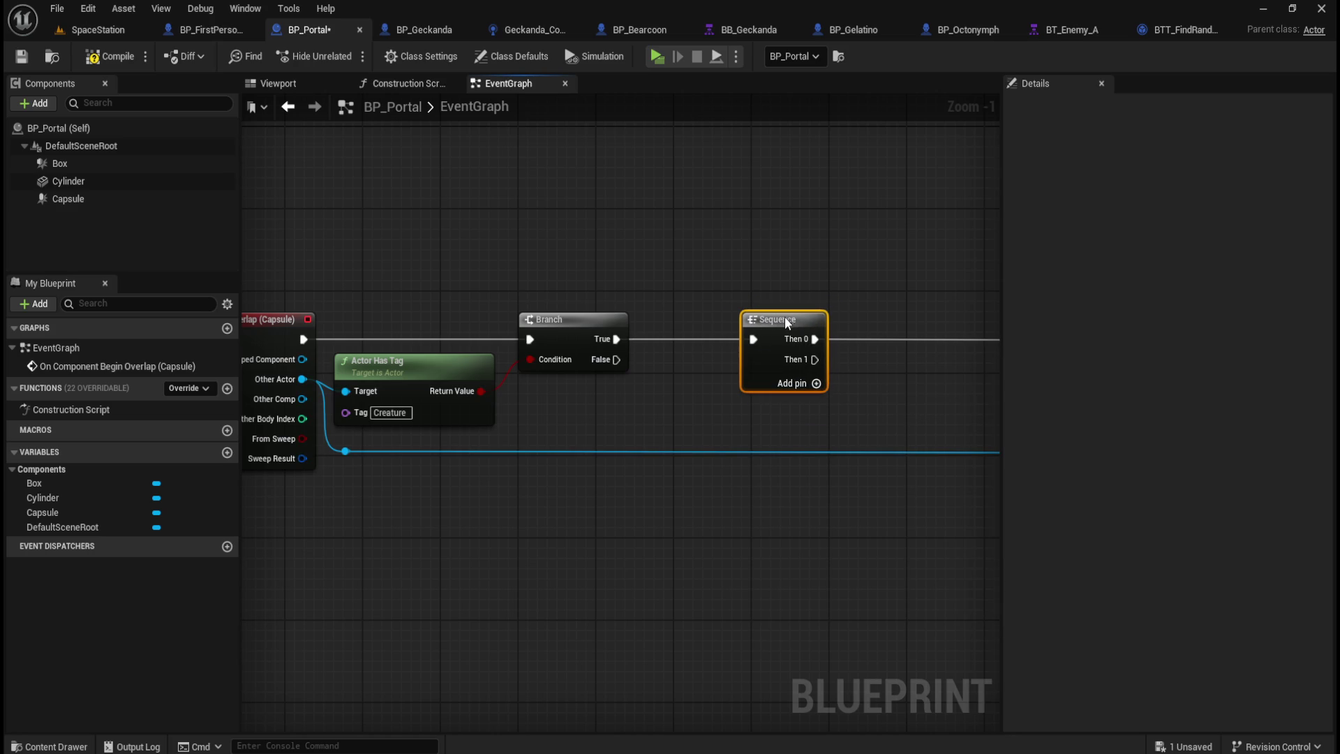
{"action": "left_click", "coordinate": [828, 252]}
{"action": "mouse_move", "coordinate": [828, 251]}
{"action": "left_mouse_down"}
{"action": "mouse_move", "coordinate": [612, 259]}
{"action": "mouse_move", "coordinate": [888, 252]}
{"action": "mouse_move", "coordinate": [721, 245]}
{"action": "mouse_move", "coordinate": [705, 311]}
{"action": "mouse_move", "coordinate": [831, 245]}
{"action": "mouse_move", "coordinate": [801, 251]}
{"action": "mouse_move", "coordinate": [819, 256]}
{"action": "left_mouse_up"}
Step: Search the blueprint actions for 'actor has' and 'get actor name' without adding any node
{"action": "right_click", "coordinate": [704, 304]}
{"action": "left_click", "coordinate": [723, 271]}
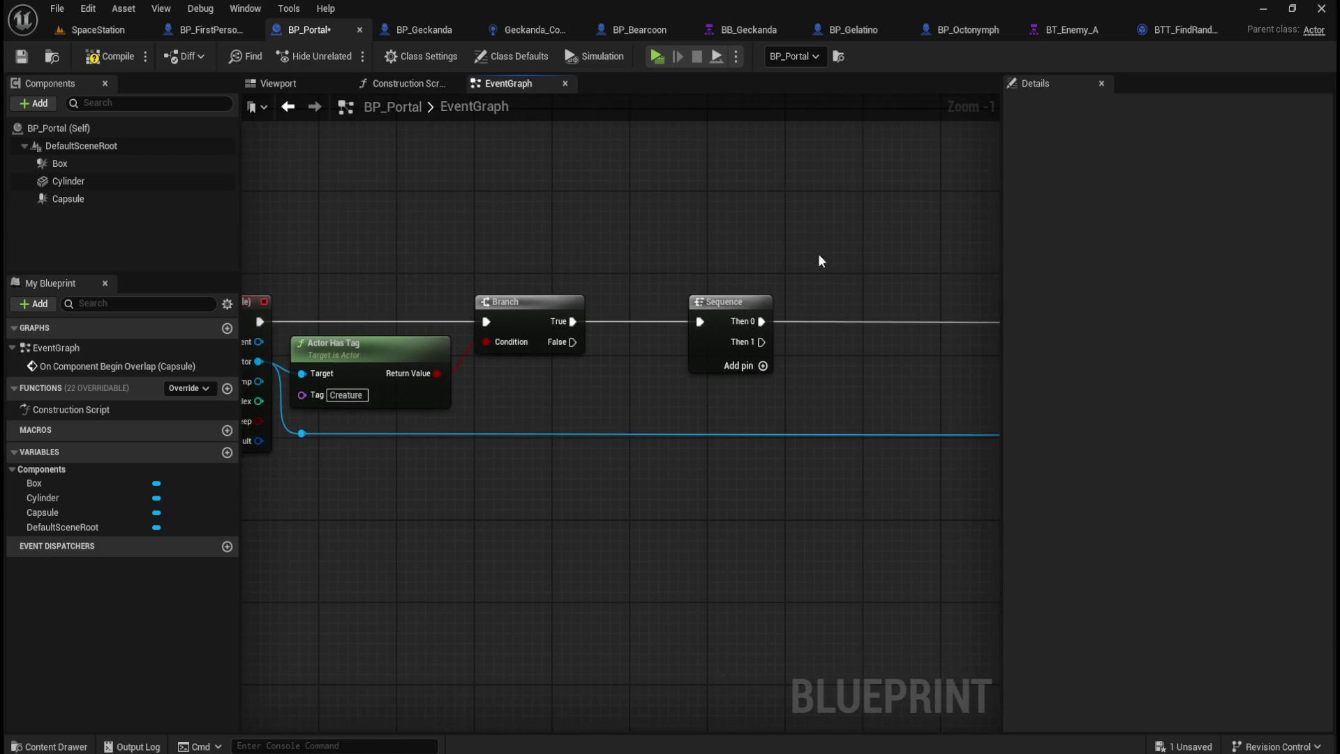
{"action": "right_click", "coordinate": [853, 290]}
{"action": "type", "text": "actor has"}
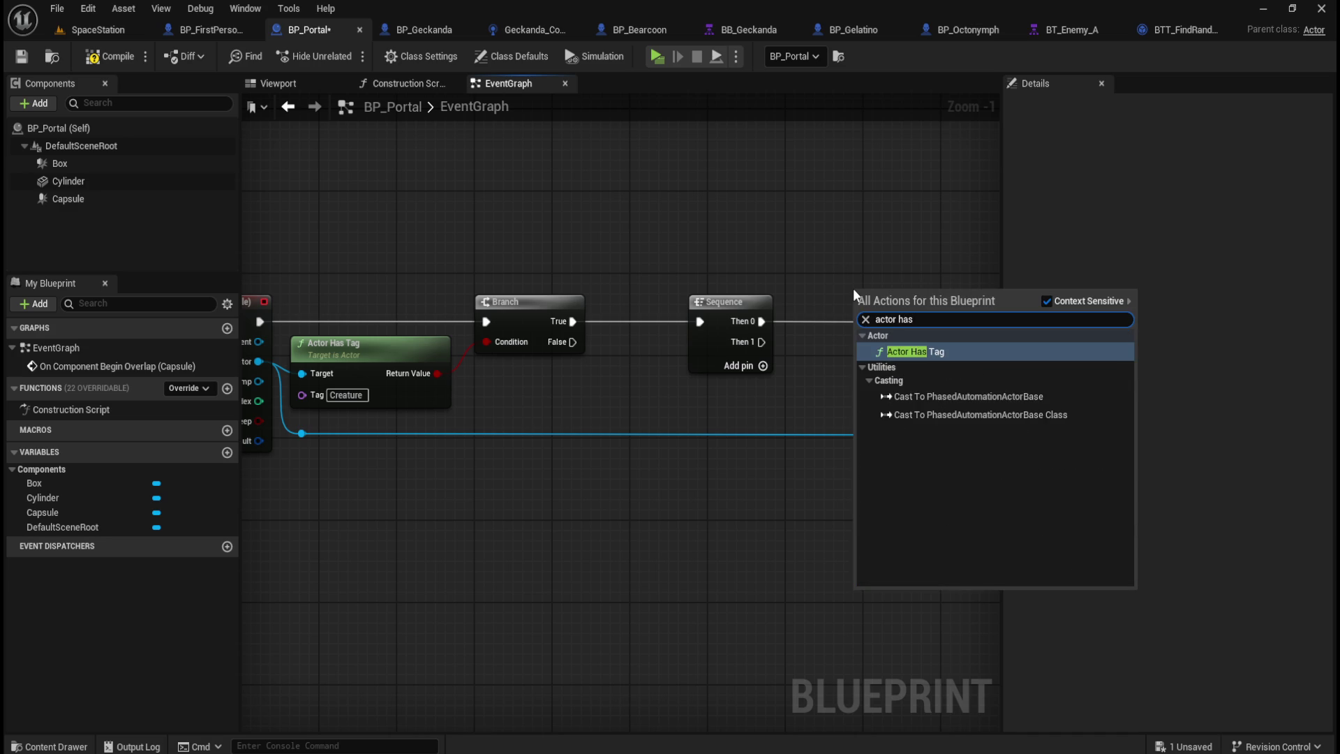
{"action": "left_click", "coordinate": [793, 384]}
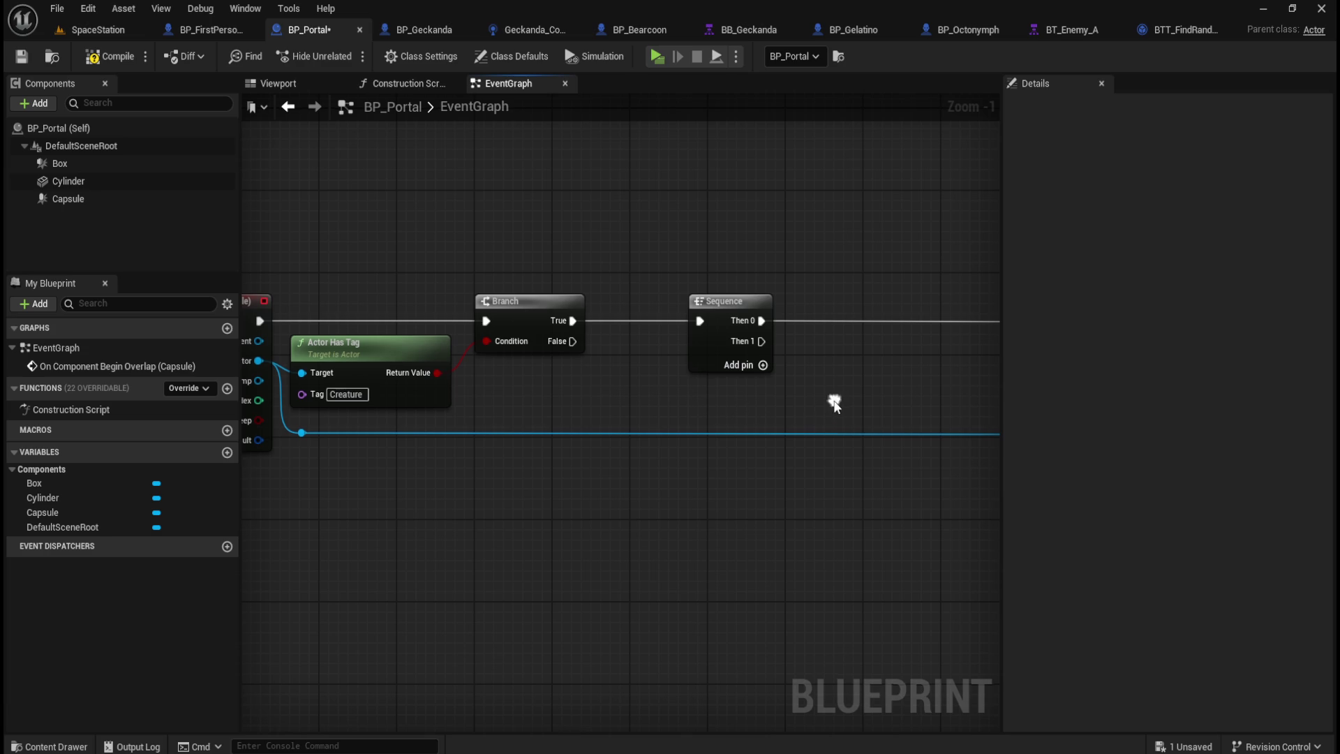
{"action": "right_click", "coordinate": [835, 402]}
{"action": "type", "text": "get actor name"}
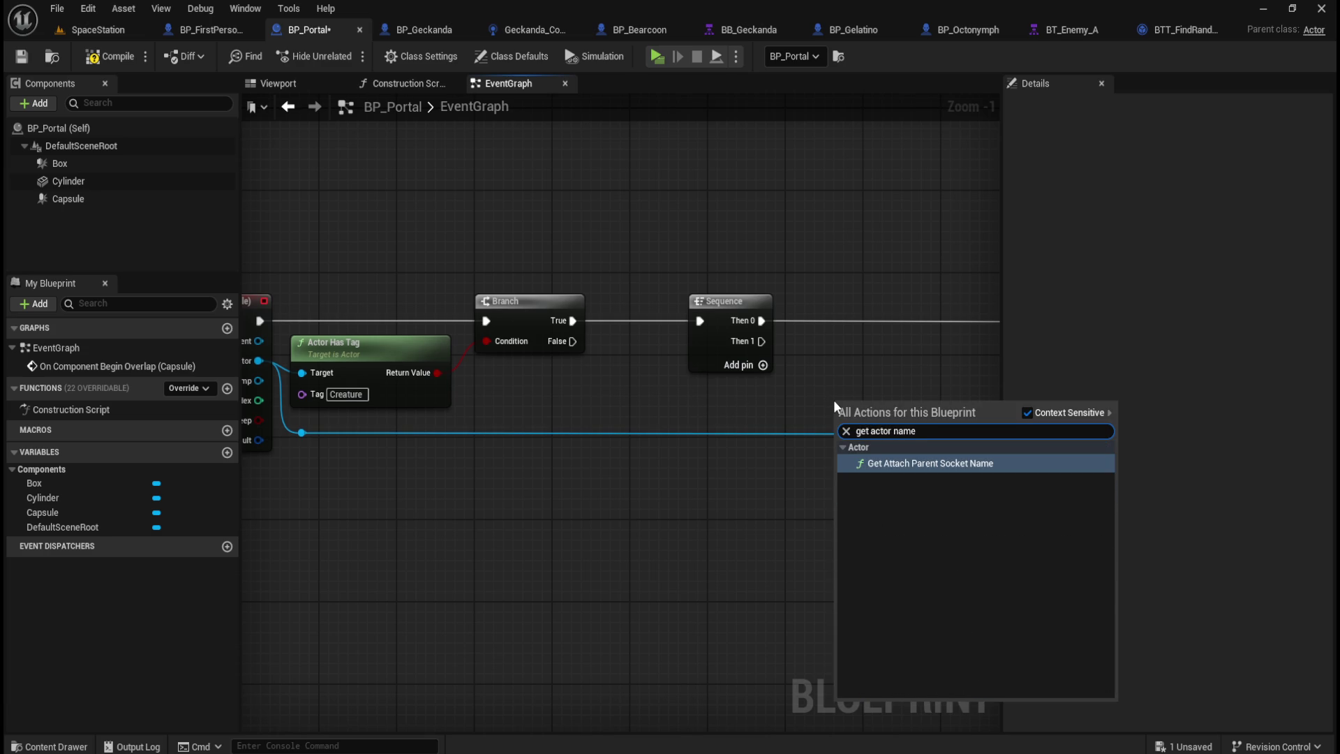
{"action": "key", "text": "Escape"}
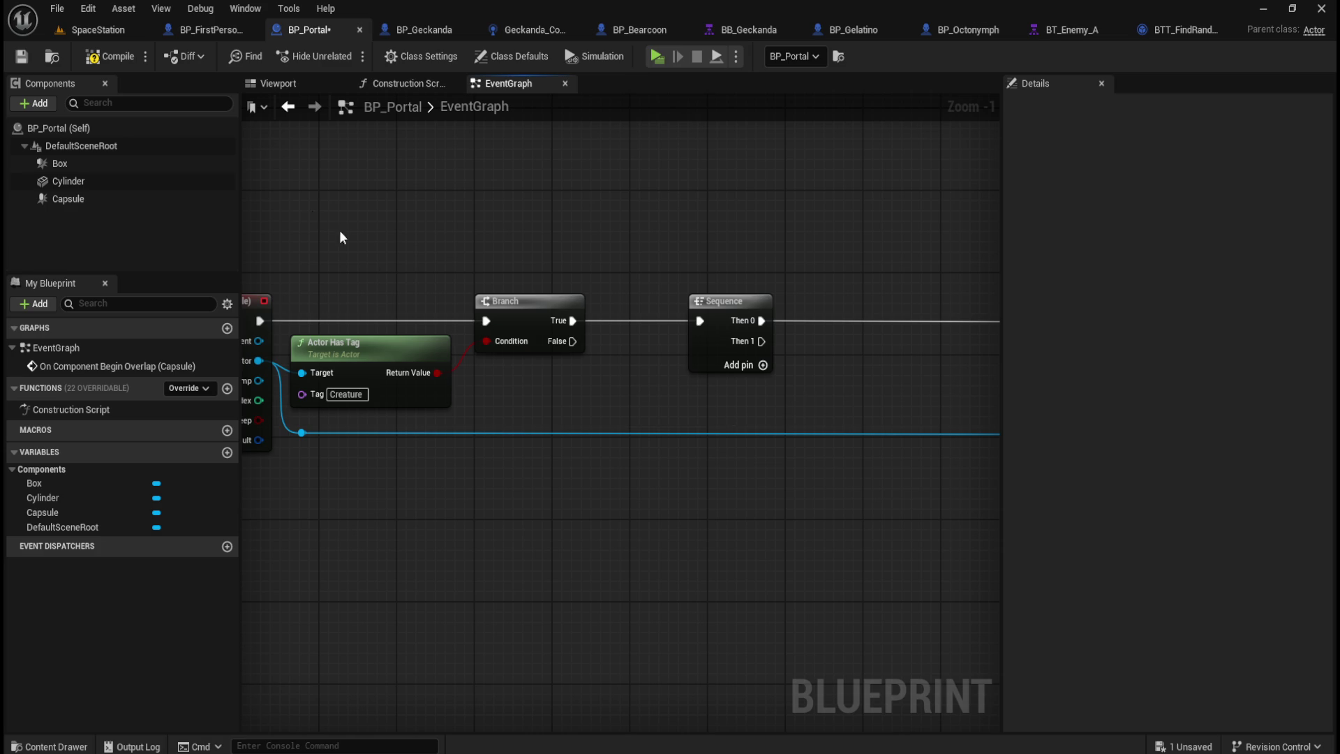
Step: In BP_Geckanda's Class Defaults, filter the Details panel by 'tag' to reveal the Creature tag
{"action": "left_click", "coordinate": [424, 28]}
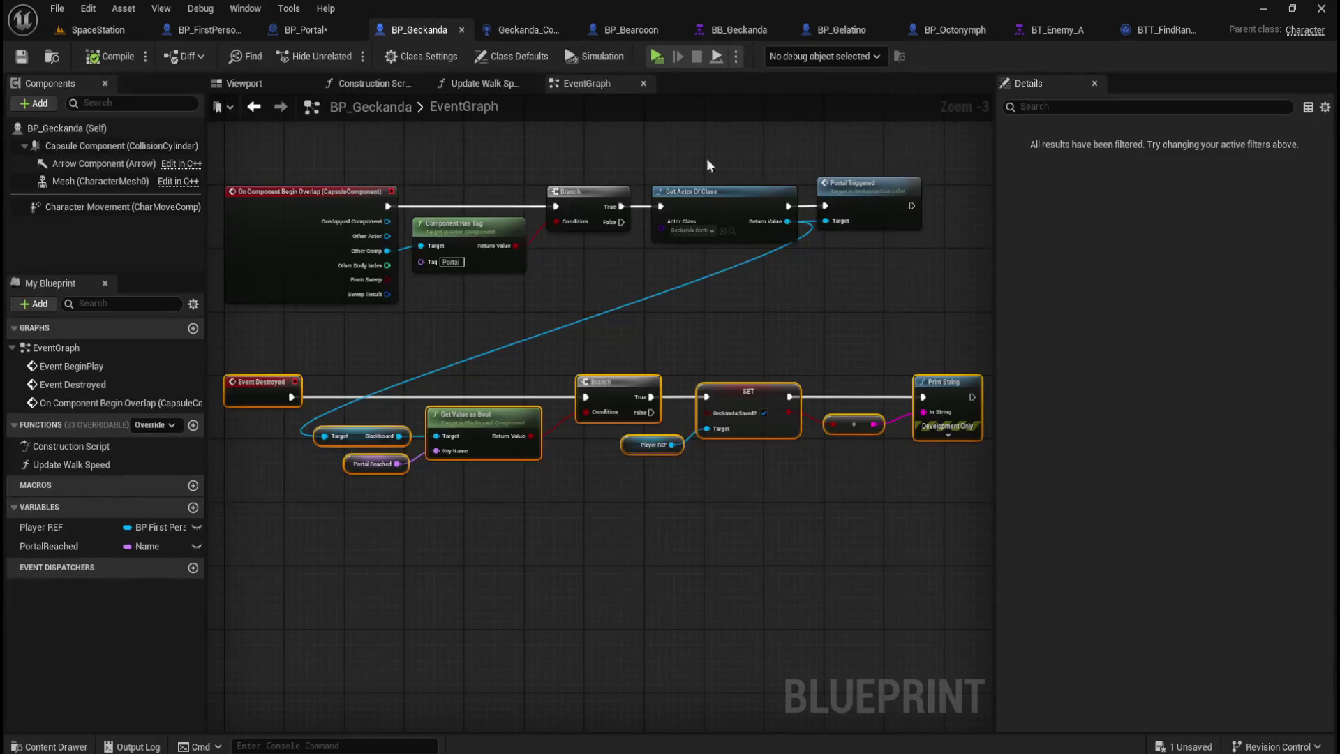
{"action": "left_click", "coordinate": [110, 126]}
{"action": "left_click", "coordinate": [1173, 106]}
{"action": "type", "text": "tag"}
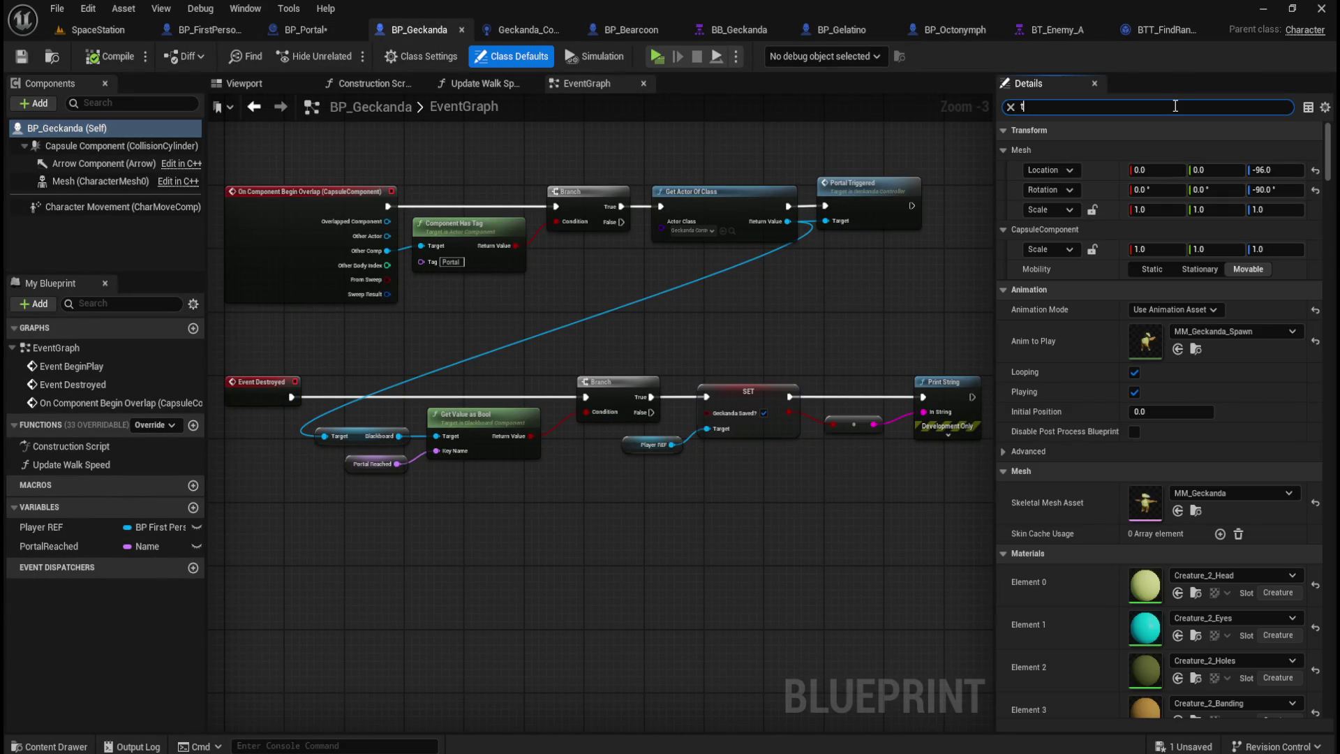
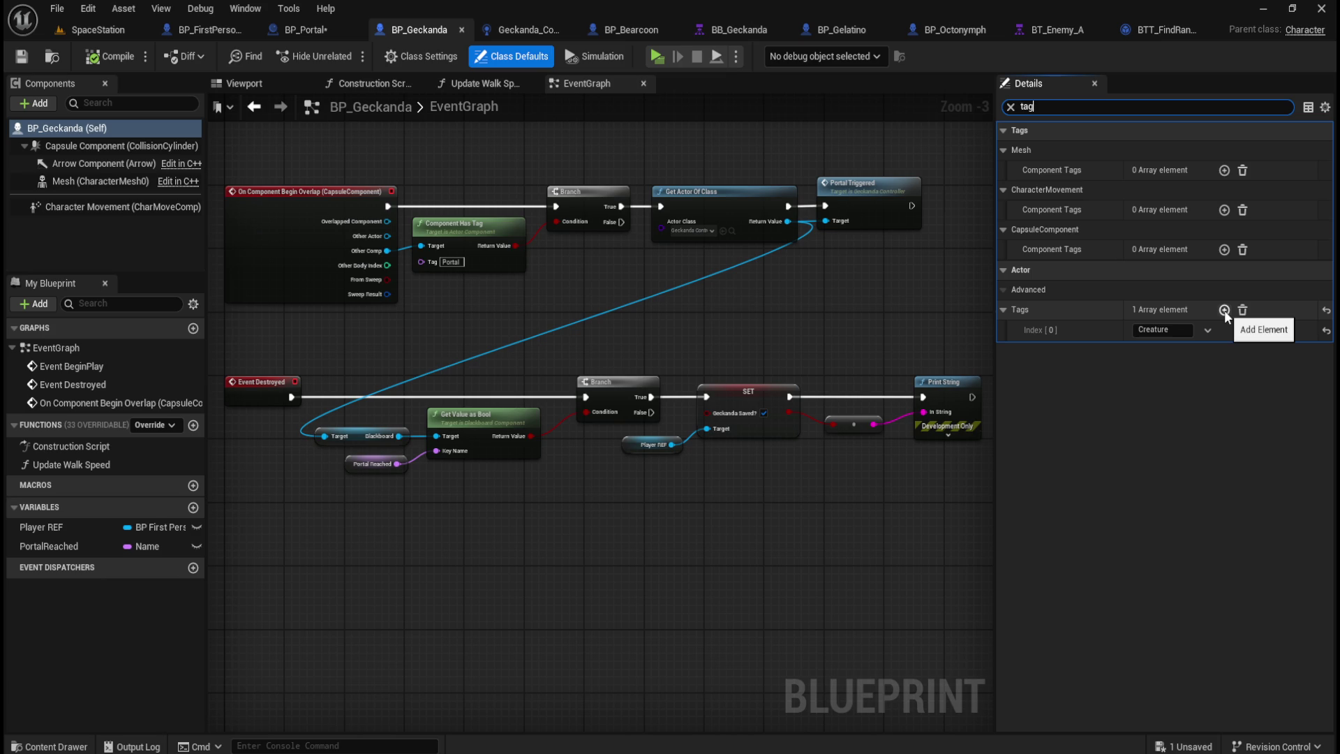
Step: Add the actor tag Geckanda to BP_Geckanda, save it, and switch to BP_Portal
{"action": "left_click", "coordinate": [1224, 310]}
{"action": "left_click", "coordinate": [1175, 352]}
{"action": "type", "text": "Geckanda"}
{"action": "key", "text": "Return"}
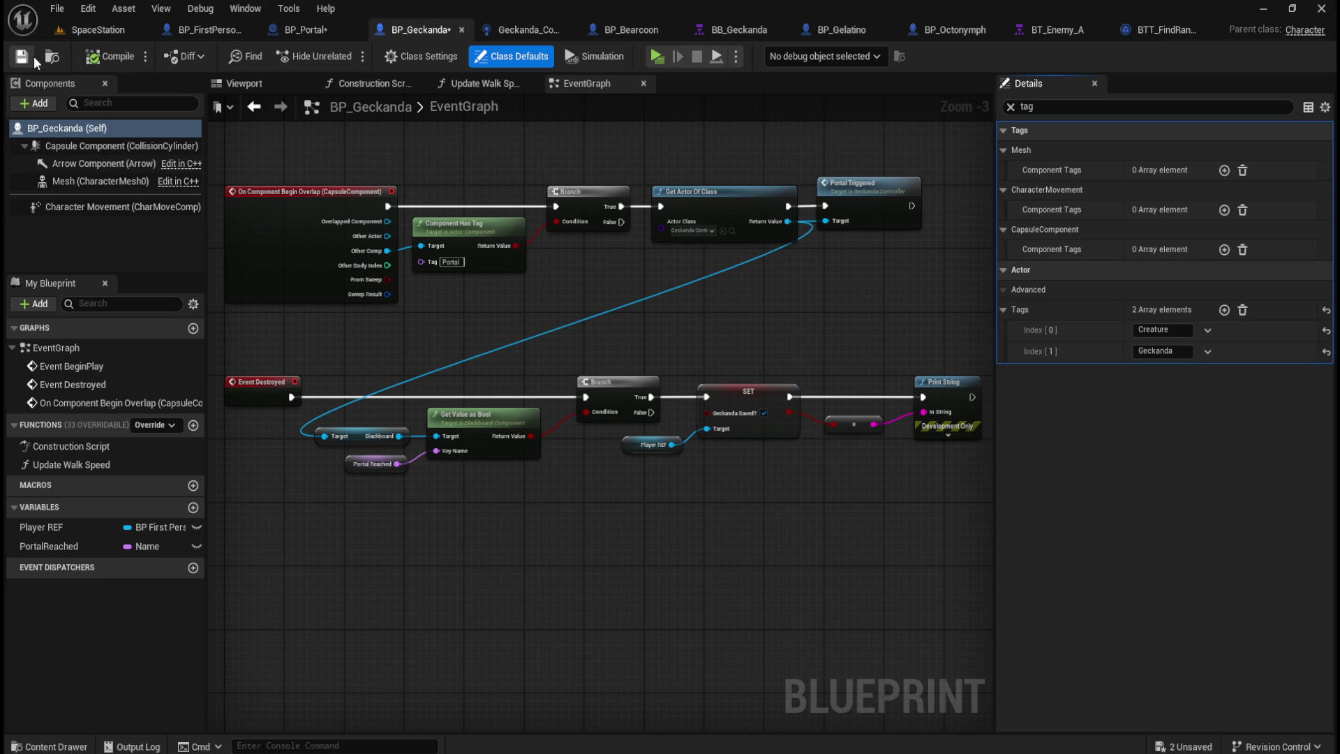
{"action": "left_click", "coordinate": [29, 57]}
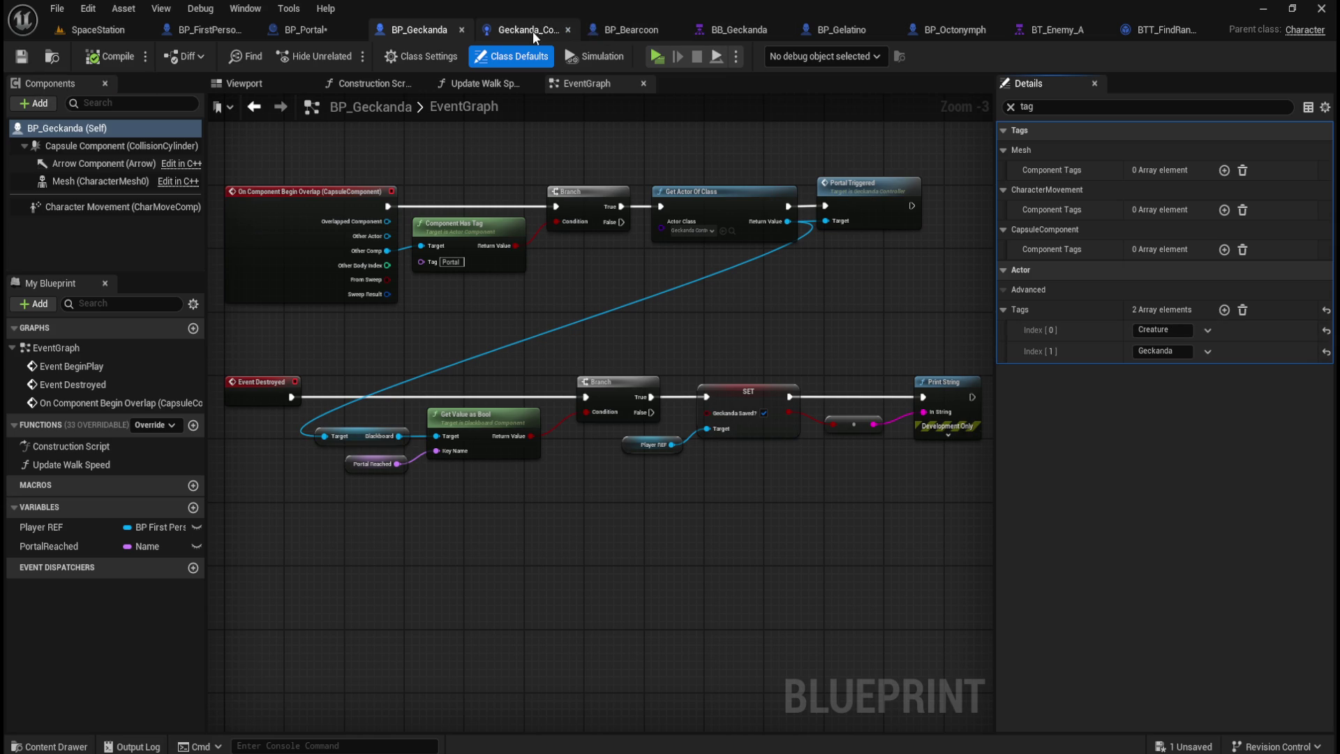
{"action": "left_click", "coordinate": [304, 27]}
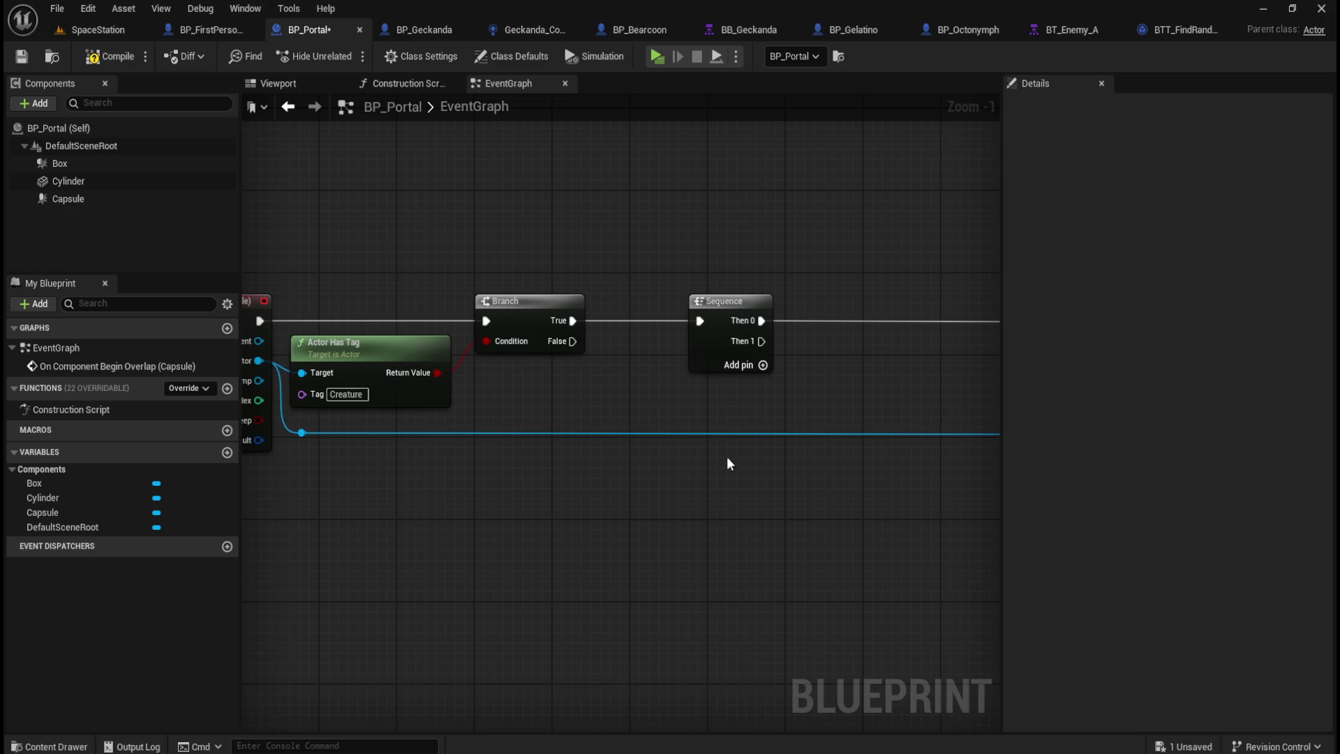
Step: Duplicate the Actor Has Tag node and set its Tag to Geckanda
{"action": "left_click", "coordinate": [404, 349]}
{"action": "key", "text": "ctrl+v"}
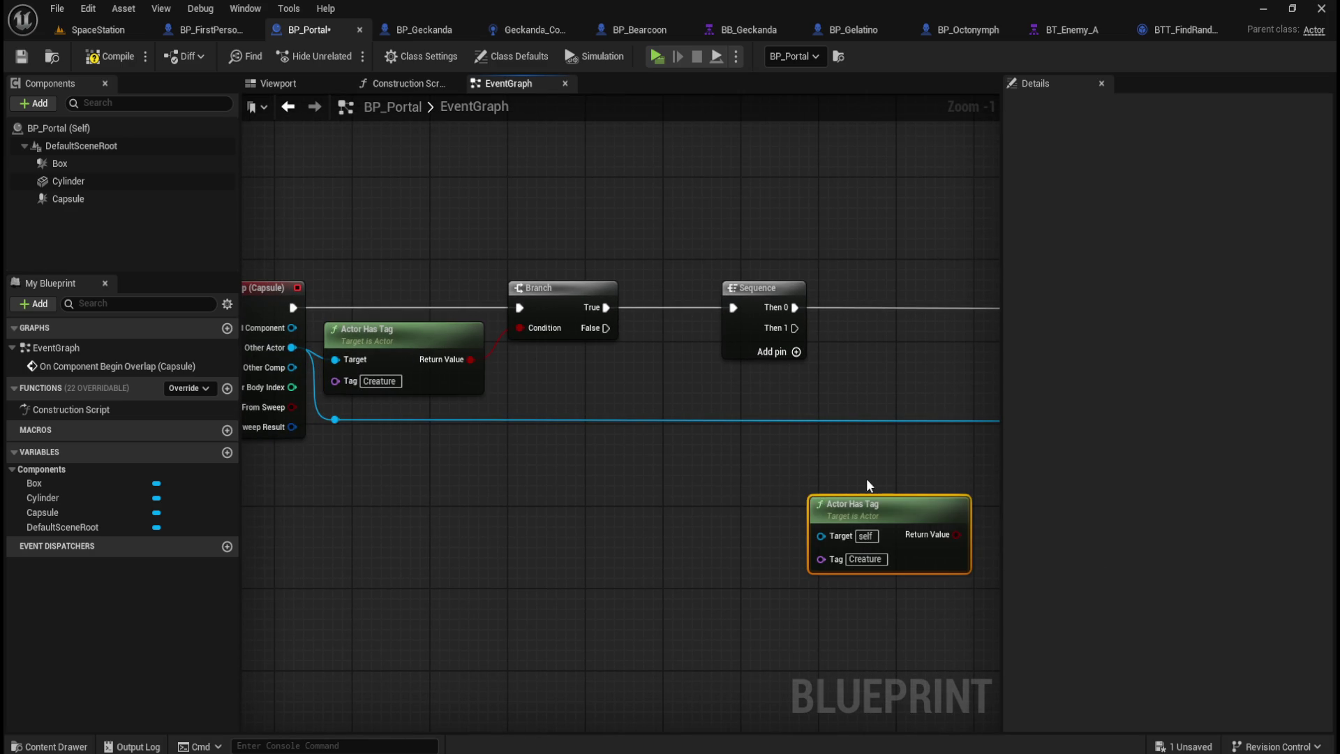
{"action": "mouse_move", "coordinate": [821, 536]}
{"action": "left_mouse_down"}
{"action": "mouse_move", "coordinate": [785, 536]}
{"action": "mouse_move", "coordinate": [291, 347]}
{"action": "left_mouse_up"}
{"action": "left_click", "coordinate": [865, 556]}
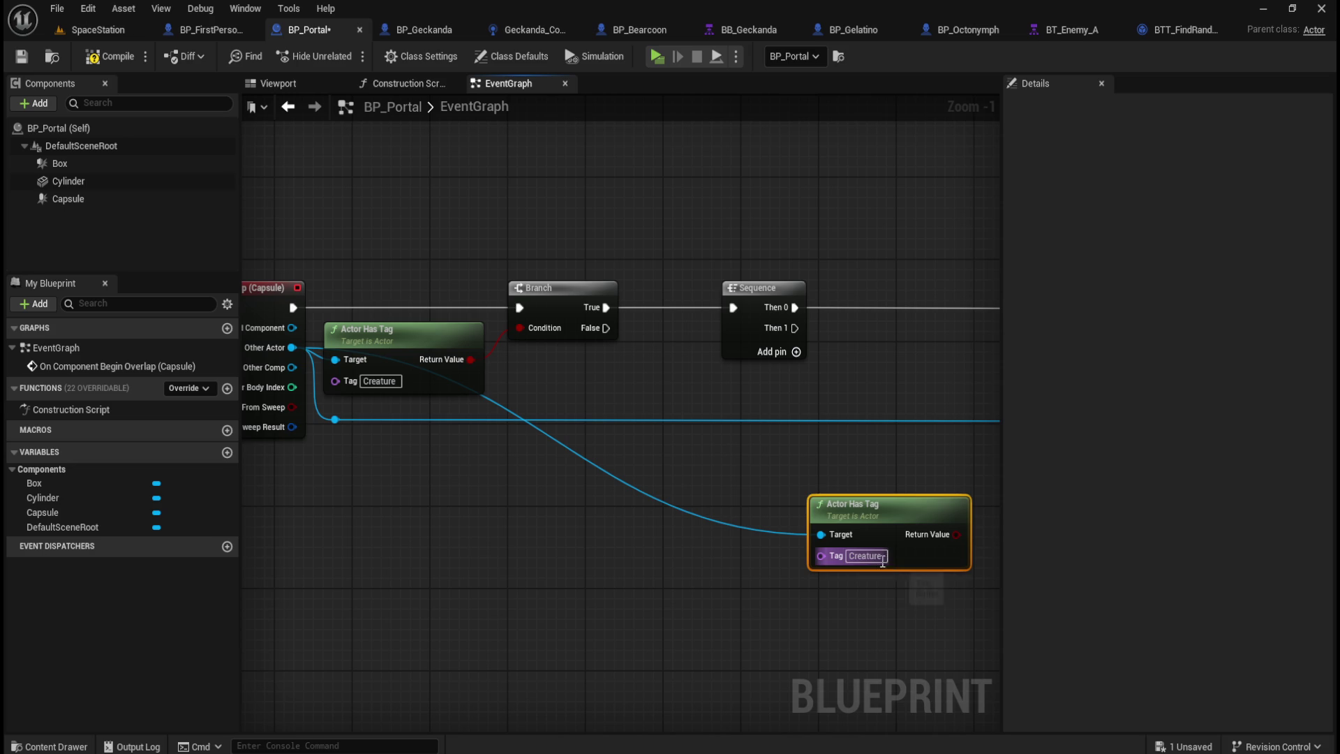
{"action": "type", "text": "Geckanda"}
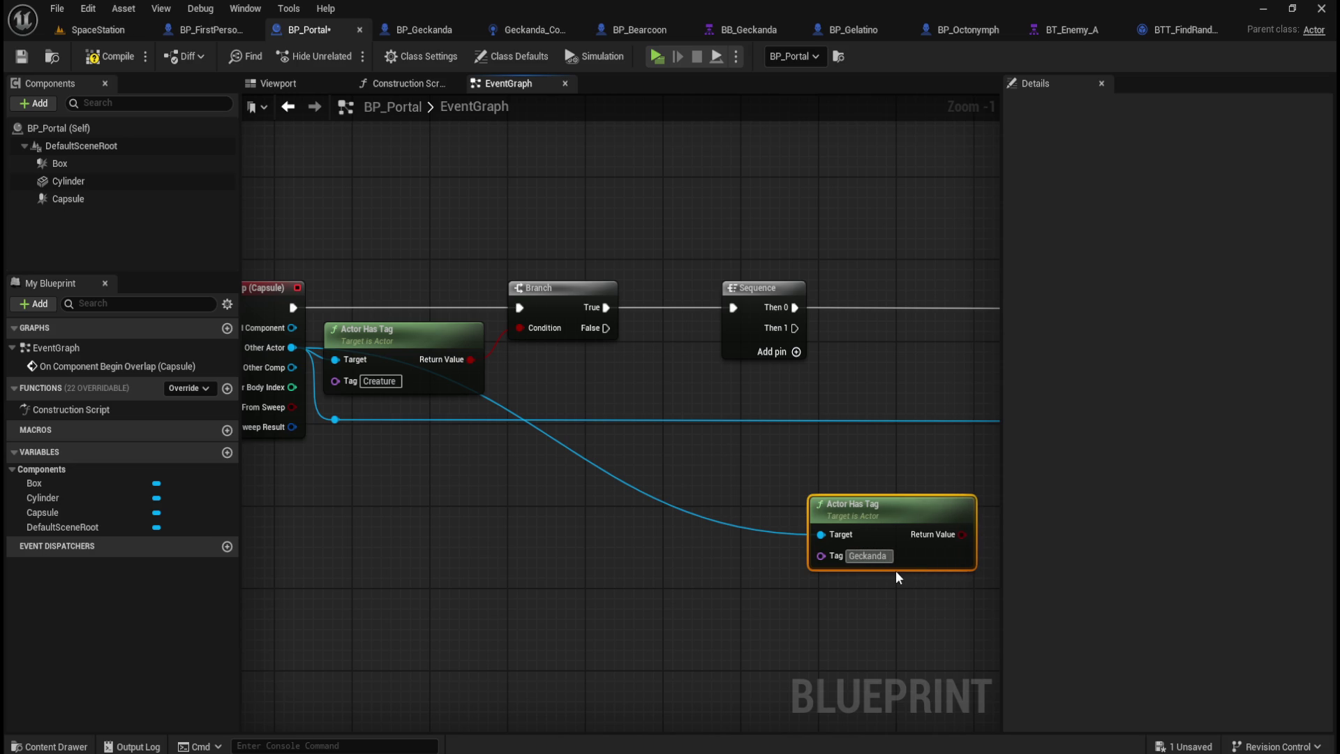
{"action": "left_click", "coordinate": [919, 458]}
Step: Move Destroy Actor and its wire knot further right to make room
{"action": "left_click_drag", "start_coordinate": [920, 458], "coordinate": [640, 449]}
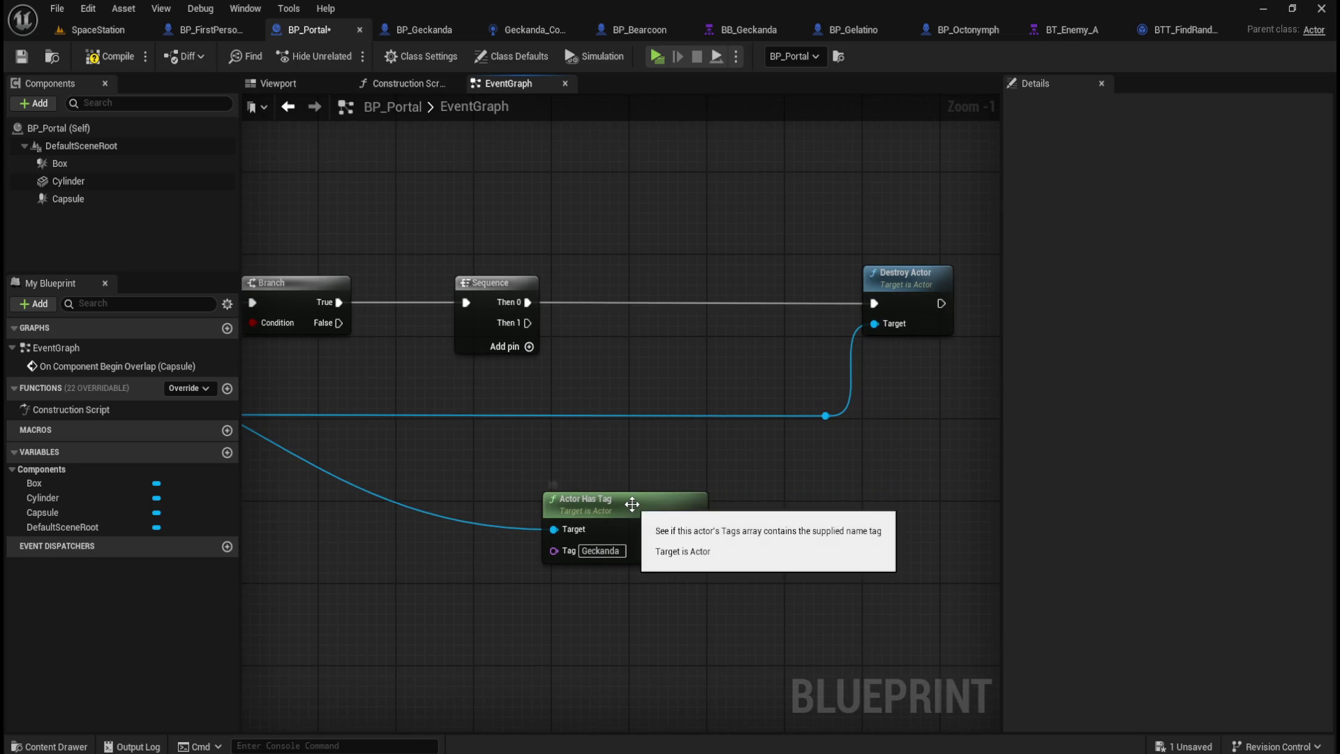
{"action": "left_click_drag", "start_coordinate": [634, 490], "coordinate": [649, 510]}
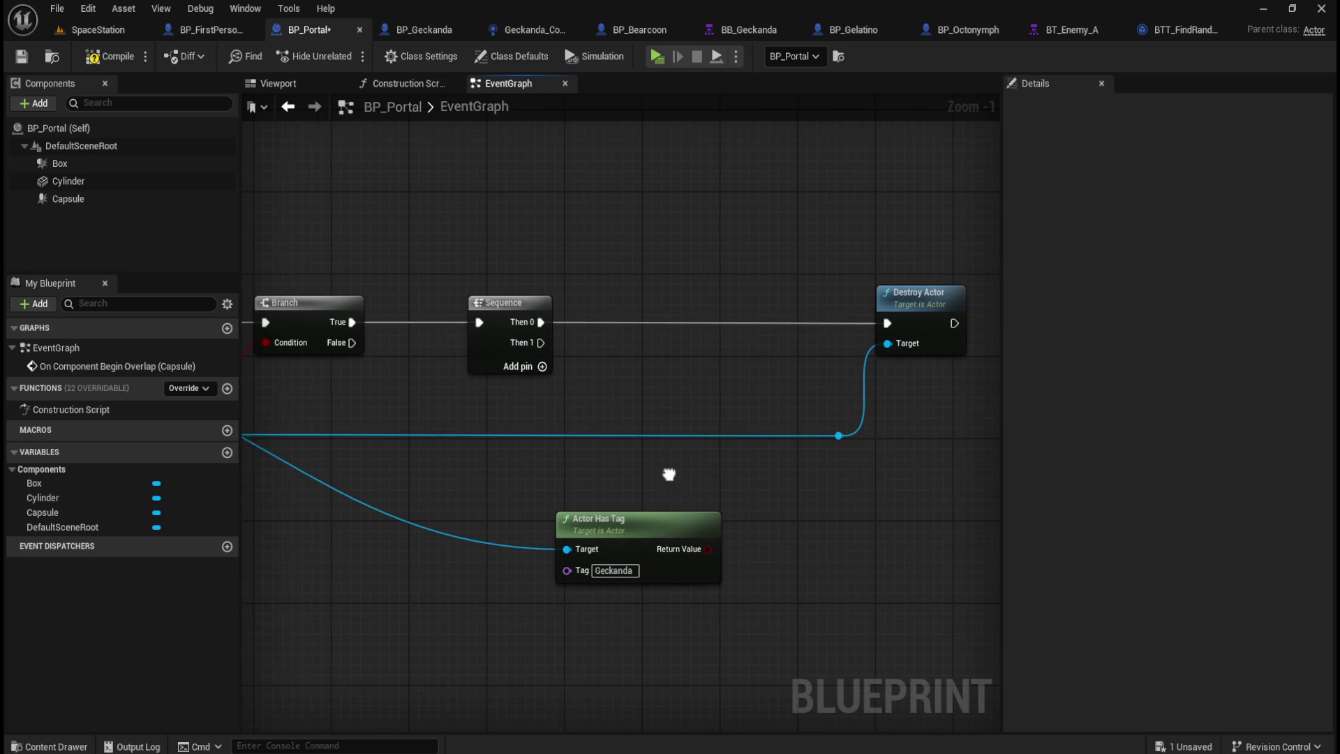
{"action": "mouse_move", "coordinate": [624, 340]}
{"action": "left_mouse_down"}
{"action": "mouse_move", "coordinate": [841, 285]}
{"action": "mouse_move", "coordinate": [564, 238]}
{"action": "left_mouse_up"}
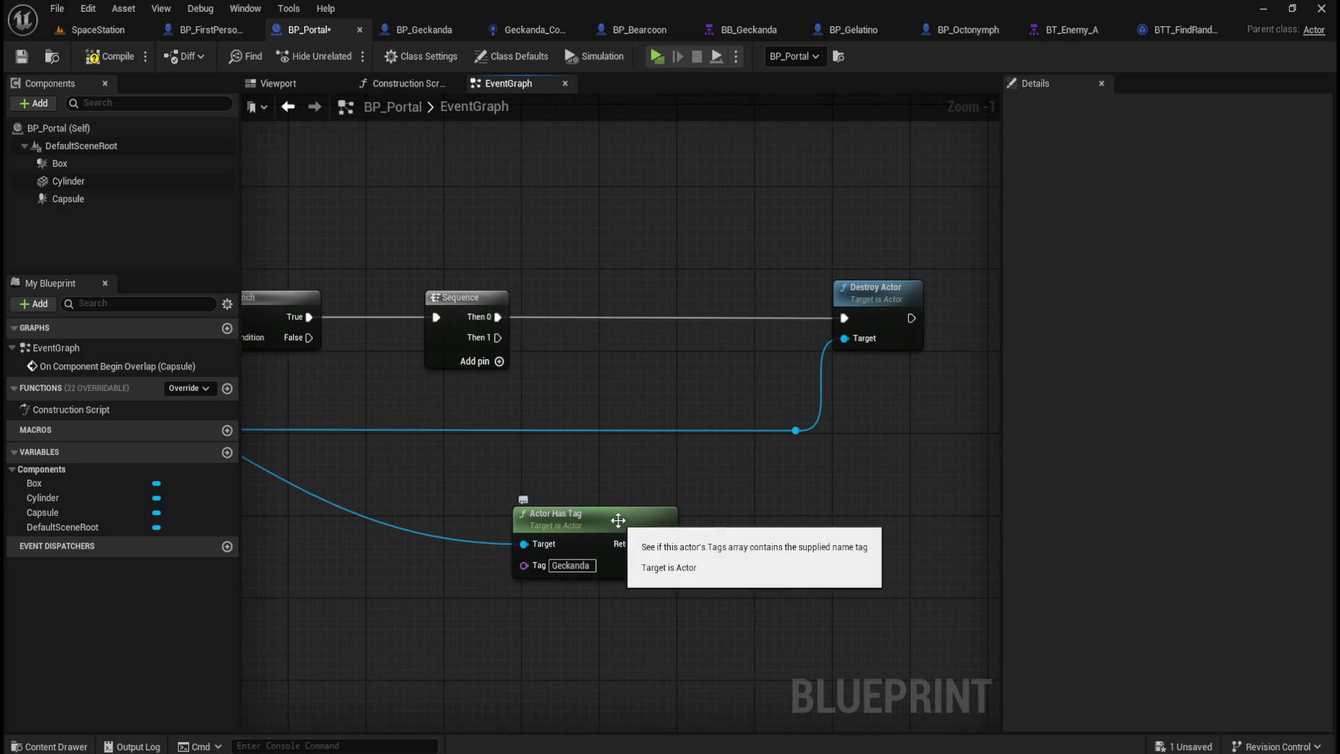
{"action": "left_click_drag", "start_coordinate": [723, 237], "coordinate": [894, 437]}
{"action": "mouse_move", "coordinate": [884, 309]}
{"action": "left_mouse_down"}
{"action": "mouse_move", "coordinate": [664, 300]}
{"action": "mouse_move", "coordinate": [961, 282]}
{"action": "left_mouse_up"}
{"action": "left_click", "coordinate": [536, 247]}
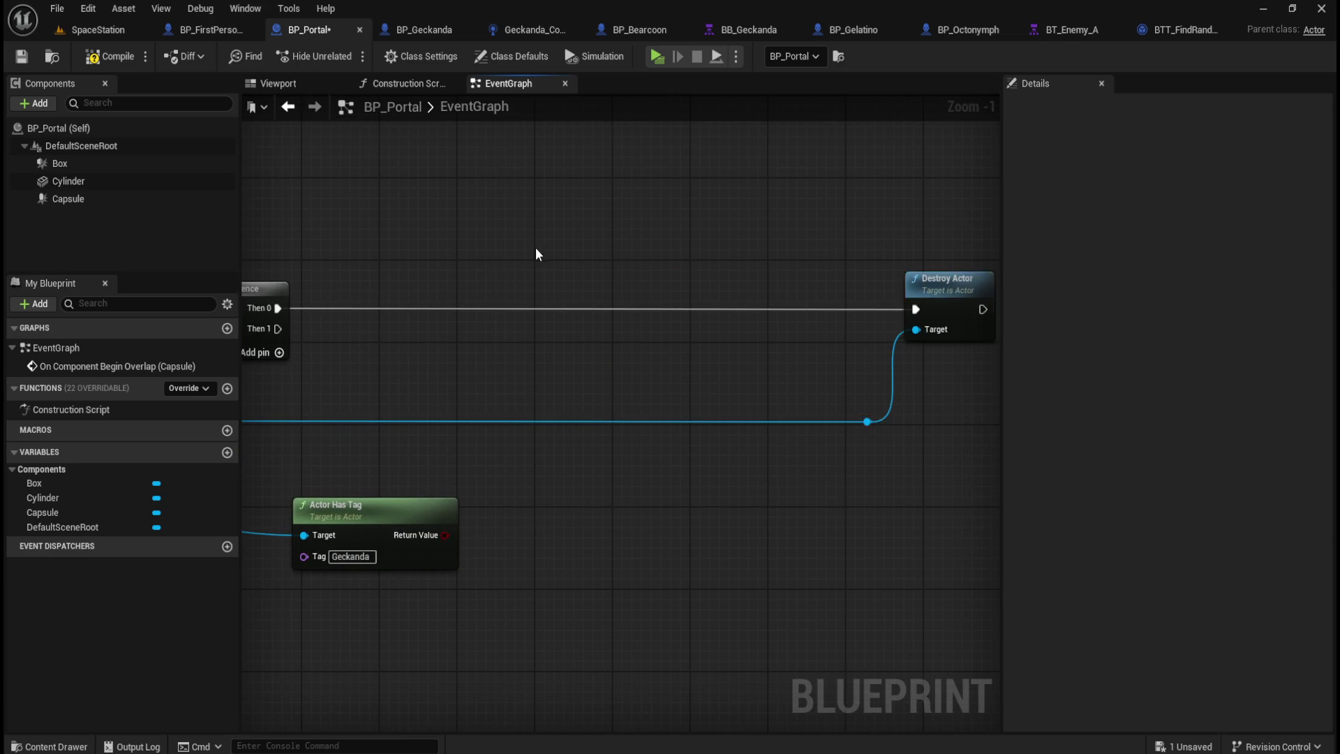
{"action": "left_click_drag", "start_coordinate": [536, 247], "coordinate": [792, 278]}
Step: Add a Branch fed by the Geckanda check and run it from Sequence Then 0, then disconnect the check's Target wire
{"action": "left_click_drag", "start_coordinate": [702, 565], "coordinate": [743, 518]}
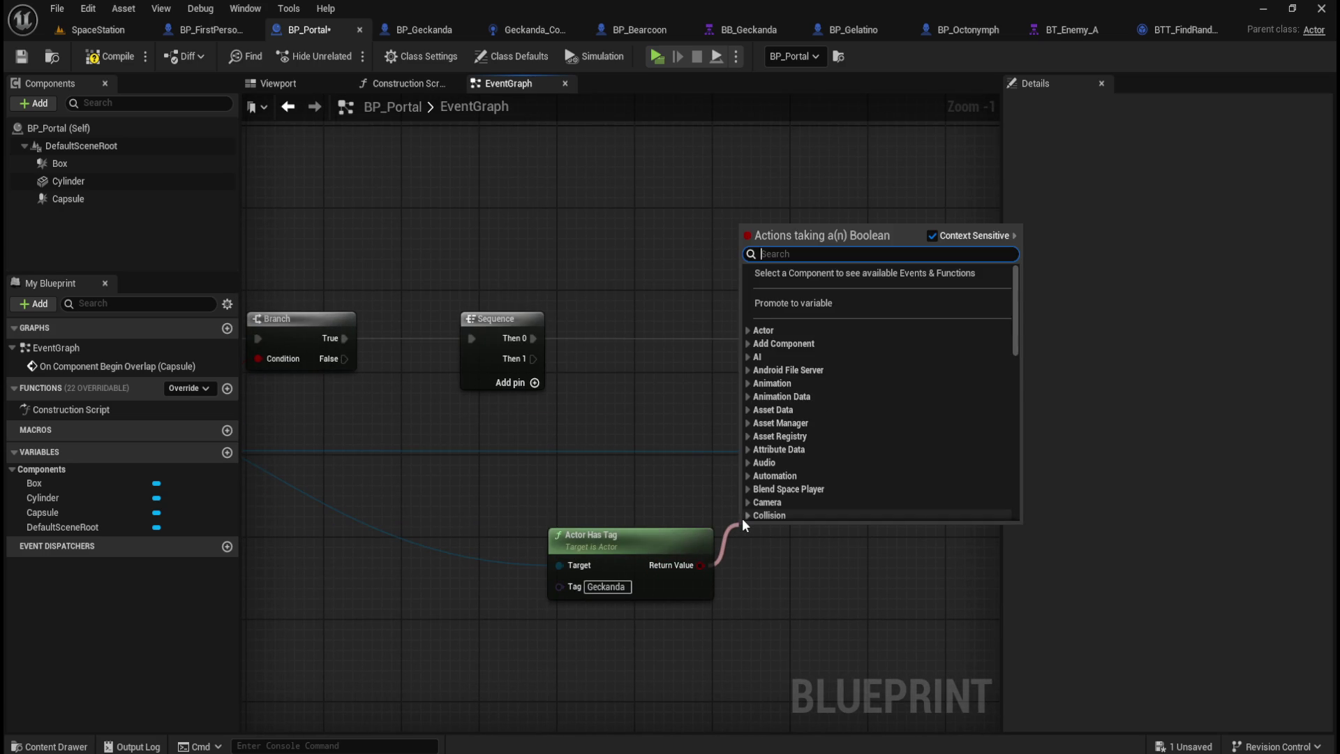
{"action": "type", "text": "branch"}
{"action": "key", "text": "Return"}
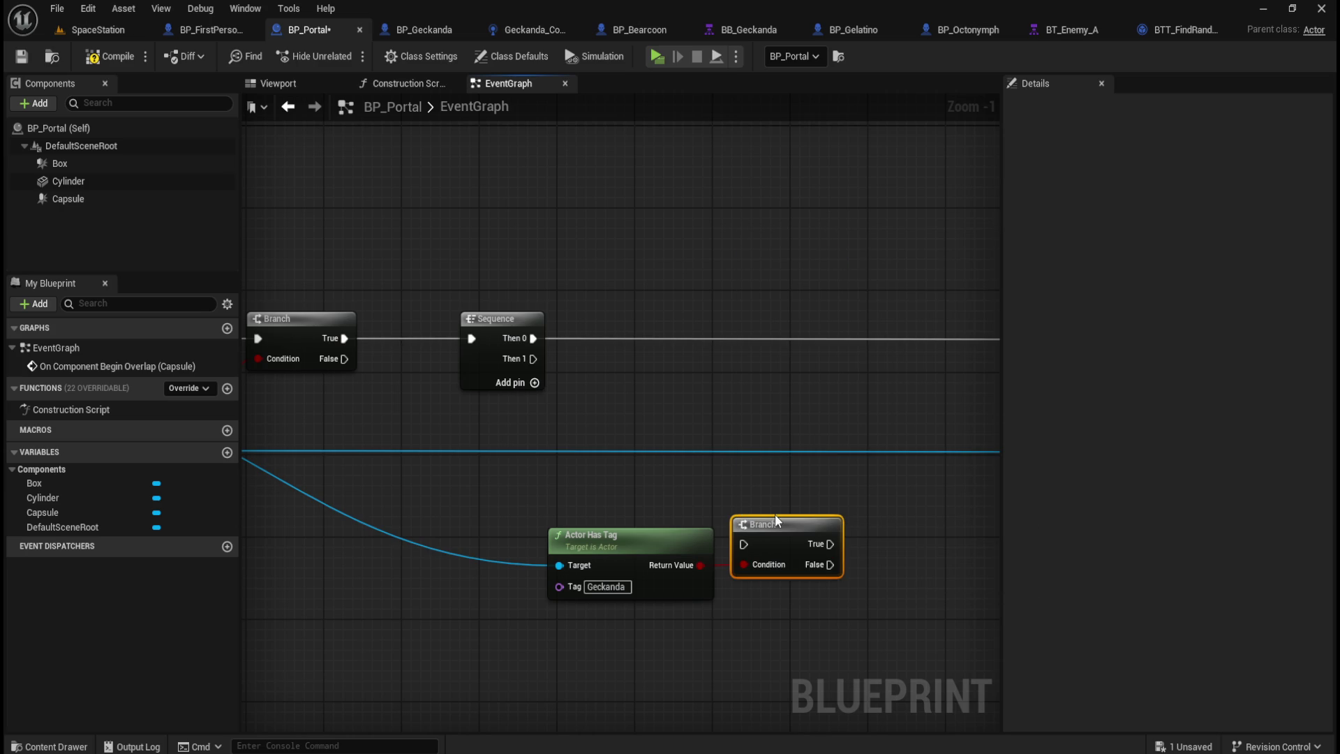
{"action": "left_click_drag", "start_coordinate": [774, 526], "coordinate": [784, 499]}
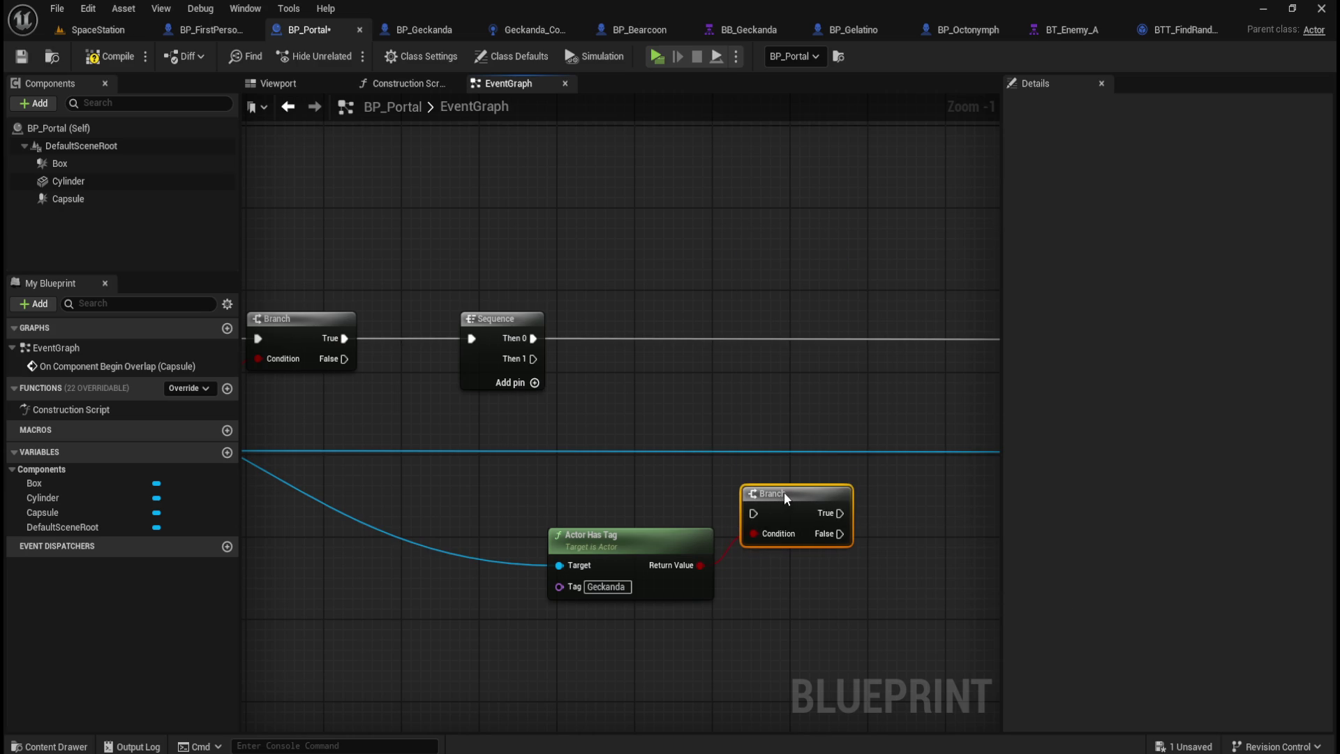
{"action": "mouse_move", "coordinate": [697, 559]}
{"action": "left_mouse_down"}
{"action": "mouse_move", "coordinate": [795, 530]}
{"action": "mouse_move", "coordinate": [839, 341]}
{"action": "mouse_move", "coordinate": [885, 349]}
{"action": "left_mouse_up"}
{"action": "mouse_move", "coordinate": [529, 342]}
{"action": "left_mouse_down"}
{"action": "mouse_move", "coordinate": [854, 334]}
{"action": "mouse_move", "coordinate": [842, 338]}
{"action": "left_mouse_up"}
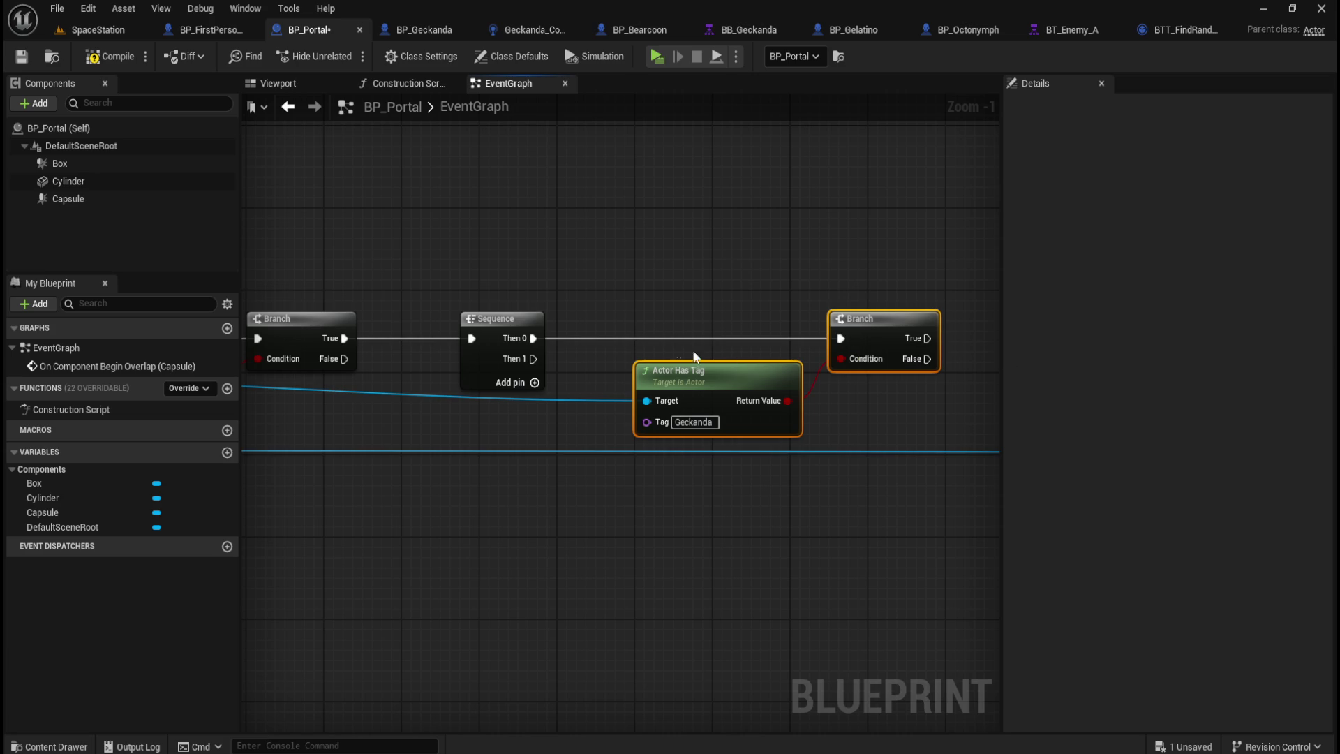
{"action": "left_click_drag", "start_coordinate": [585, 262], "coordinate": [933, 251]}
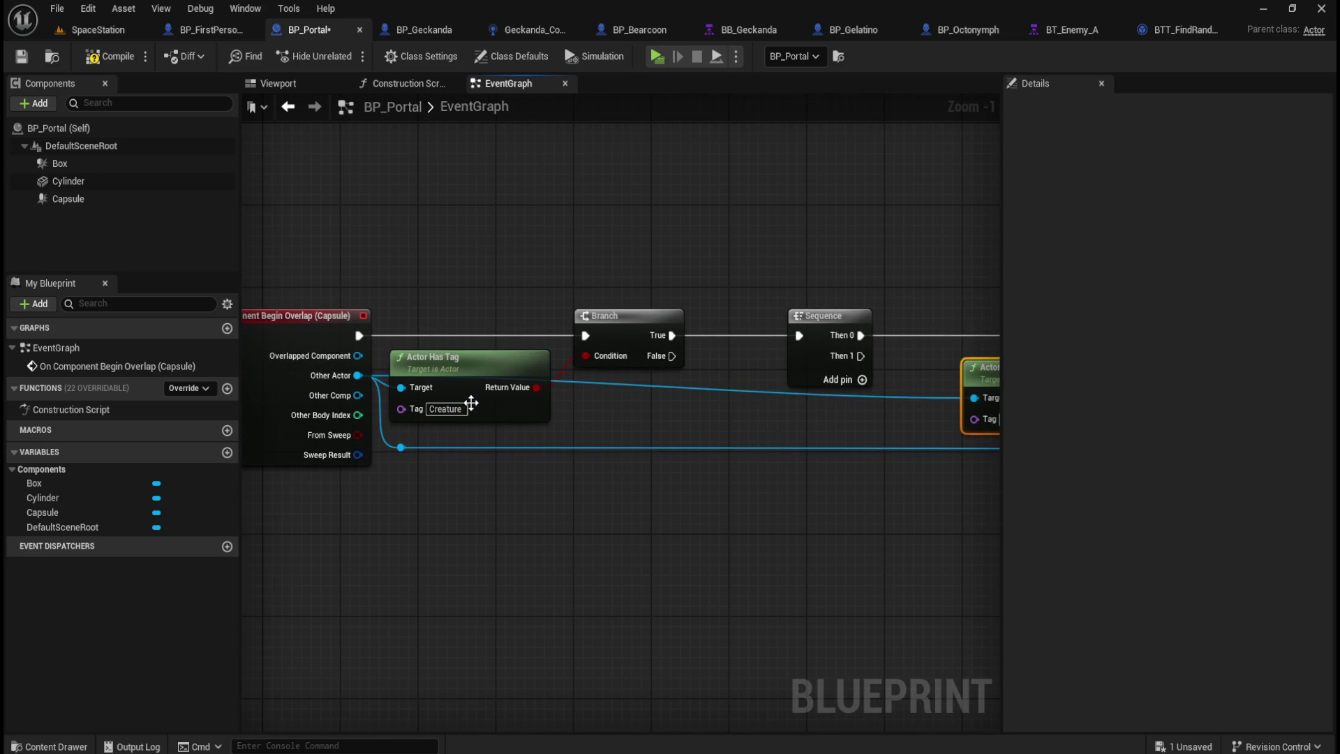
{"action": "mouse_move", "coordinate": [614, 413]}
{"action": "left_mouse_down"}
{"action": "mouse_move", "coordinate": [637, 421]}
{"action": "mouse_move", "coordinate": [553, 428]}
{"action": "mouse_move", "coordinate": [473, 408]}
{"action": "mouse_move", "coordinate": [630, 411]}
{"action": "left_mouse_up"}
{"action": "left_click", "coordinate": [844, 388], "text": "alt"}
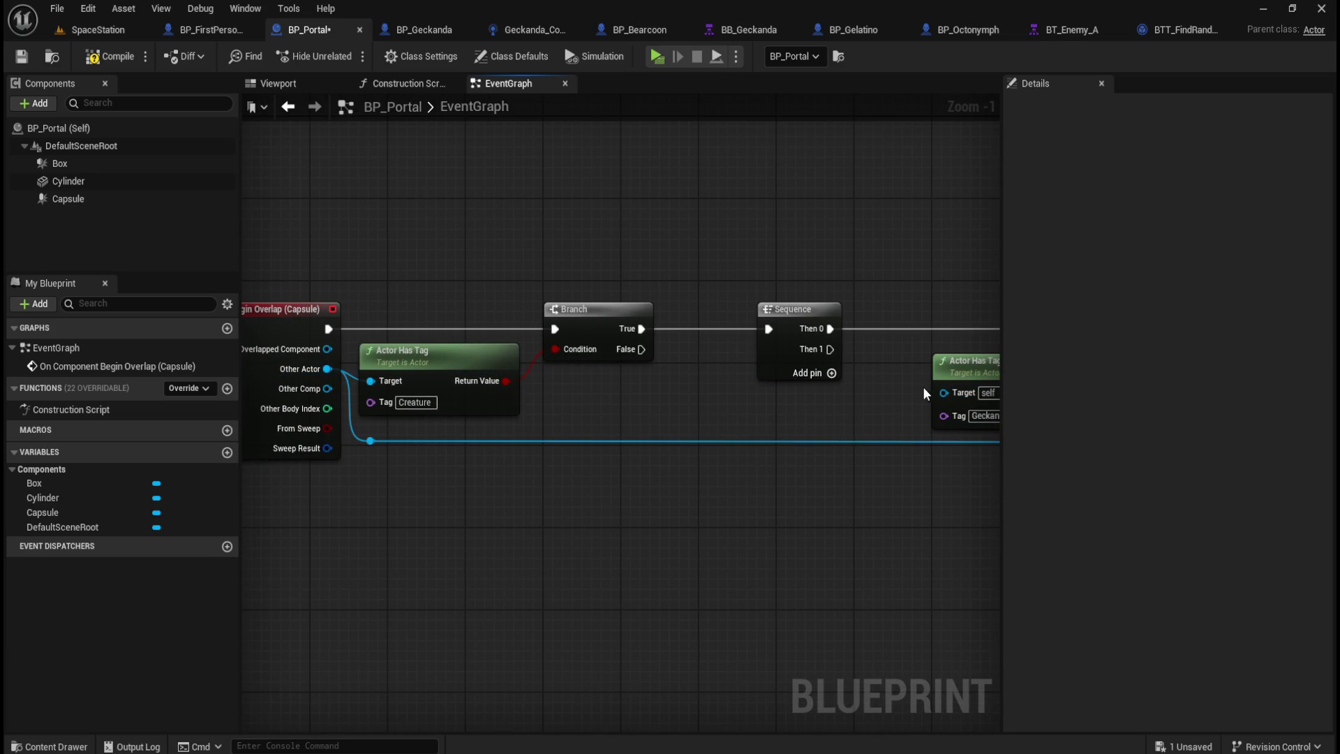
Step: Route the Other Actor wire through aligned reroute points into the Geckanda check's Target
{"action": "double_click", "coordinate": [864, 441]}
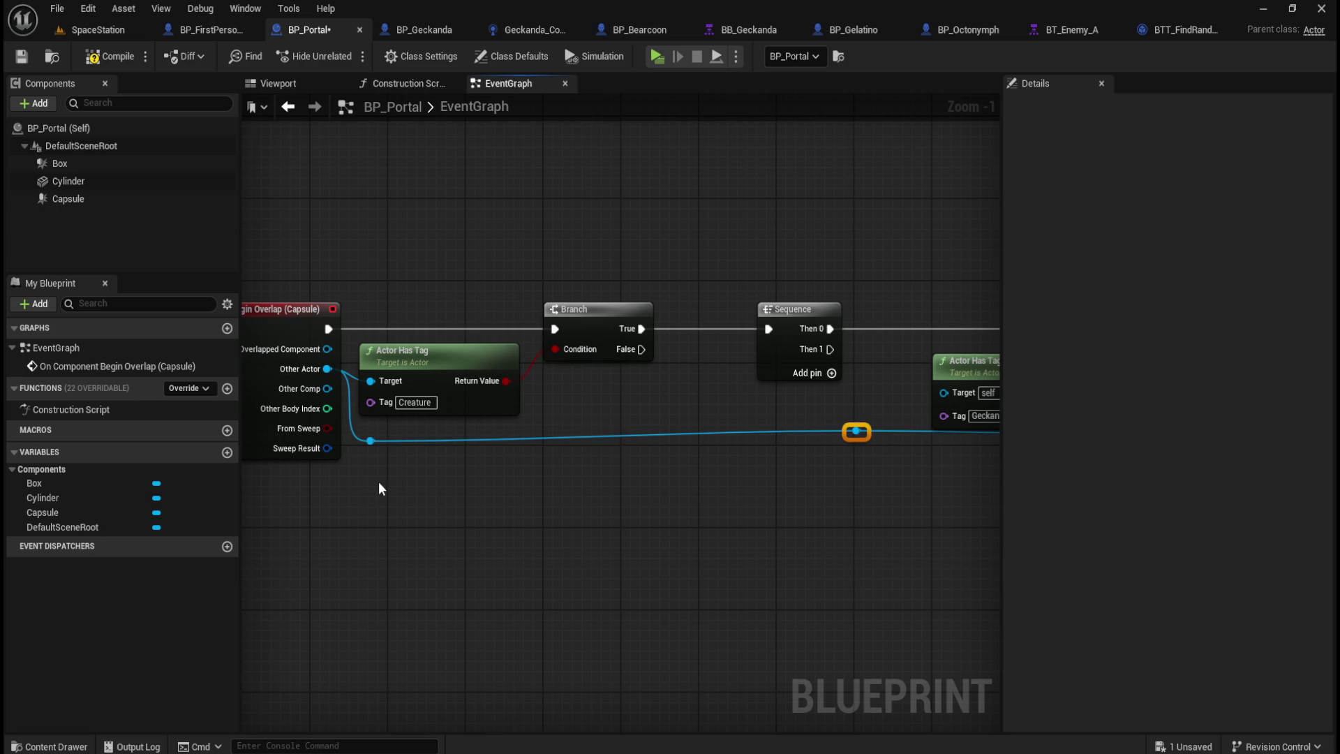
{"action": "mouse_move", "coordinate": [424, 474]}
{"action": "left_mouse_down"}
{"action": "mouse_move", "coordinate": [353, 532]}
{"action": "mouse_move", "coordinate": [425, 495]}
{"action": "left_mouse_up"}
{"action": "scroll", "coordinate": [426, 495], "scroll_direction": "down", "scroll_amount": 3}
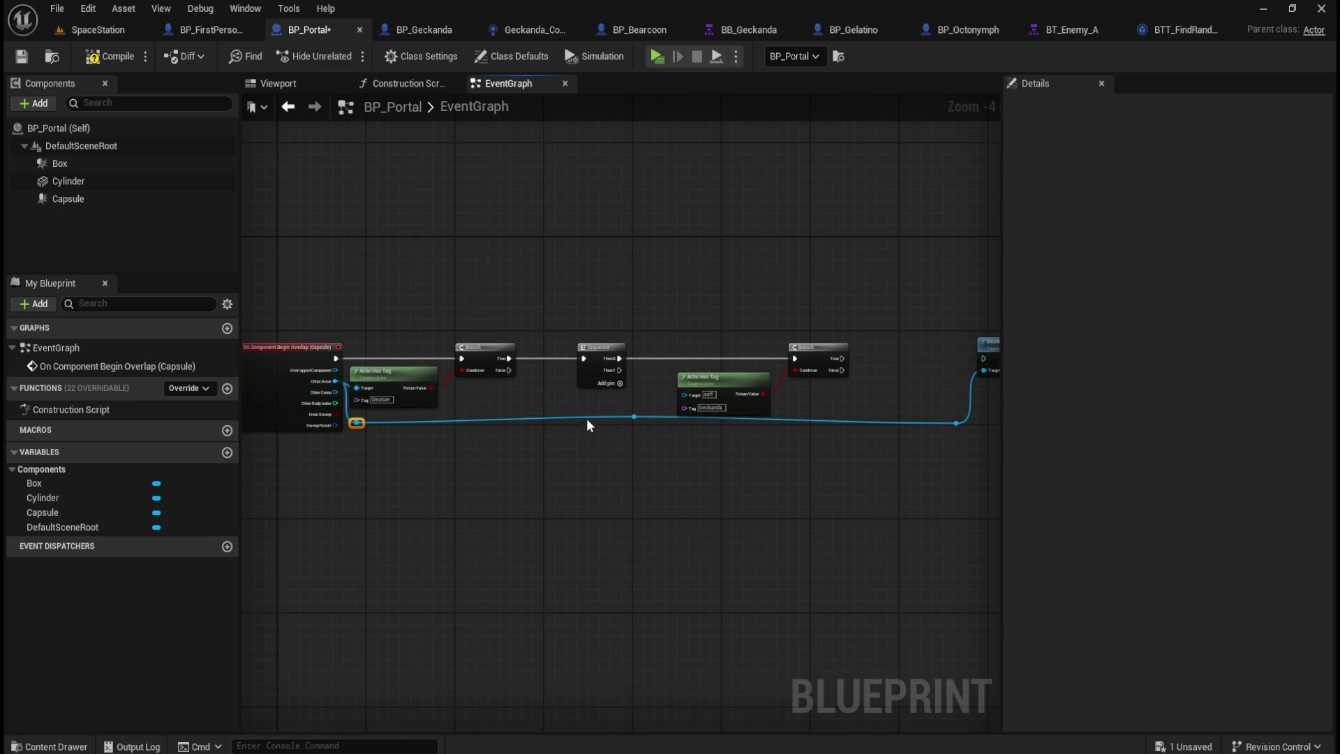
{"action": "key", "text": "shift+w"}
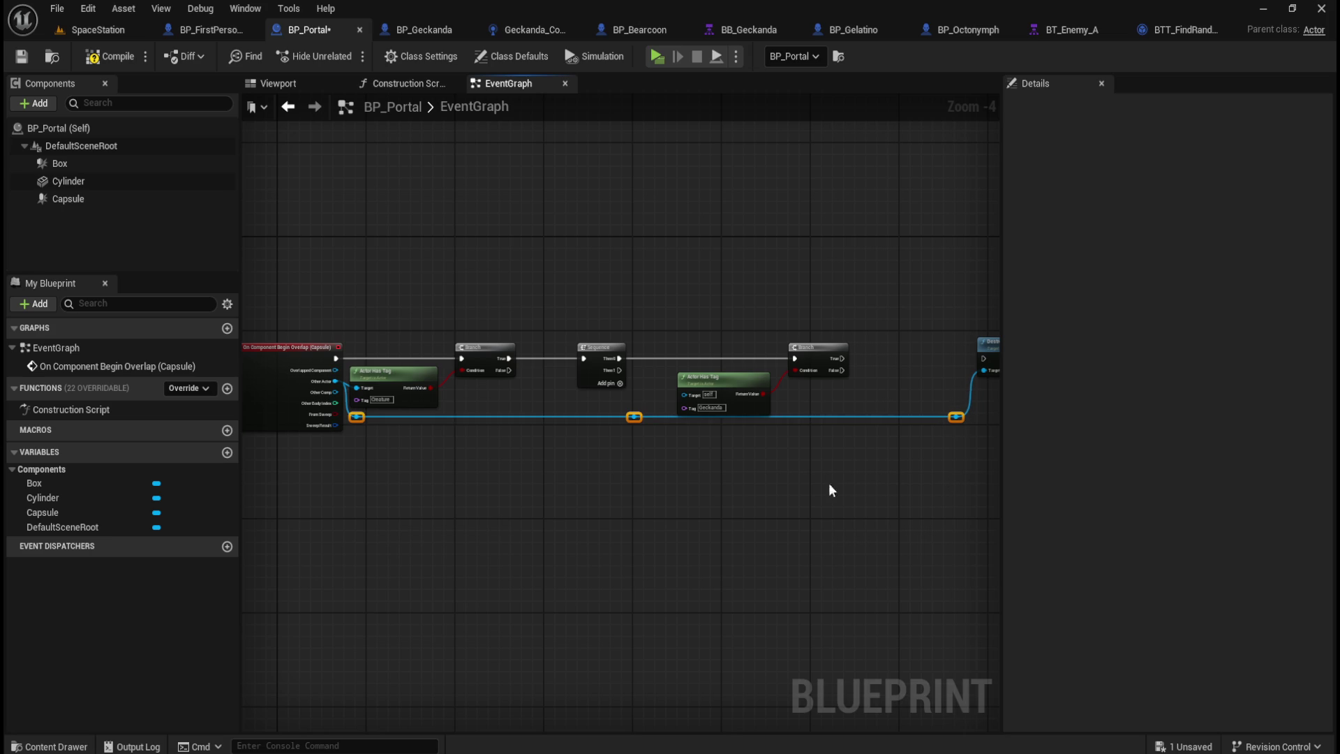
{"action": "key", "text": "Down"}
{"action": "key", "text": "Down"}
{"action": "key", "text": "Down"}
{"action": "left_click", "coordinate": [798, 483]}
{"action": "mouse_move", "coordinate": [635, 430]}
{"action": "left_mouse_down"}
{"action": "mouse_move", "coordinate": [681, 387]}
{"action": "mouse_move", "coordinate": [688, 399]}
{"action": "left_mouse_up"}
{"action": "scroll", "coordinate": [726, 338], "scroll_direction": "up", "scroll_amount": 4}
{"action": "mouse_move", "coordinate": [436, 437]}
{"action": "left_mouse_down"}
{"action": "mouse_move", "coordinate": [711, 455]}
{"action": "mouse_move", "coordinate": [852, 444]}
{"action": "left_mouse_up"}
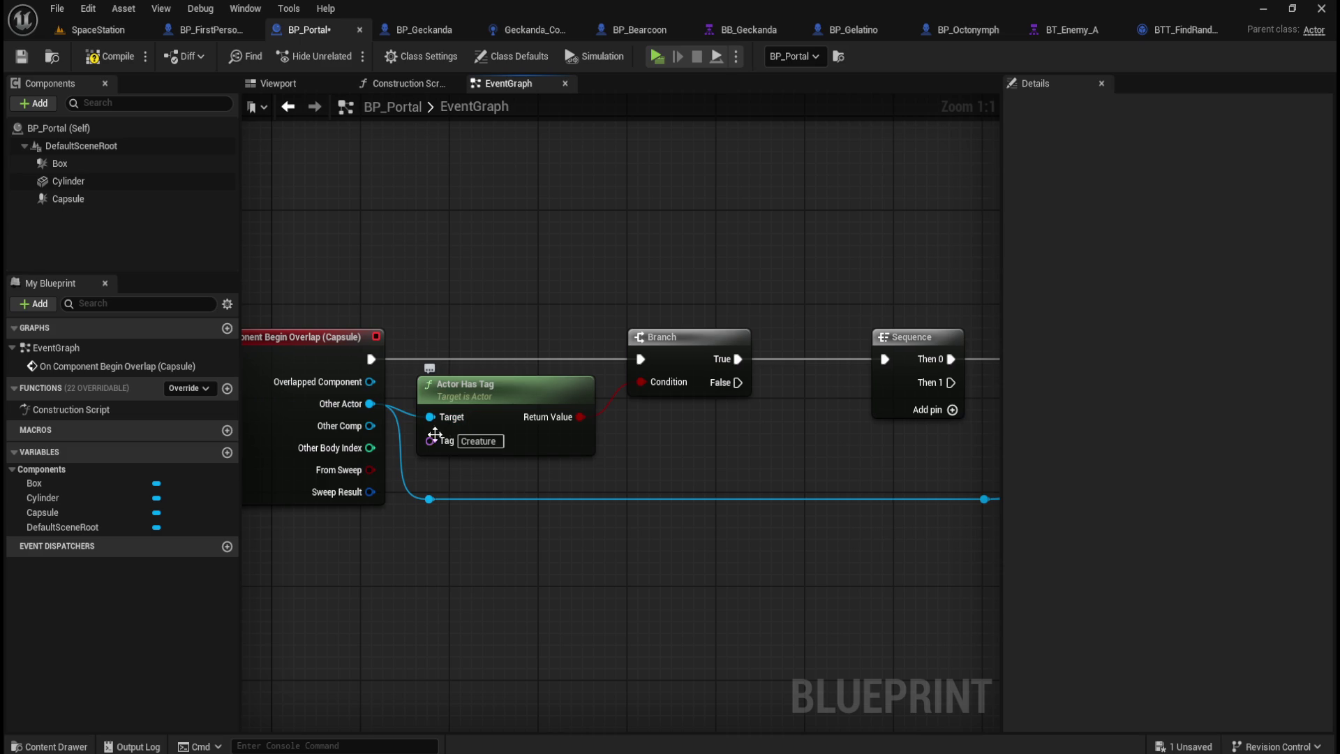
Step: Delete the Sequence node and wire the Creature Branch's True into the Geckanda Branch
{"action": "mouse_move", "coordinate": [601, 305]}
{"action": "left_mouse_down"}
{"action": "mouse_move", "coordinate": [404, 487]}
{"action": "mouse_move", "coordinate": [421, 492]}
{"action": "left_mouse_up"}
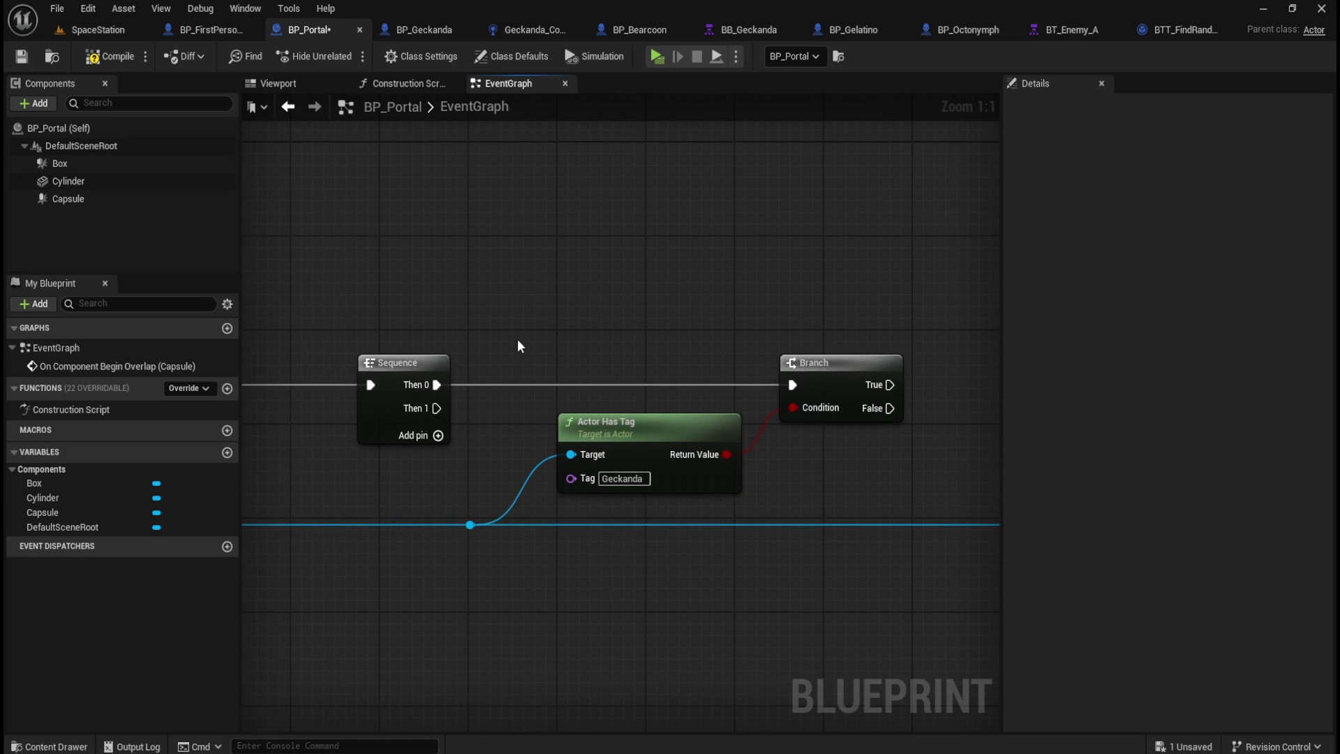
{"action": "mouse_move", "coordinate": [530, 332]}
{"action": "left_mouse_down"}
{"action": "mouse_move", "coordinate": [795, 314]}
{"action": "mouse_move", "coordinate": [498, 306]}
{"action": "mouse_move", "coordinate": [712, 299]}
{"action": "mouse_move", "coordinate": [767, 326]}
{"action": "left_mouse_up"}
{"action": "left_click_drag", "start_coordinate": [659, 295], "coordinate": [773, 429]}
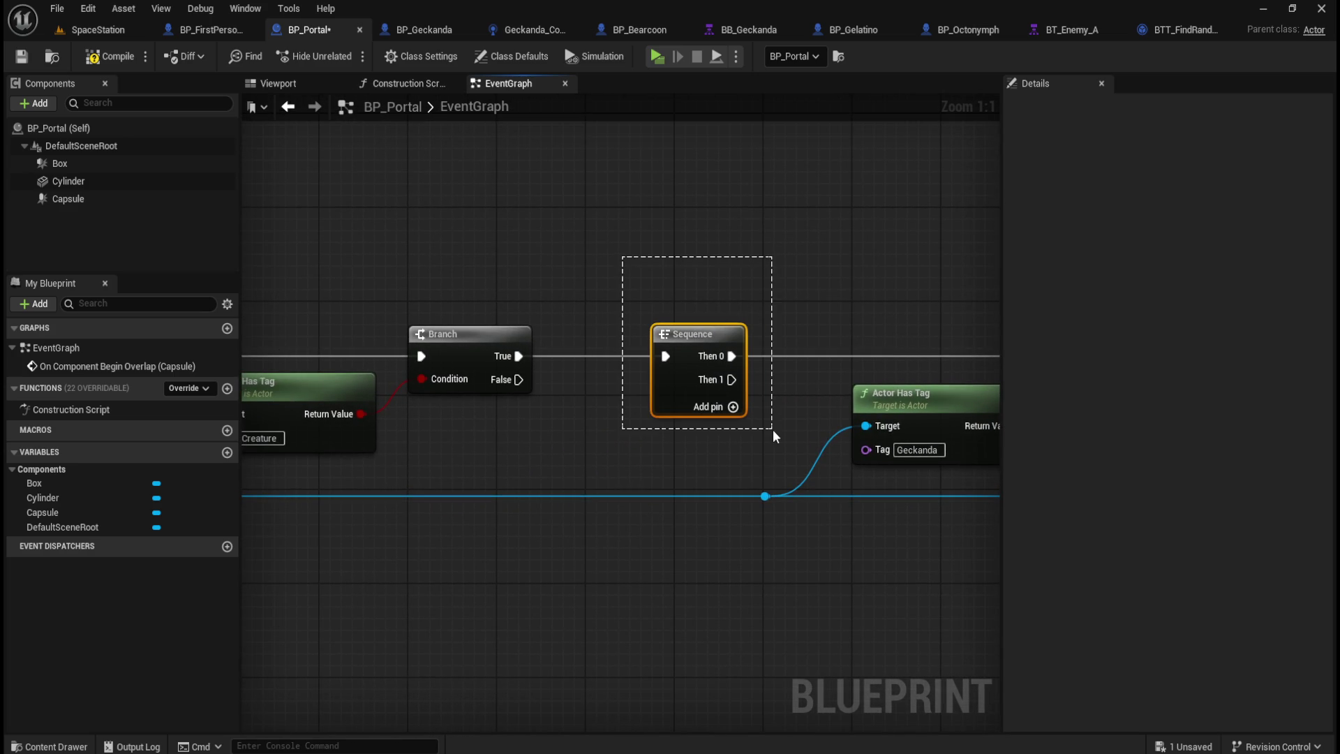
{"action": "mouse_move", "coordinate": [838, 311]}
{"action": "left_mouse_down"}
{"action": "mouse_move", "coordinate": [575, 275]}
{"action": "mouse_move", "coordinate": [680, 278]}
{"action": "left_mouse_up"}
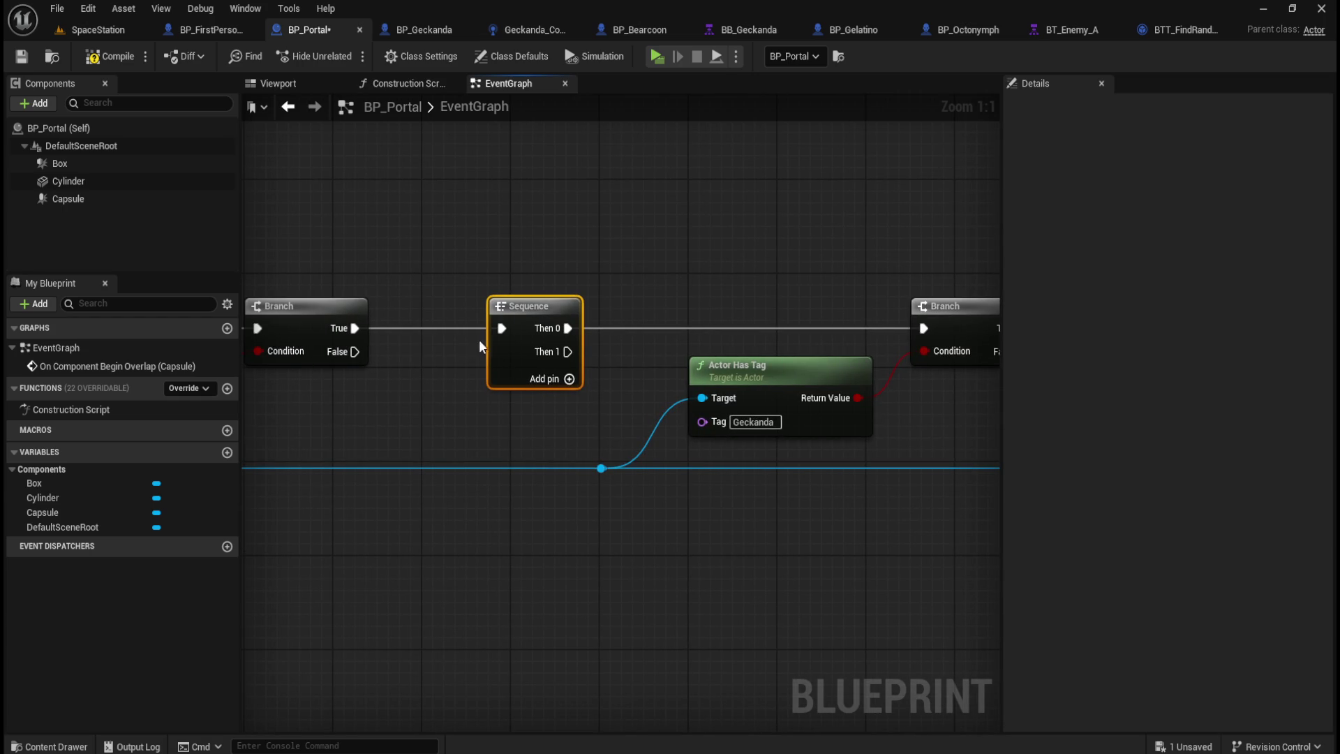
{"action": "key", "text": "Delete"}
{"action": "left_click_drag", "start_coordinate": [354, 328], "coordinate": [922, 330]}
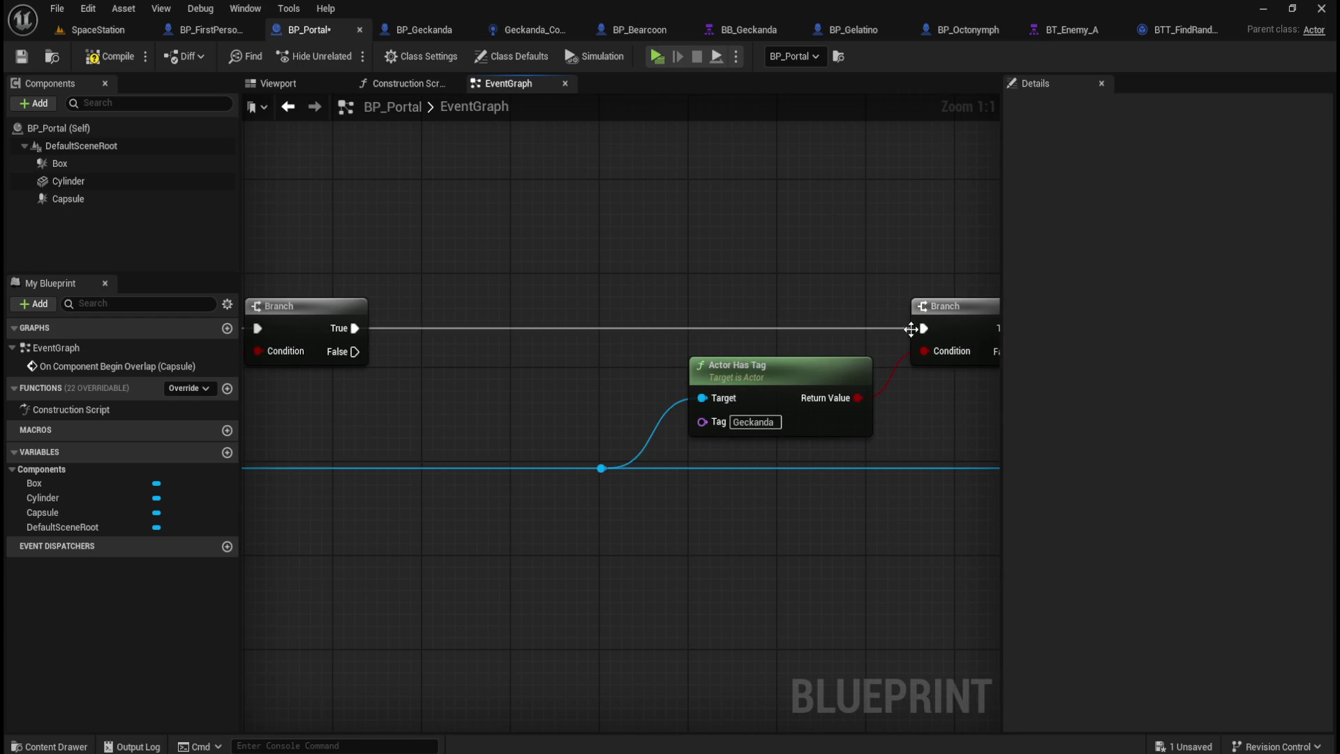
Step: Shift the Geckanda check, its Branch and Destroy Actor left to close the gap
{"action": "scroll", "coordinate": [495, 279], "scroll_direction": "down", "scroll_amount": 4}
{"action": "left_click_drag", "start_coordinate": [533, 203], "coordinate": [924, 454]}
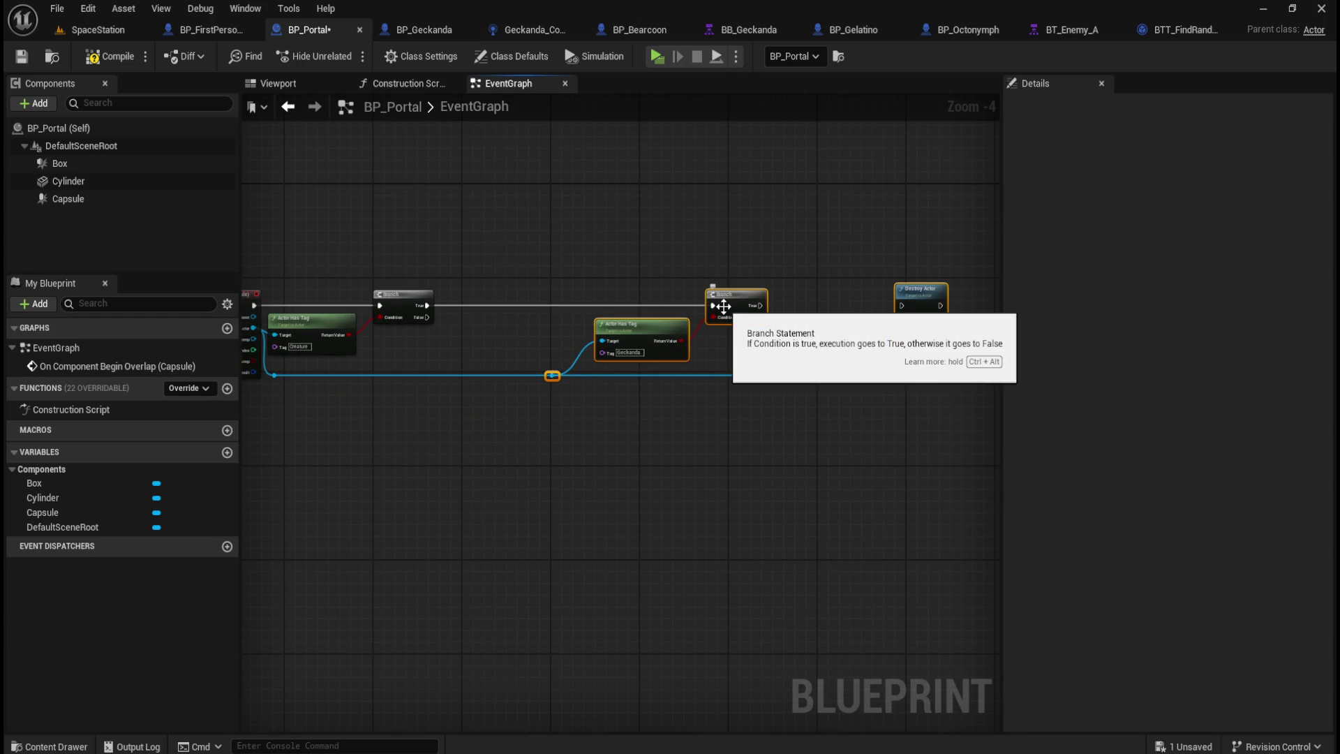
{"action": "mouse_move", "coordinate": [726, 313]}
{"action": "left_mouse_down"}
{"action": "mouse_move", "coordinate": [593, 313]}
{"action": "mouse_move", "coordinate": [723, 305]}
{"action": "left_mouse_up"}
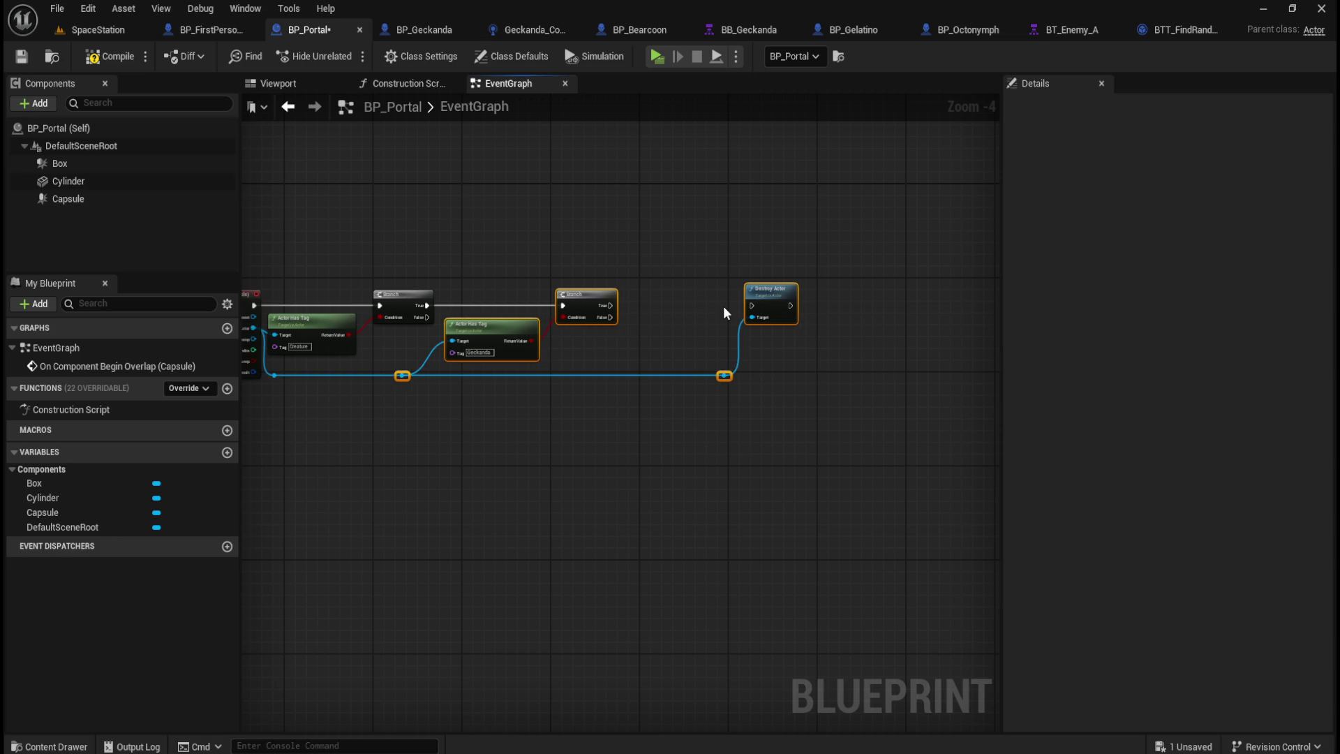
{"action": "left_click", "coordinate": [692, 300]}
{"action": "scroll", "coordinate": [502, 262], "scroll_direction": "up", "scroll_amount": 3}
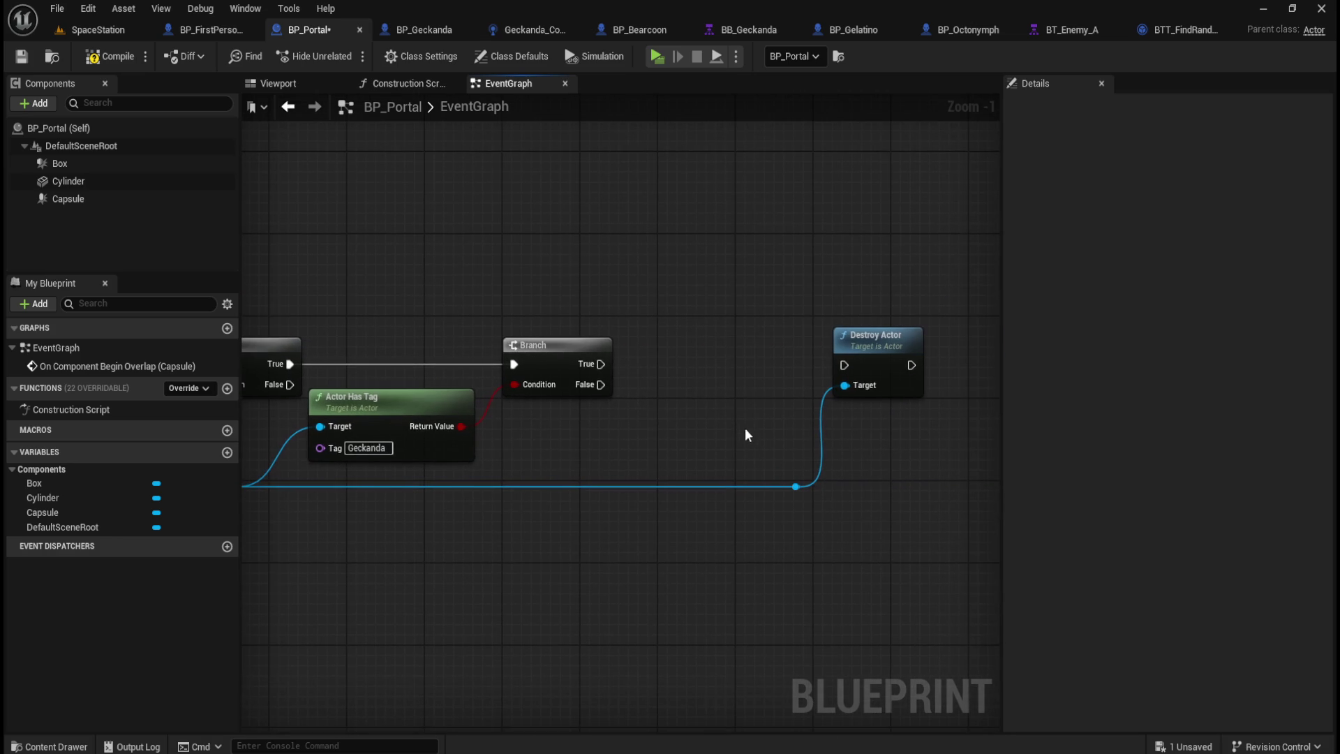
Step: Open the node action list on the empty canvas above On Component Begin Overlap
{"action": "left_click_drag", "start_coordinate": [746, 457], "coordinate": [878, 524]}
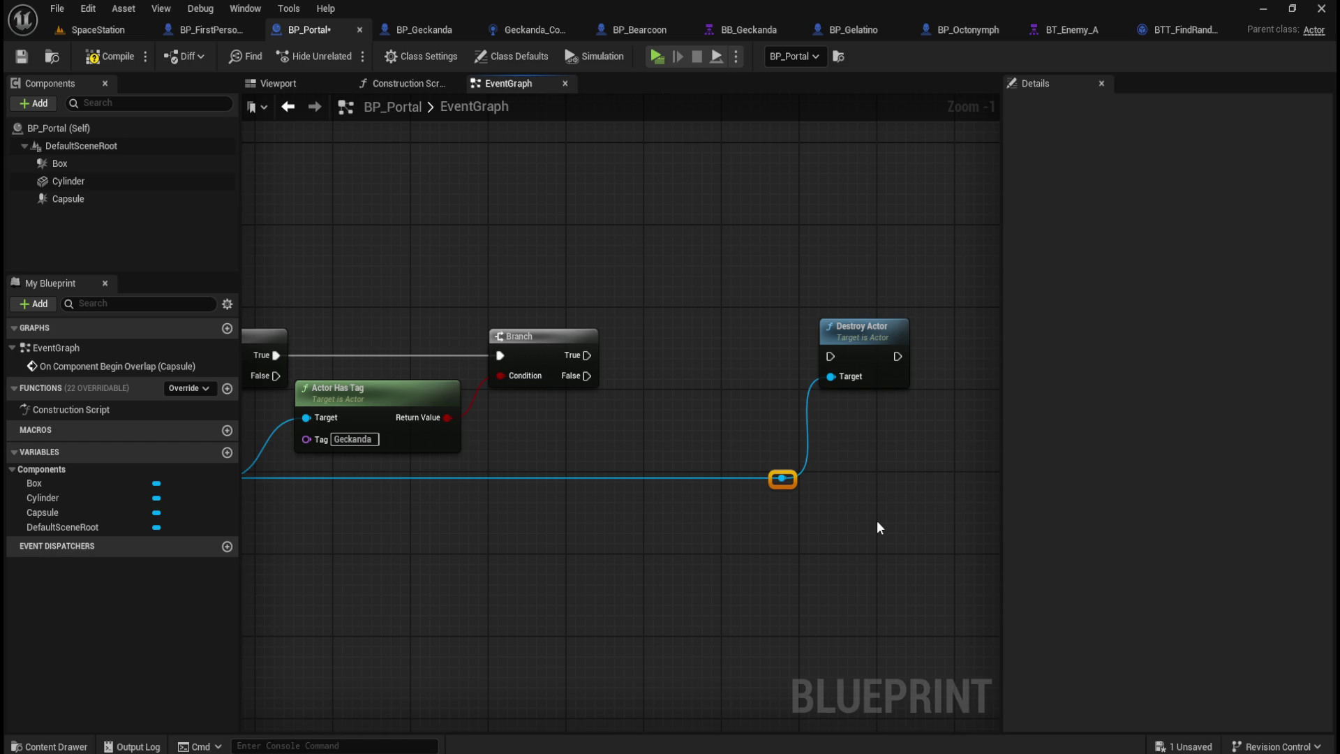
{"action": "left_click", "coordinate": [877, 521]}
{"action": "left_click_drag", "start_coordinate": [562, 522], "coordinate": [670, 542]}
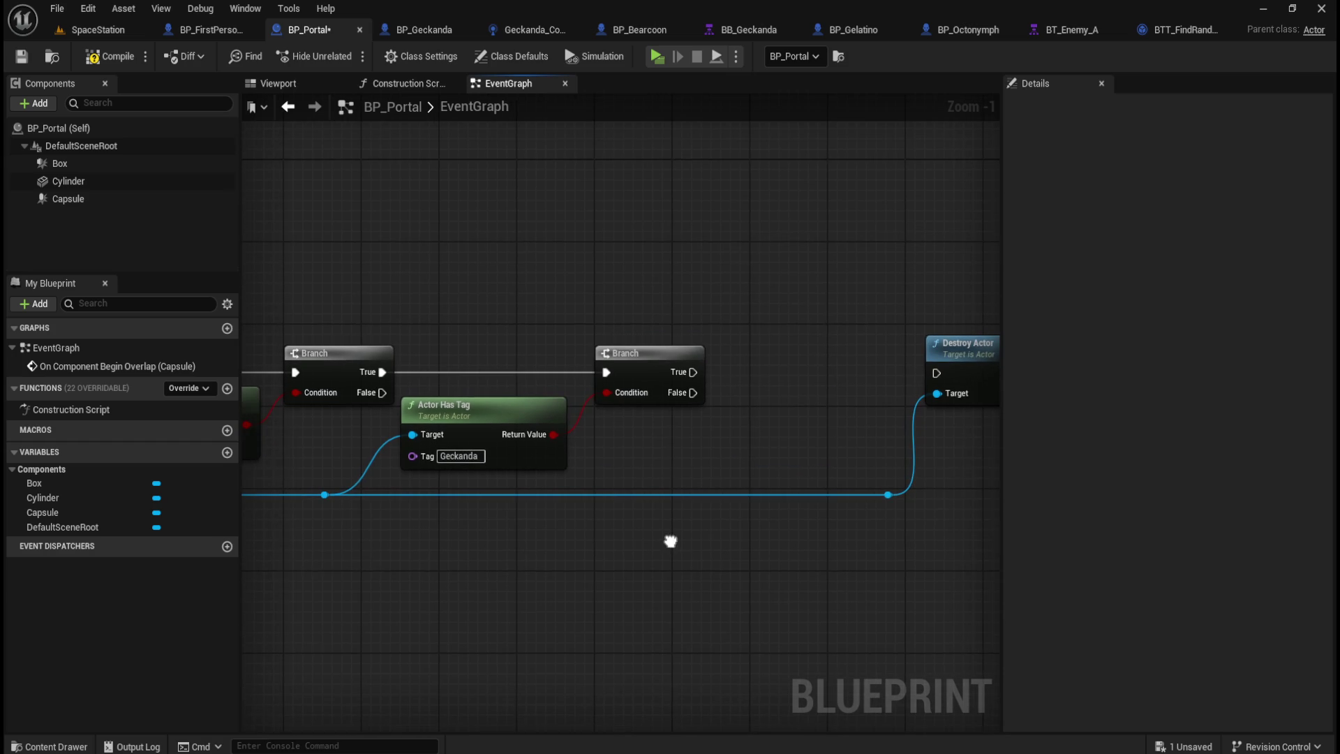
{"action": "left_click_drag", "start_coordinate": [761, 443], "coordinate": [670, 419]}
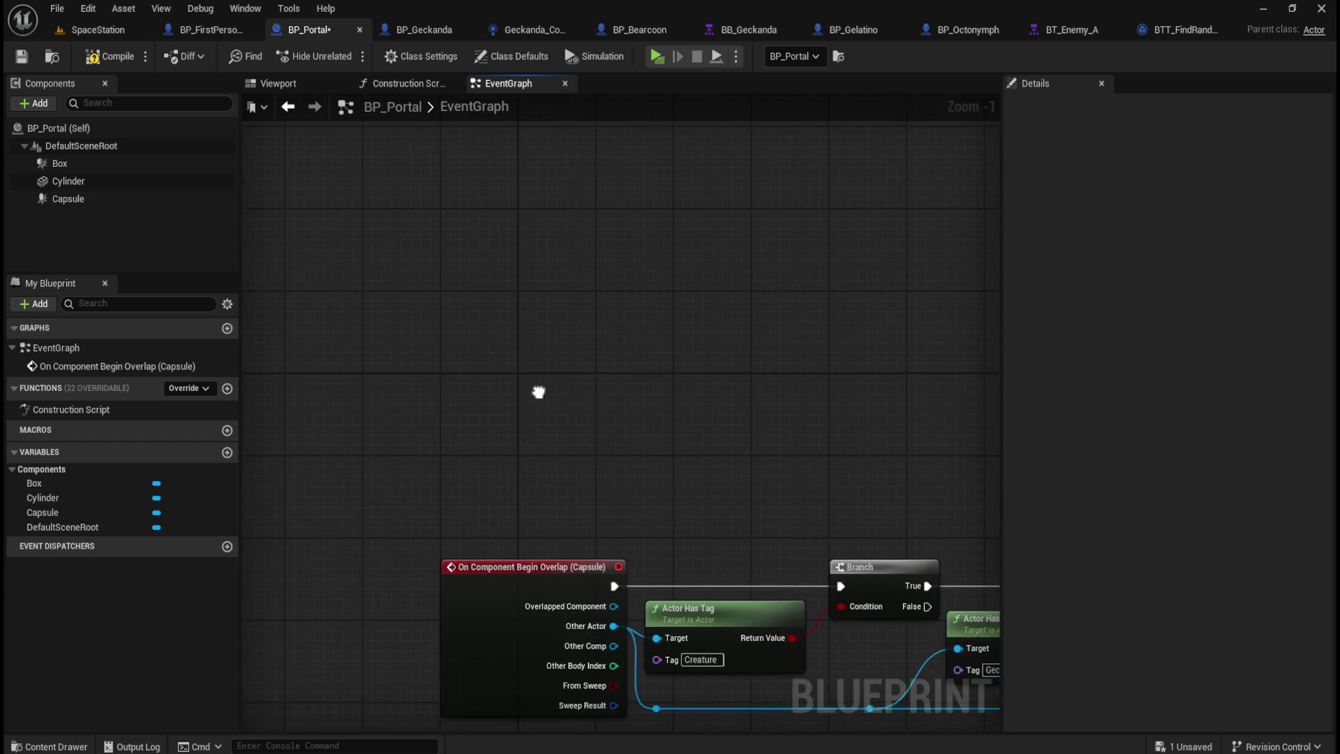
{"action": "scroll", "coordinate": [482, 404], "scroll_direction": "down", "scroll_amount": 4}
{"action": "scroll", "coordinate": [458, 349], "scroll_direction": "up", "scroll_amount": 4}
{"action": "right_click", "coordinate": [455, 342]}
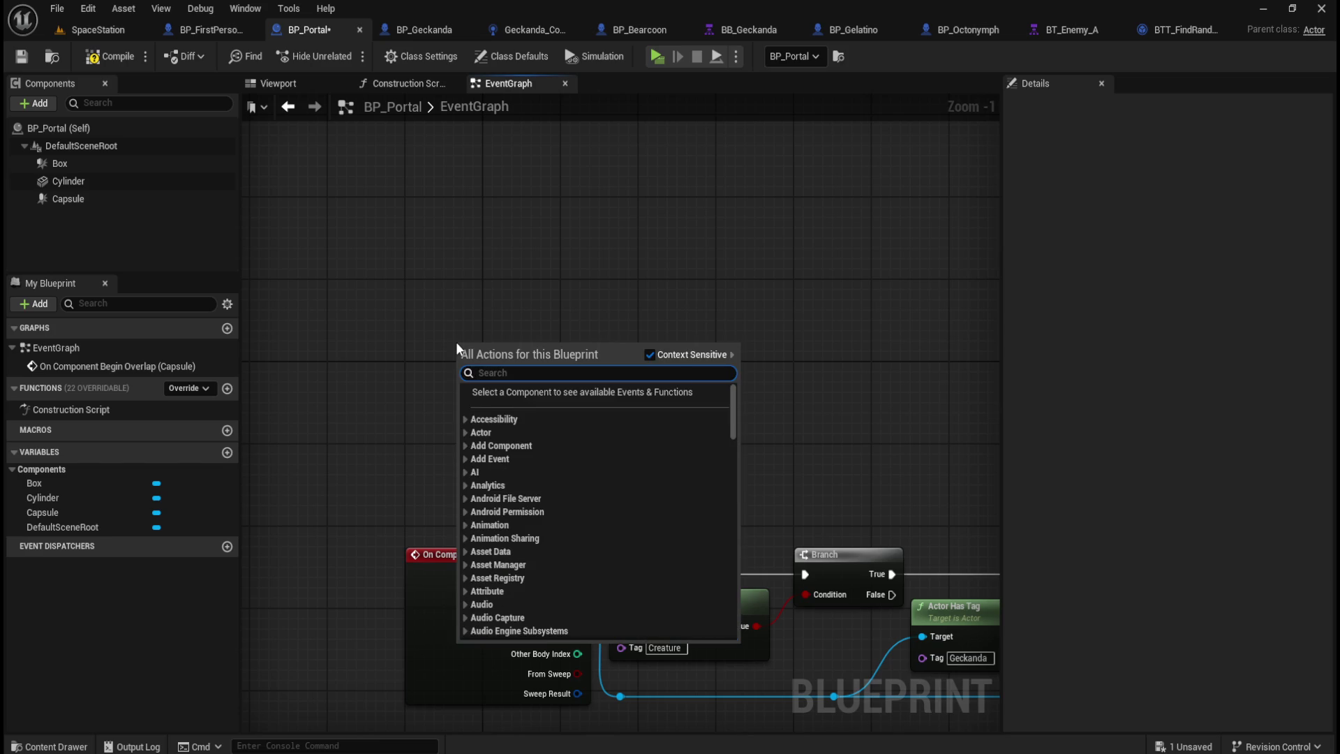
Step: Add Event BeginPlay and copy the Get Player Pawn and cast nodes from BP_Geckanda
{"action": "type", "text": "be"}
{"action": "type", "text": " overlap"}
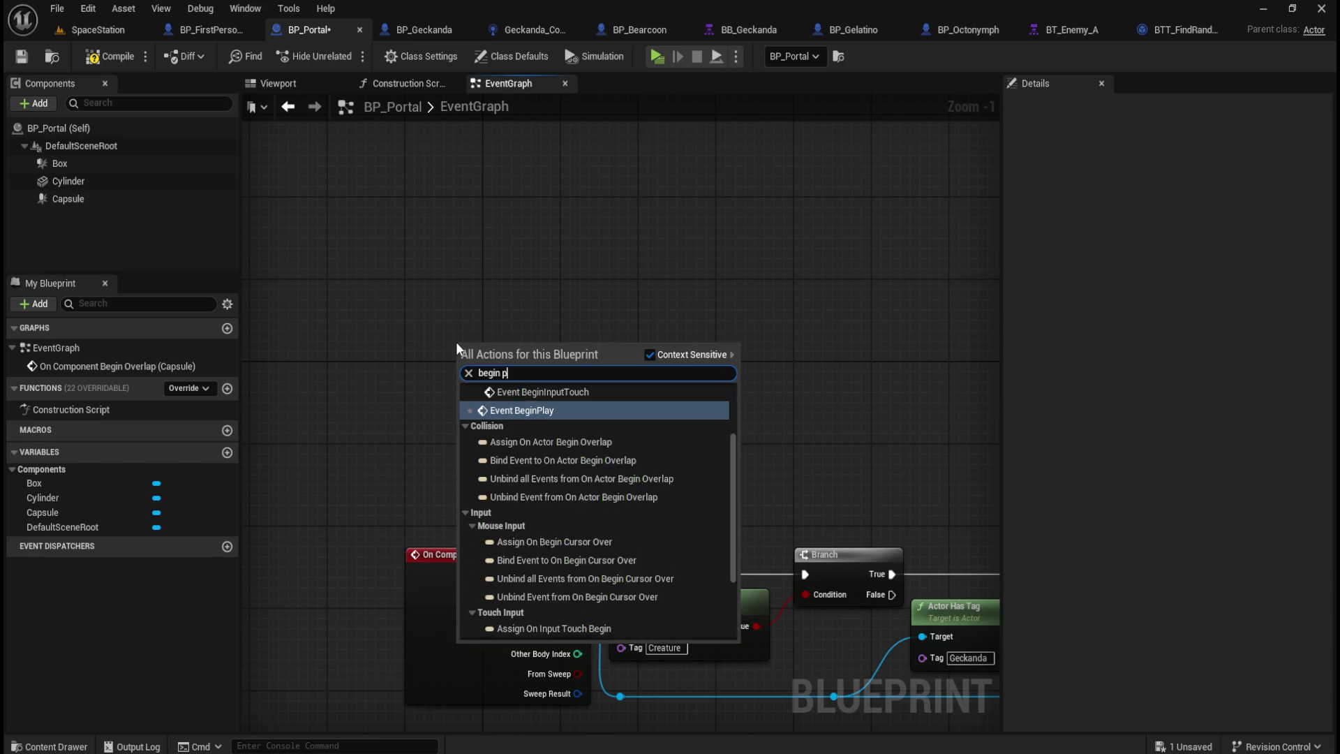
{"action": "key", "text": "Escape"}
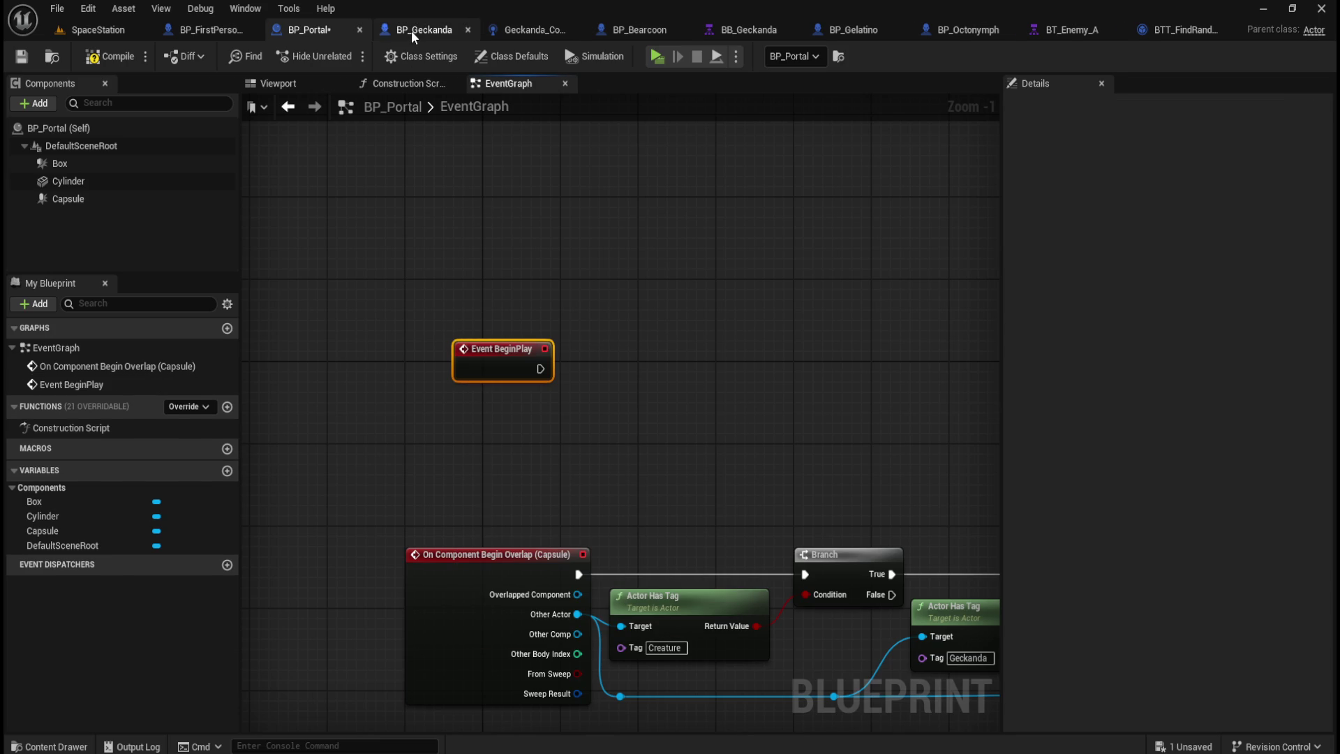
{"action": "left_click", "coordinate": [412, 31]}
{"action": "scroll", "coordinate": [621, 434], "scroll_direction": "down", "scroll_amount": 4}
{"action": "scroll", "coordinate": [467, 151], "scroll_direction": "up", "scroll_amount": 5}
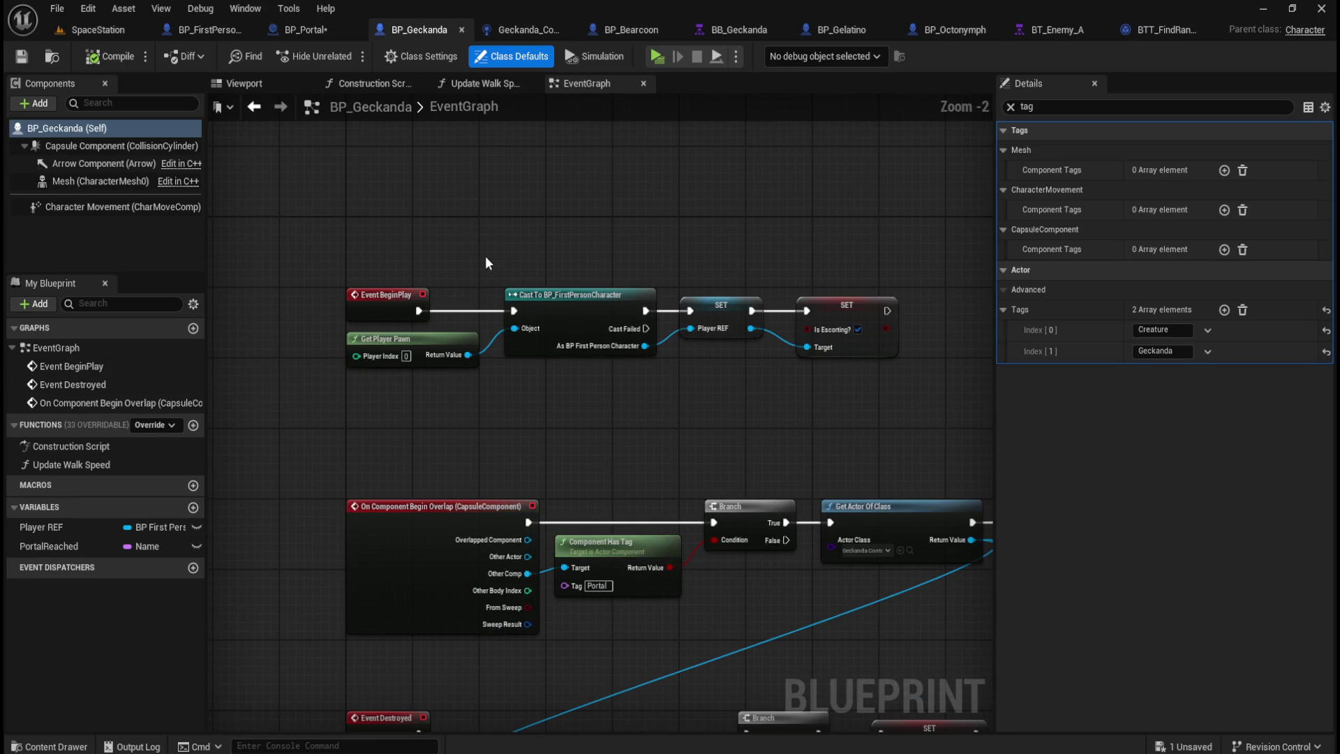
{"action": "left_click_drag", "start_coordinate": [453, 265], "coordinate": [586, 374]}
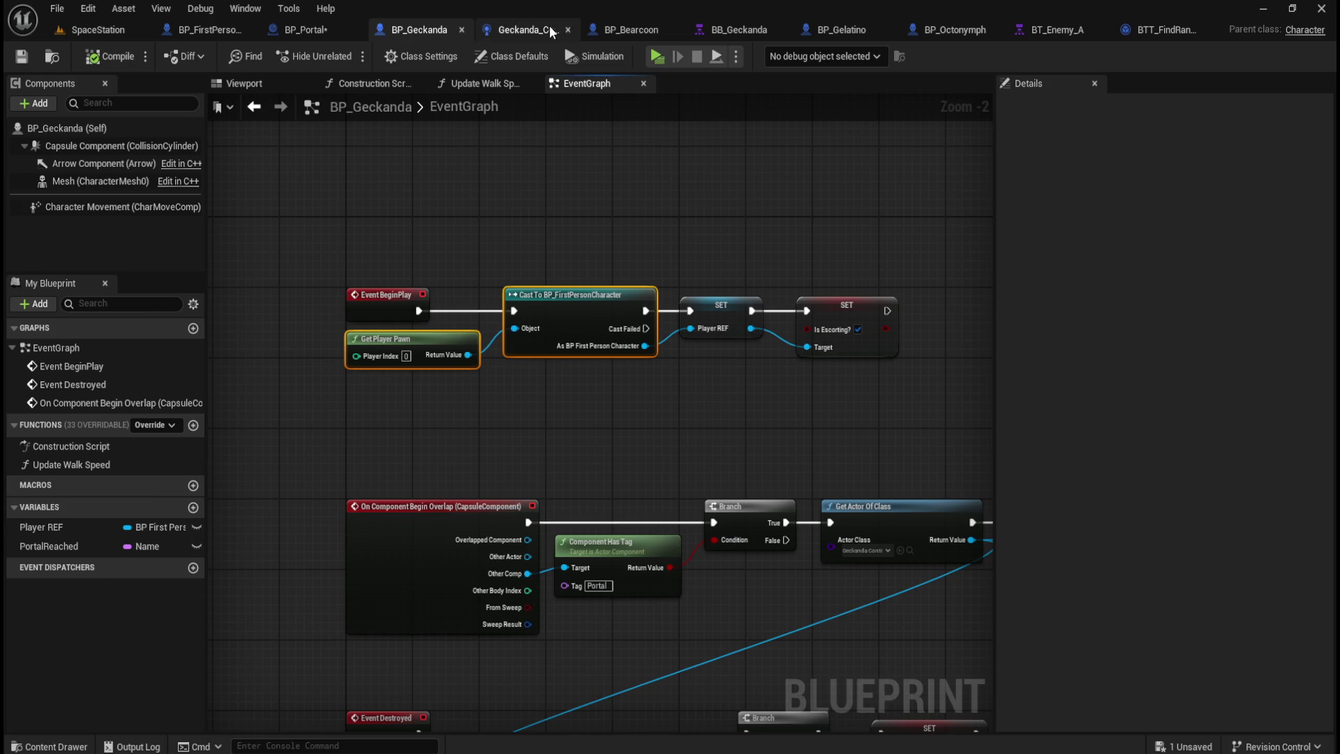
{"action": "left_click", "coordinate": [517, 29]}
{"action": "left_click", "coordinate": [636, 29]}
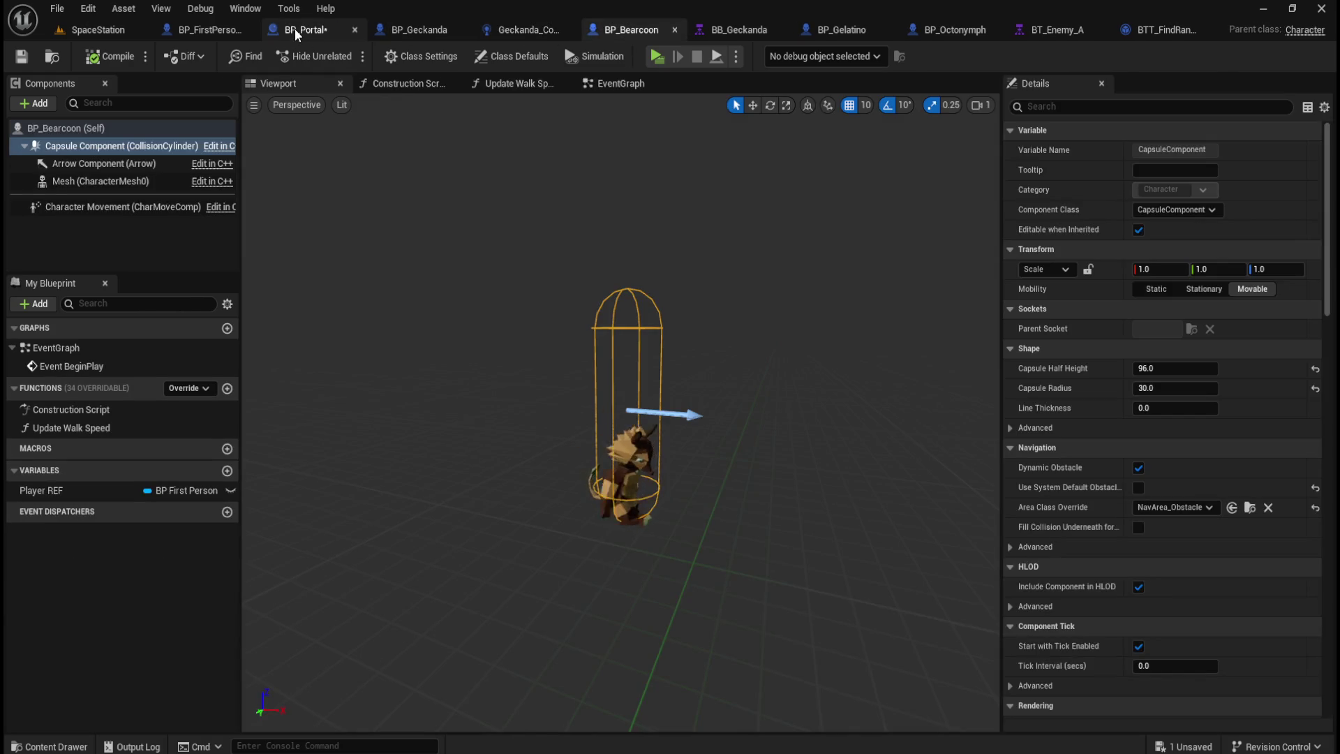
{"action": "left_click", "coordinate": [291, 31]}
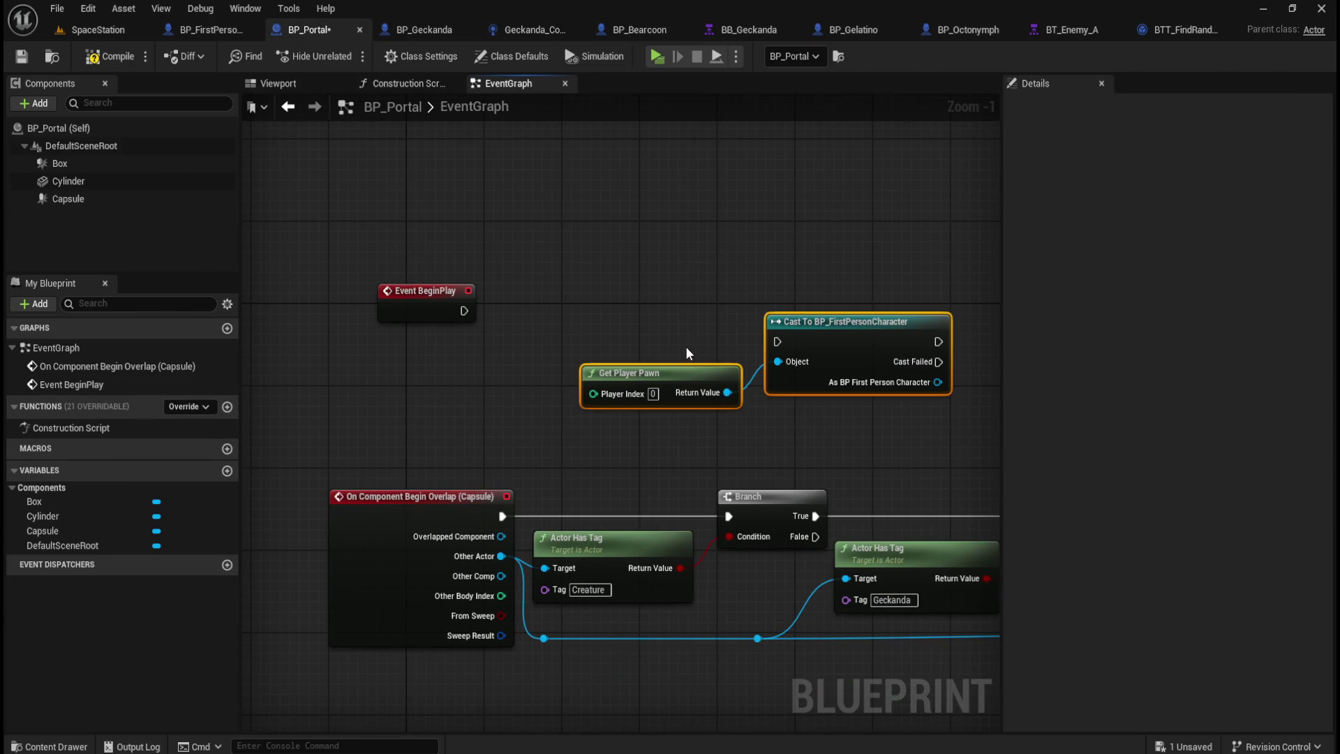
Step: Wire BeginPlay into the cast to BP_FirstPersonCharacter and promote its result to variable Player REF
{"action": "mouse_move", "coordinate": [853, 319]}
{"action": "left_mouse_down"}
{"action": "mouse_move", "coordinate": [632, 276]}
{"action": "mouse_move", "coordinate": [630, 287]}
{"action": "mouse_move", "coordinate": [668, 288]}
{"action": "mouse_move", "coordinate": [654, 287]}
{"action": "left_mouse_up"}
{"action": "left_click_drag", "start_coordinate": [464, 311], "coordinate": [580, 308]}
{"action": "right_click", "coordinate": [706, 351]}
{"action": "left_click", "coordinate": [771, 402]}
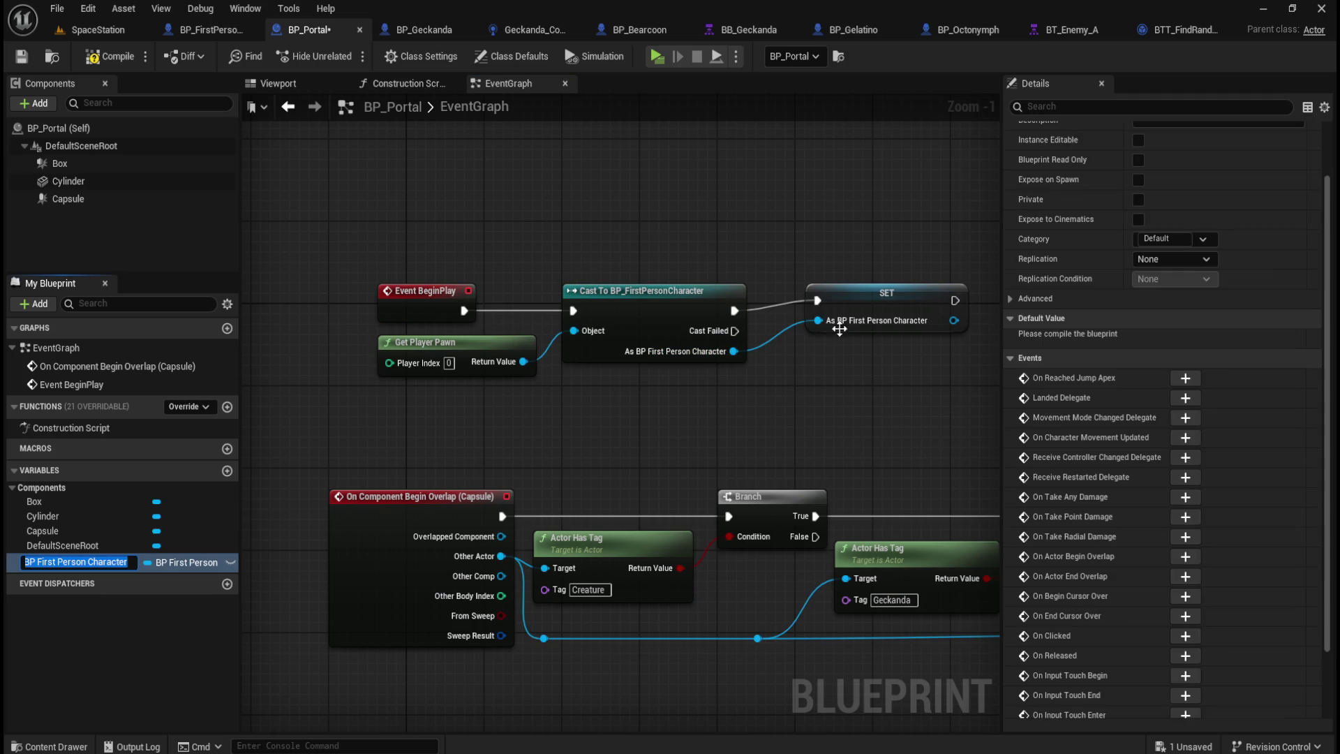
{"action": "left_click", "coordinate": [915, 293]}
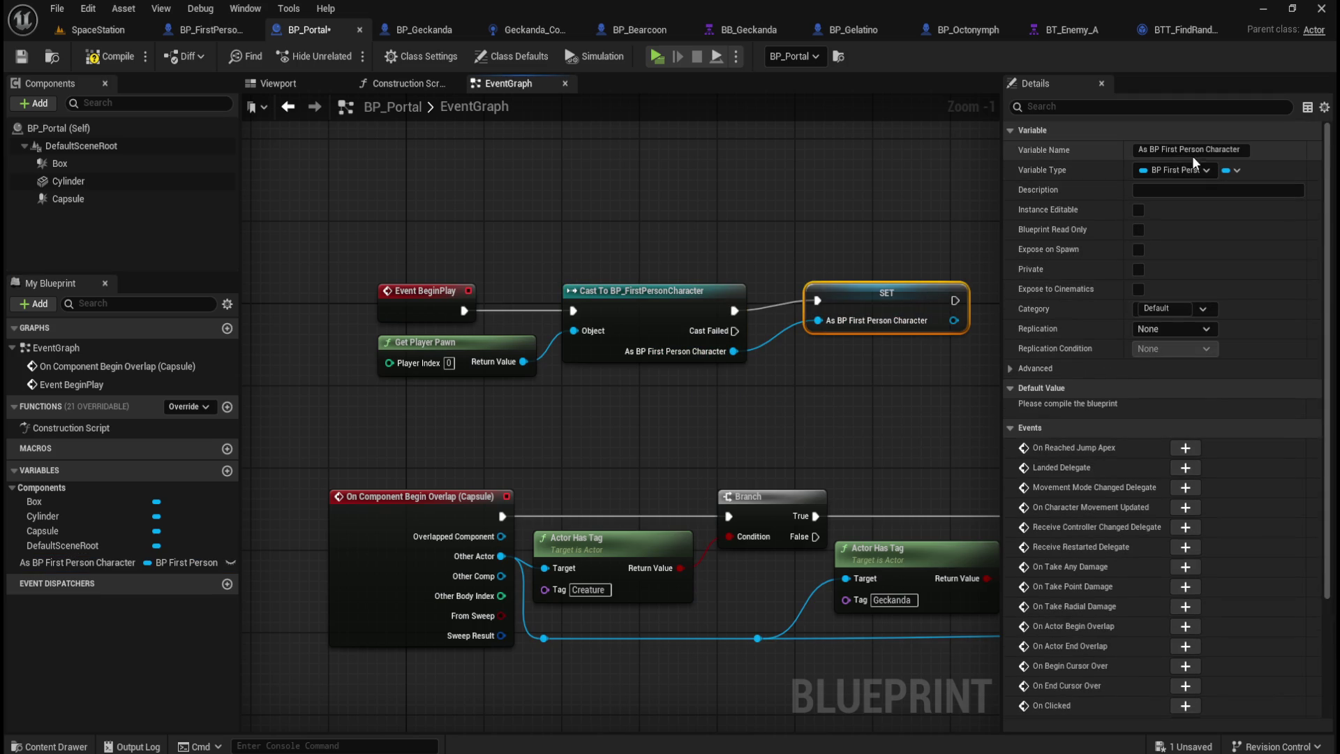
{"action": "left_click", "coordinate": [1199, 151]}
{"action": "type", "text": "Player REF"}
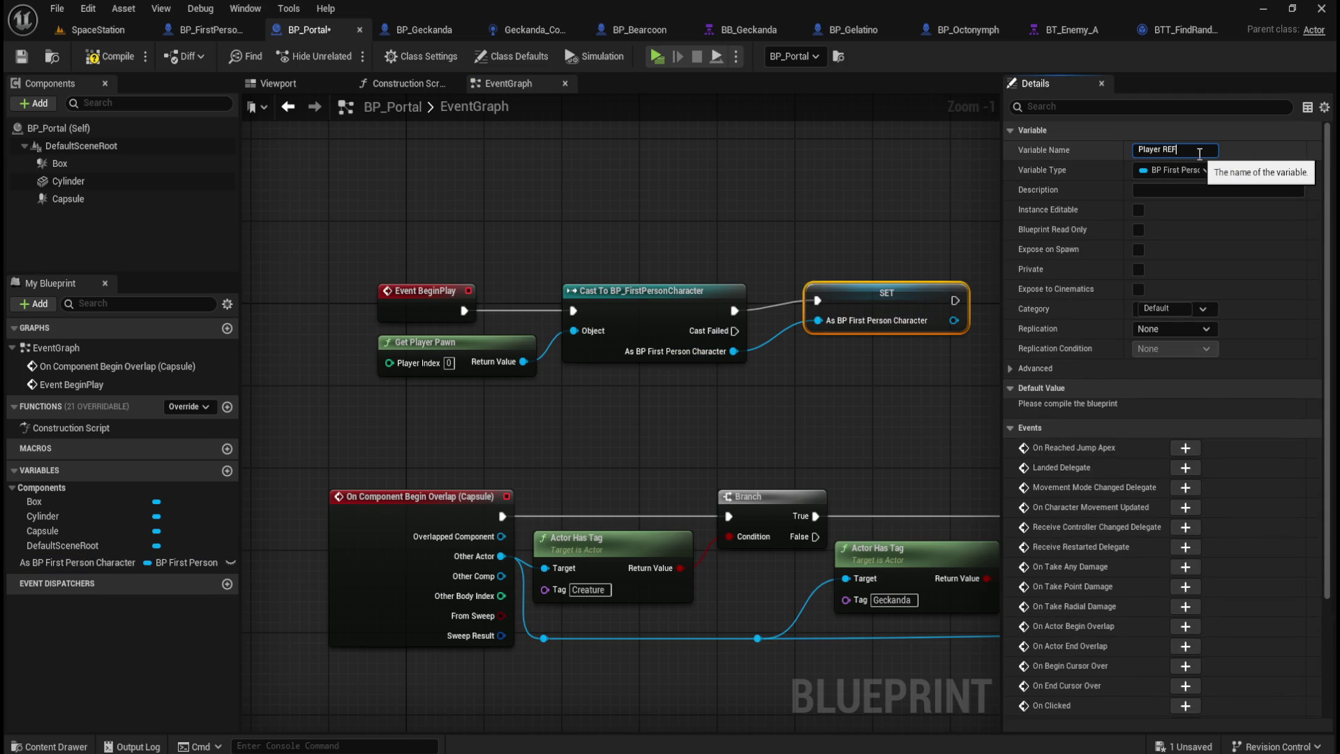
{"action": "key", "text": "Return"}
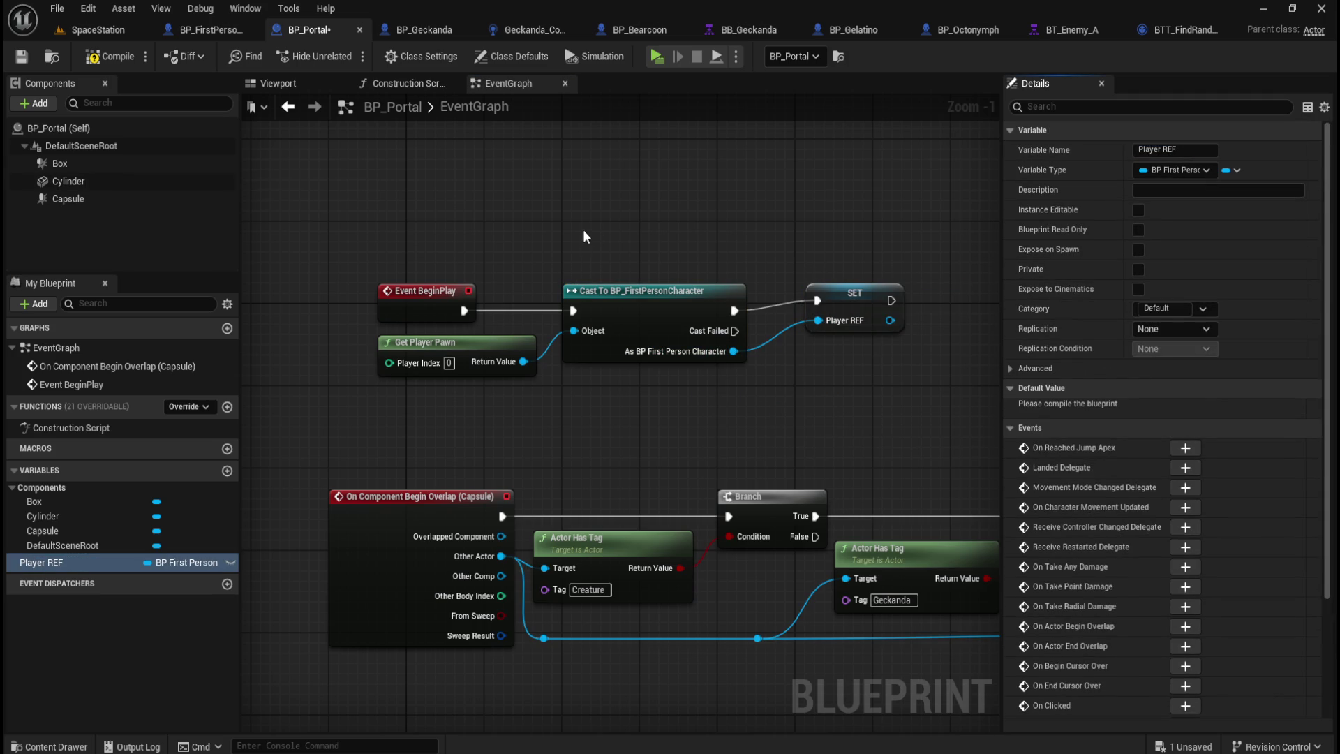
Step: Straighten the BeginPlay, cast and SET wires, then compile and save BP_Portal
{"action": "left_click_drag", "start_coordinate": [402, 203], "coordinate": [869, 300]}
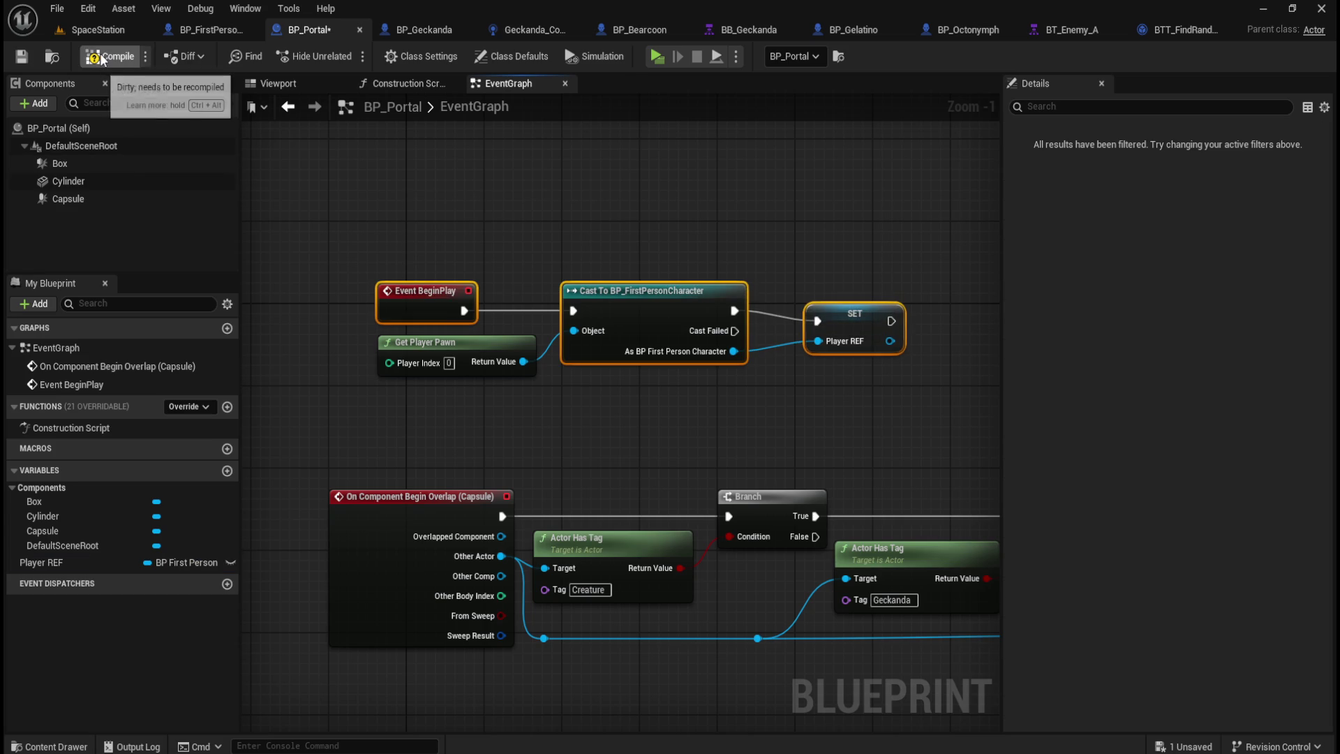
{"action": "key", "text": "q"}
{"action": "left_click", "coordinate": [865, 301]}
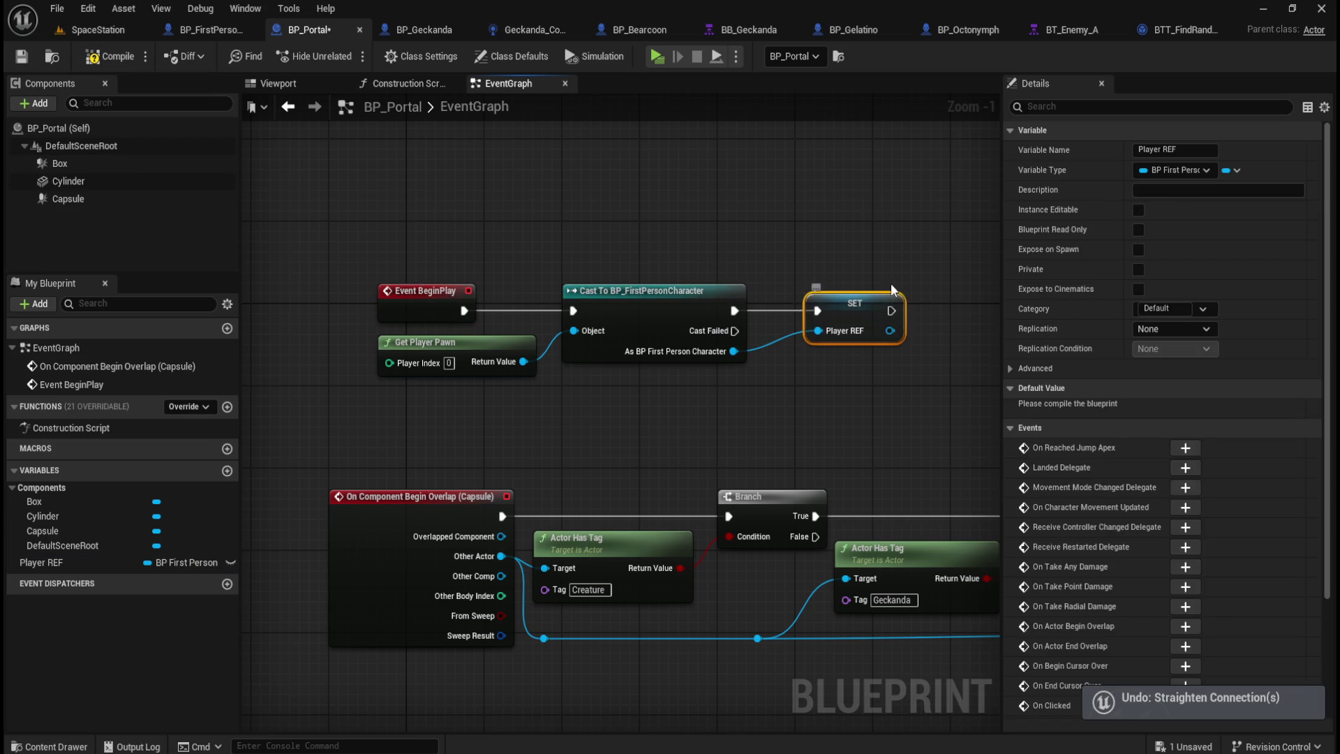
{"action": "left_click", "coordinate": [110, 56]}
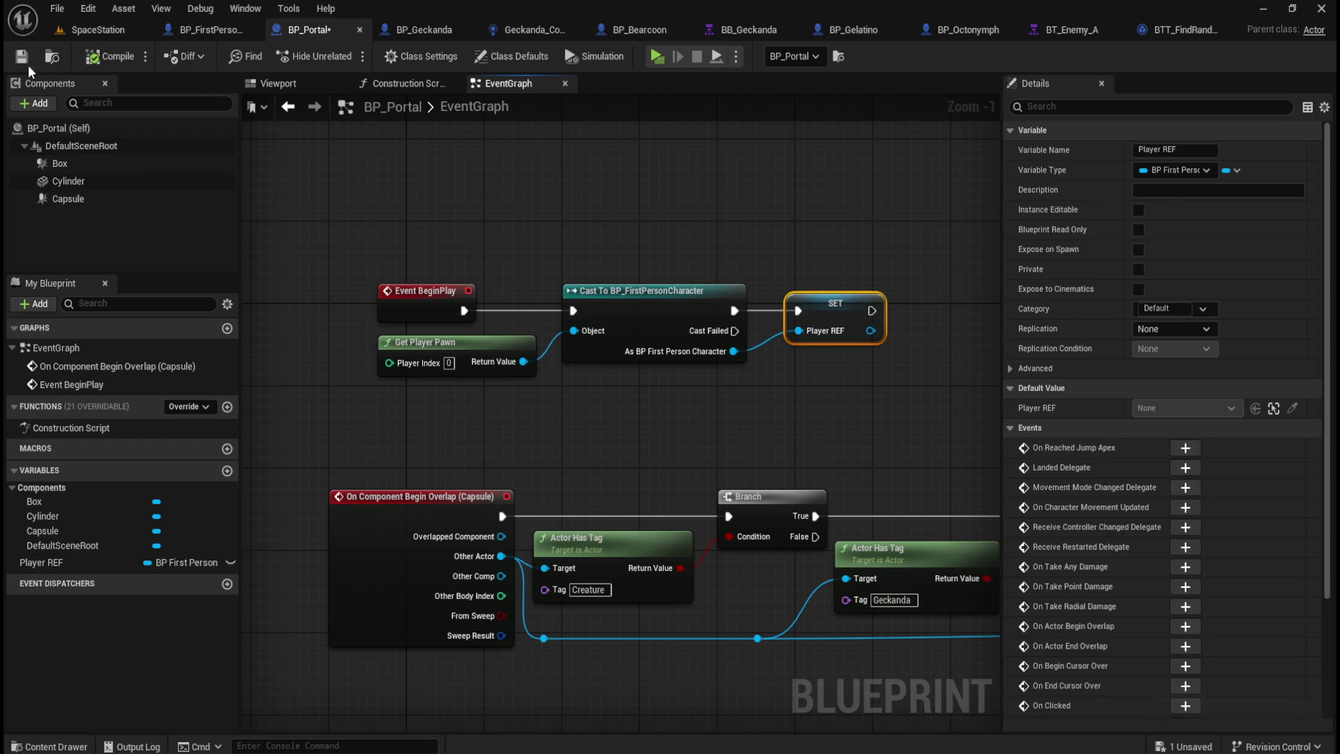
Step: Place a Player REF getter near the Destroy Actor node
{"action": "mouse_move", "coordinate": [802, 425]}
{"action": "left_mouse_down"}
{"action": "mouse_move", "coordinate": [505, 290]}
{"action": "mouse_move", "coordinate": [254, 284]}
{"action": "left_mouse_up"}
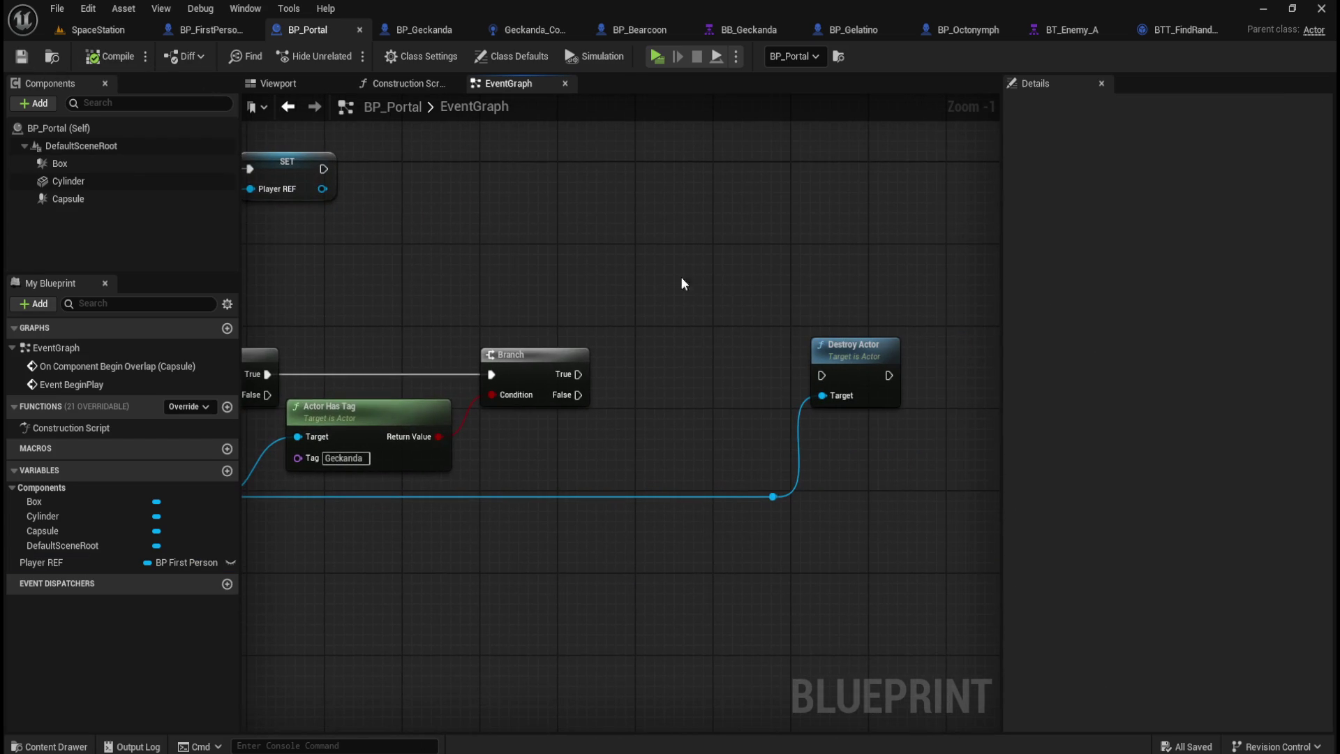
{"action": "mouse_move", "coordinate": [41, 555]}
{"action": "left_mouse_down"}
{"action": "mouse_move", "coordinate": [677, 461]}
{"action": "mouse_move", "coordinate": [562, 457]}
{"action": "mouse_move", "coordinate": [679, 391]}
{"action": "left_mouse_up"}
{"action": "left_click", "coordinate": [622, 476]}
Step: Insert a Set Geckanda Saved? (true) on Player REF between the Geckanda Branch's True and Destroy Actor
{"action": "type", "text": "set"}
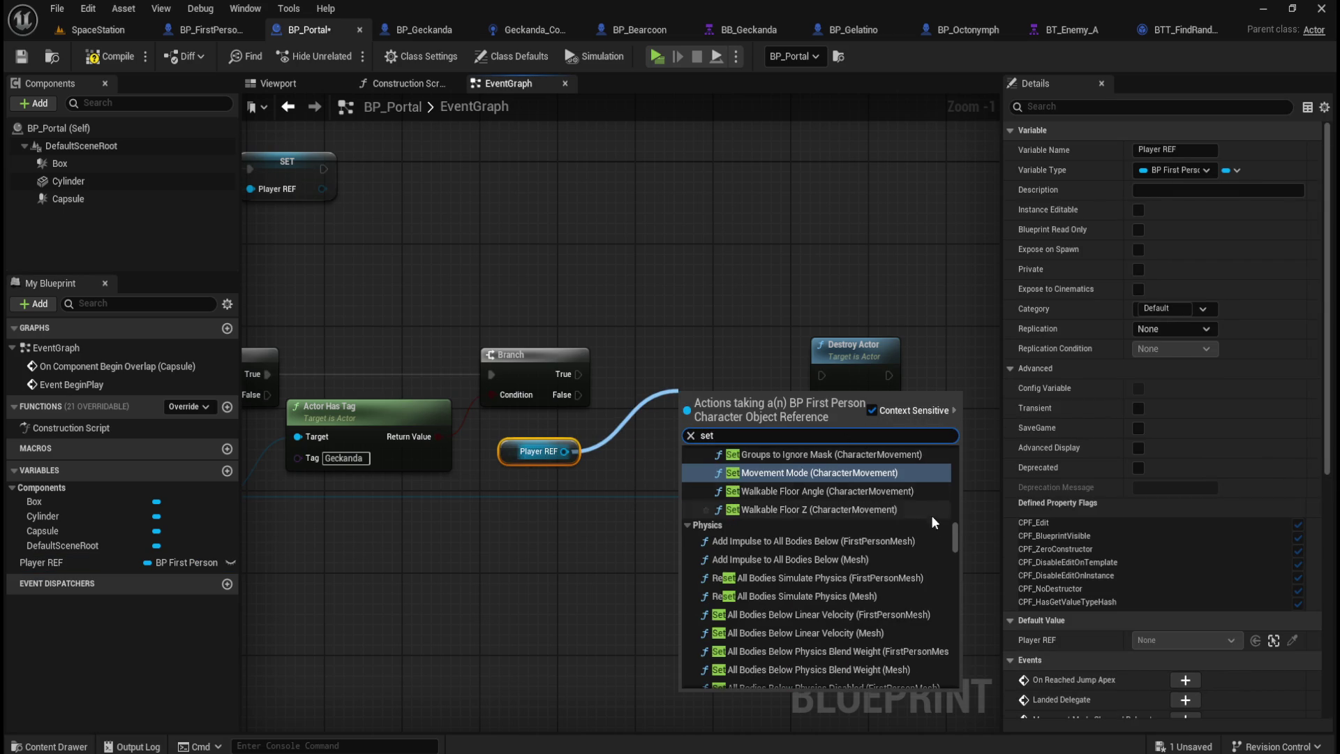
{"action": "left_click_drag", "start_coordinate": [955, 538], "coordinate": [969, 667]}
{"action": "scroll", "coordinate": [908, 607], "scroll_direction": "up", "scroll_amount": 3}
{"action": "left_click", "coordinate": [776, 546]}
{"action": "mouse_move", "coordinate": [743, 422]}
{"action": "left_mouse_down"}
{"action": "mouse_move", "coordinate": [742, 391]}
{"action": "mouse_move", "coordinate": [721, 378]}
{"action": "left_mouse_up"}
{"action": "left_click_drag", "start_coordinate": [578, 374], "coordinate": [638, 374]}
{"action": "left_click", "coordinate": [717, 395]}
{"action": "left_click", "coordinate": [759, 459]}
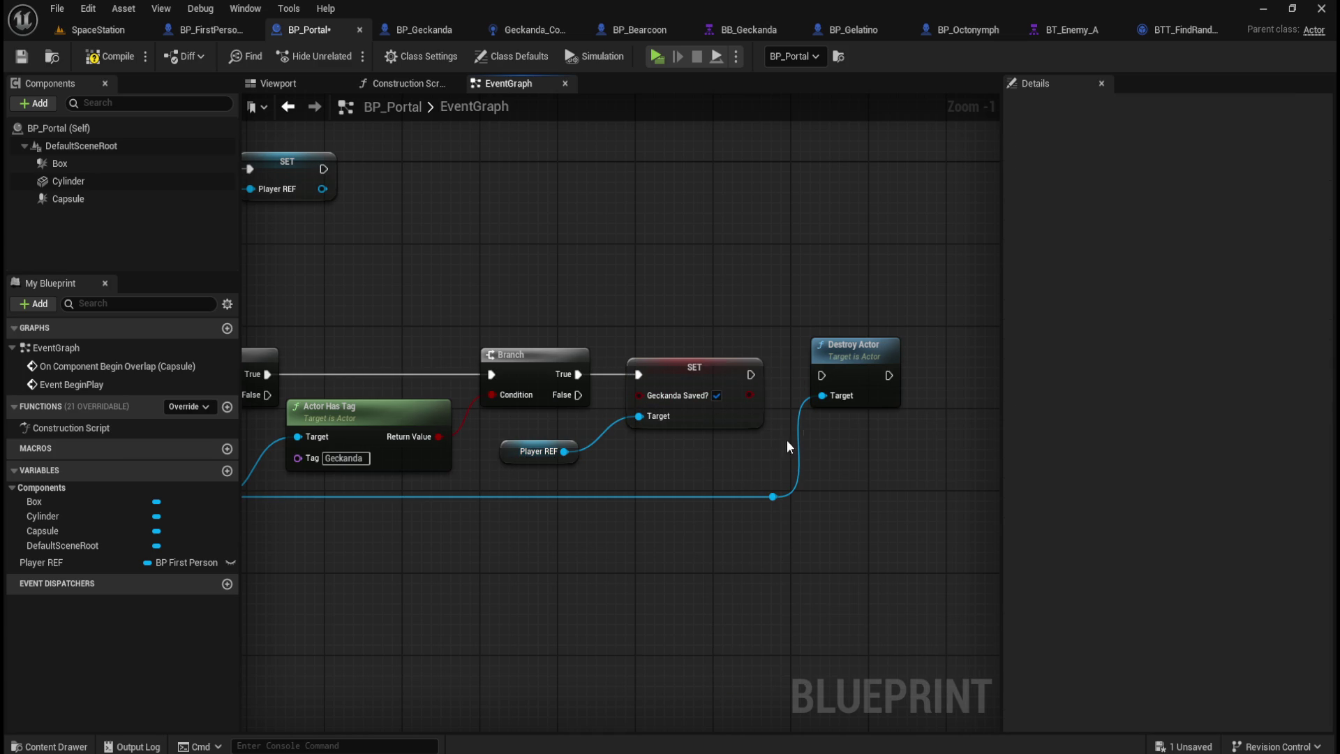
{"action": "left_click_drag", "start_coordinate": [750, 375], "coordinate": [821, 374]}
Step: Review the BeginPlay and overlap chains, then switch to BP_Geckanda
{"action": "mouse_move", "coordinate": [476, 306]}
{"action": "left_mouse_down"}
{"action": "mouse_move", "coordinate": [866, 298]}
{"action": "mouse_move", "coordinate": [807, 270]}
{"action": "mouse_move", "coordinate": [826, 249]}
{"action": "mouse_move", "coordinate": [519, 212]}
{"action": "left_mouse_up"}
{"action": "scroll", "coordinate": [755, 235], "scroll_direction": "down", "scroll_amount": 4}
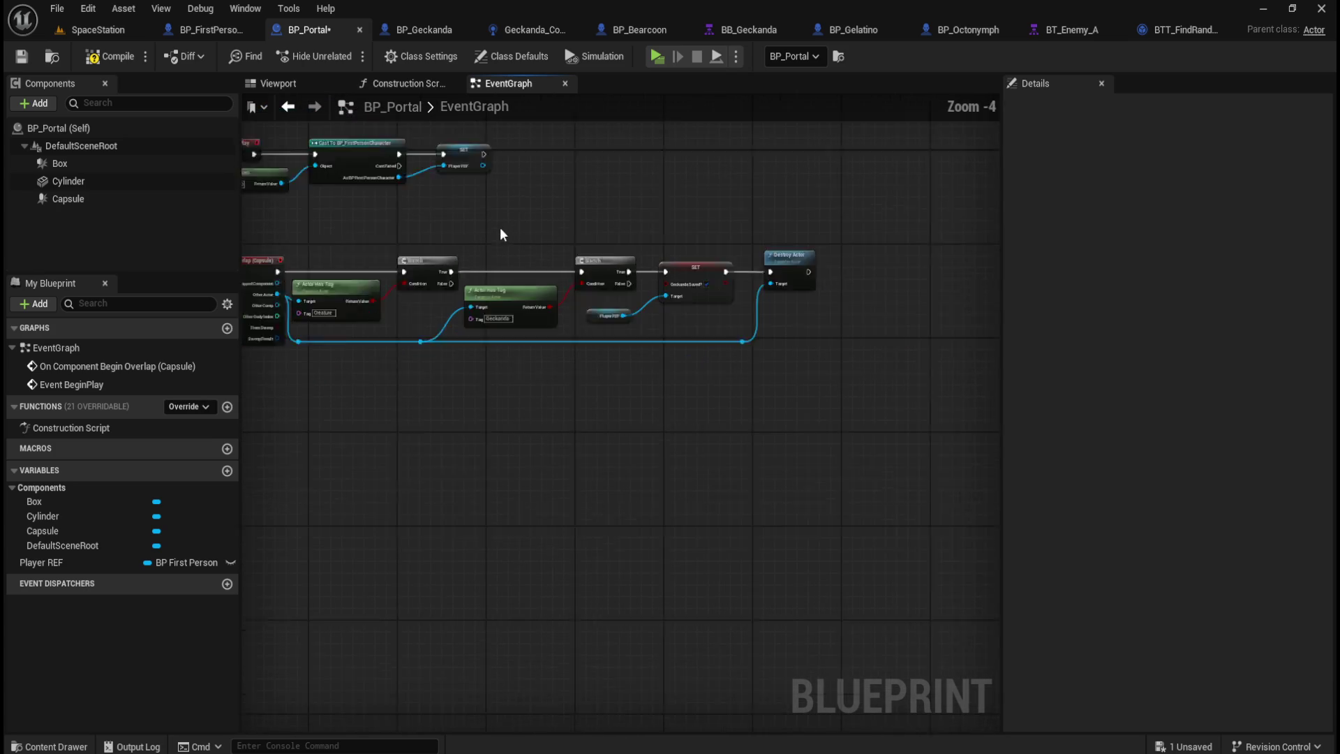
{"action": "mouse_move", "coordinate": [296, 225]}
{"action": "left_mouse_down"}
{"action": "mouse_move", "coordinate": [654, 271]}
{"action": "mouse_move", "coordinate": [743, 257]}
{"action": "left_mouse_up"}
{"action": "left_click", "coordinate": [627, 223]}
{"action": "scroll", "coordinate": [408, 266], "scroll_direction": "up", "scroll_amount": 4}
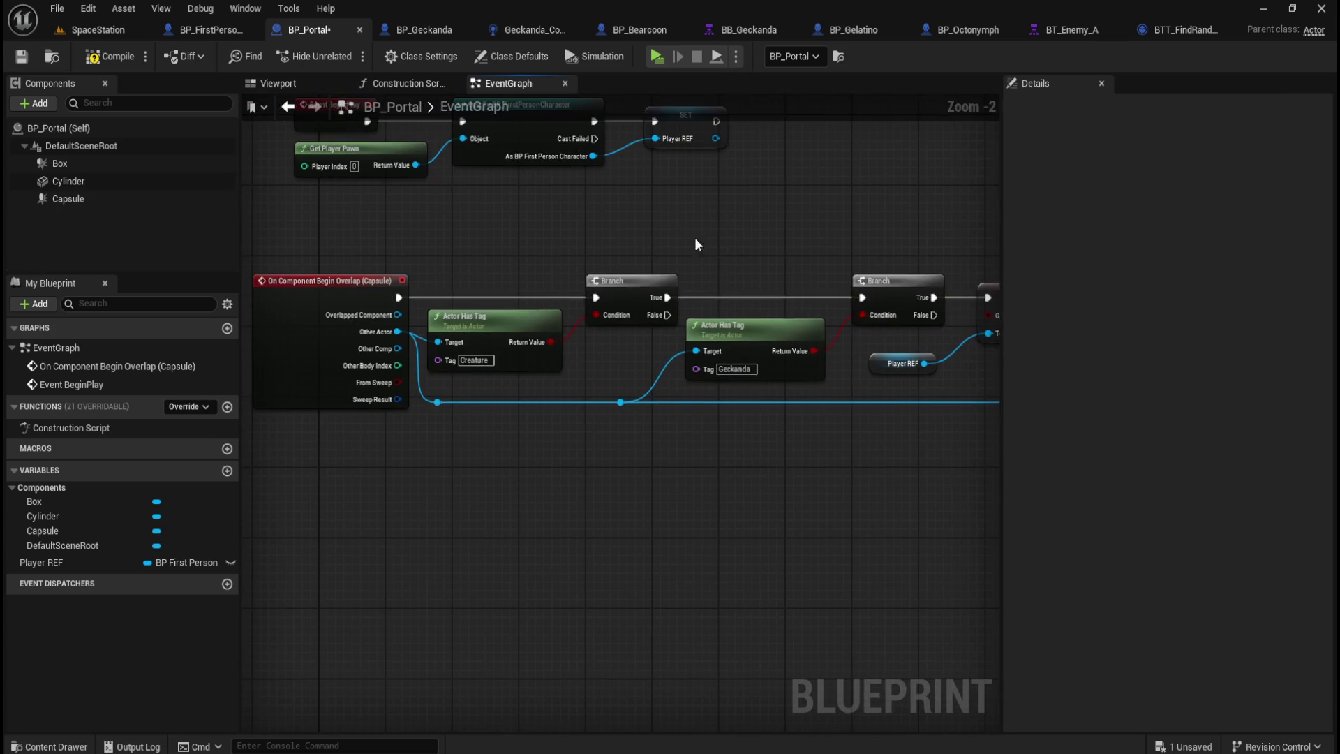
{"action": "left_click", "coordinate": [416, 28]}
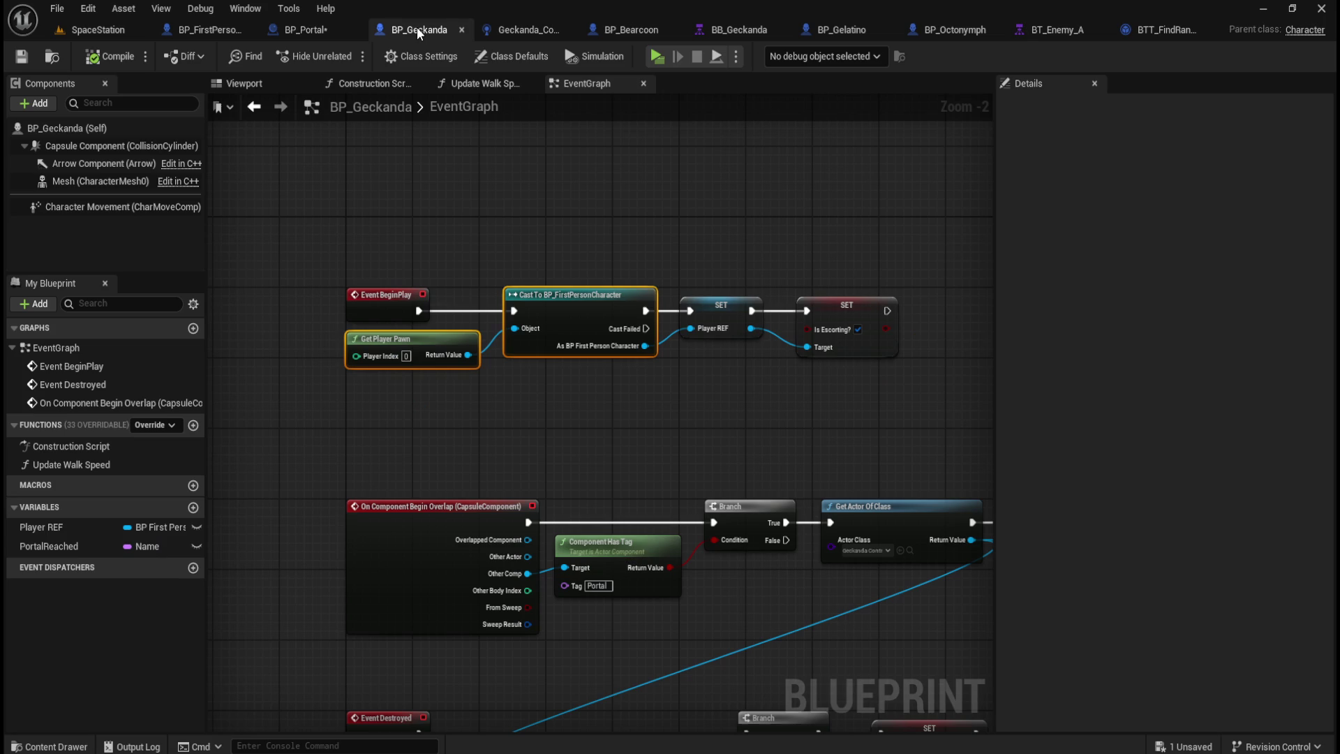
Step: Delete the Event Destroyed chain with its Branch, Player REF, SET and Print String nodes
{"action": "mouse_move", "coordinate": [614, 457]}
{"action": "left_mouse_down"}
{"action": "mouse_move", "coordinate": [634, 389]}
{"action": "mouse_move", "coordinate": [519, 203]}
{"action": "left_mouse_up"}
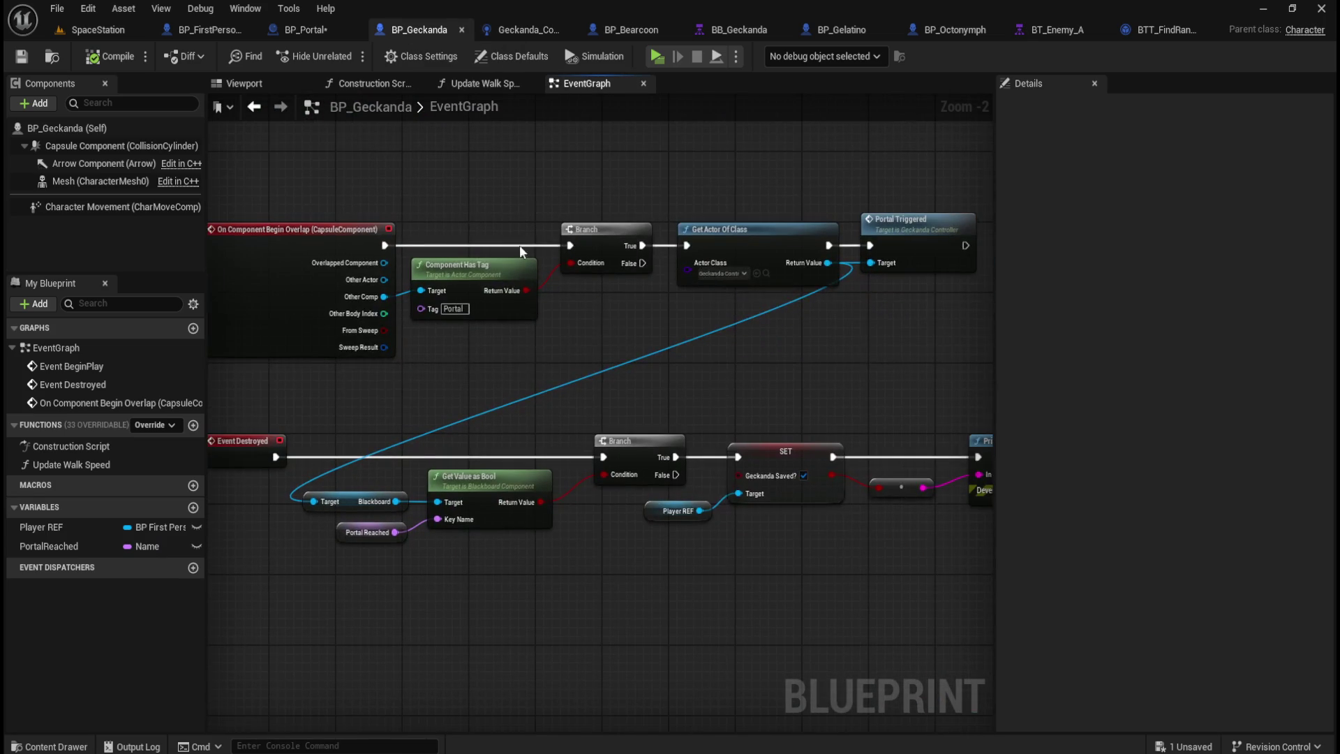
{"action": "scroll", "coordinate": [502, 387], "scroll_direction": "down", "scroll_amount": 1}
{"action": "left_click_drag", "start_coordinate": [659, 567], "coordinate": [598, 537]}
{"action": "left_click_drag", "start_coordinate": [730, 560], "coordinate": [802, 531]}
{"action": "mouse_move", "coordinate": [956, 492]}
{"action": "left_mouse_down"}
{"action": "mouse_move", "coordinate": [798, 483]}
{"action": "mouse_move", "coordinate": [480, 507]}
{"action": "mouse_move", "coordinate": [380, 499]}
{"action": "mouse_move", "coordinate": [340, 488]}
{"action": "mouse_move", "coordinate": [280, 366]}
{"action": "left_mouse_up"}
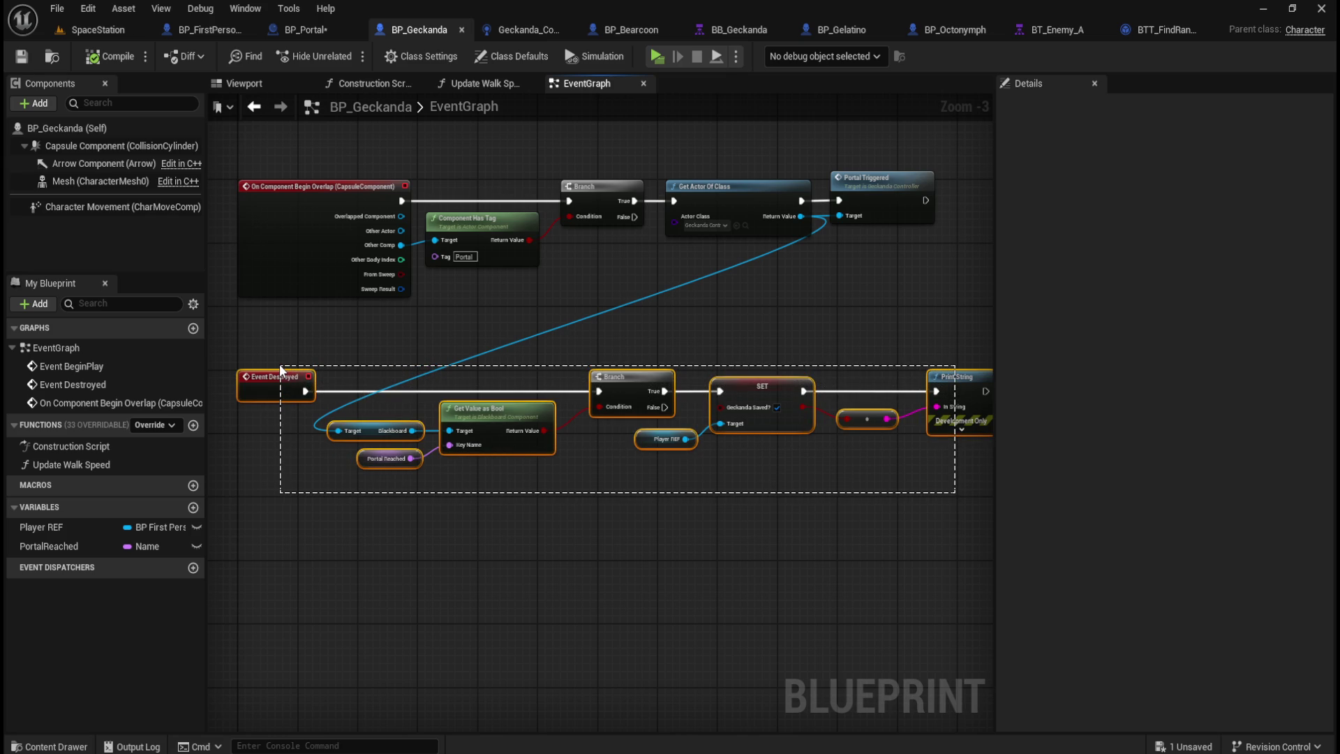
{"action": "left_click_drag", "start_coordinate": [281, 367], "coordinate": [280, 367]}
{"action": "mouse_move", "coordinate": [953, 472]}
{"action": "left_mouse_down"}
{"action": "mouse_move", "coordinate": [936, 455]}
{"action": "mouse_move", "coordinate": [921, 371]}
{"action": "mouse_move", "coordinate": [582, 364]}
{"action": "left_mouse_up"}
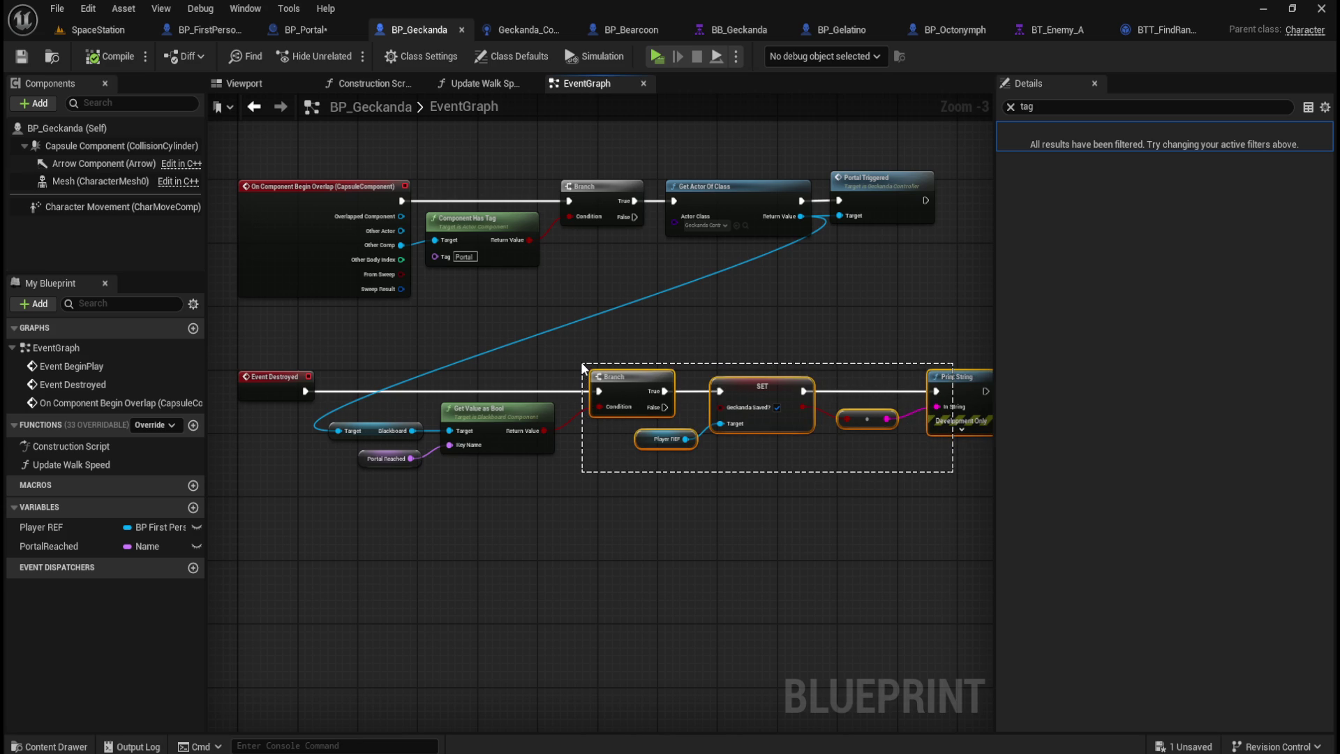
{"action": "left_click_drag", "start_coordinate": [582, 363], "coordinate": [235, 358]}
{"action": "key", "text": "Delete"}
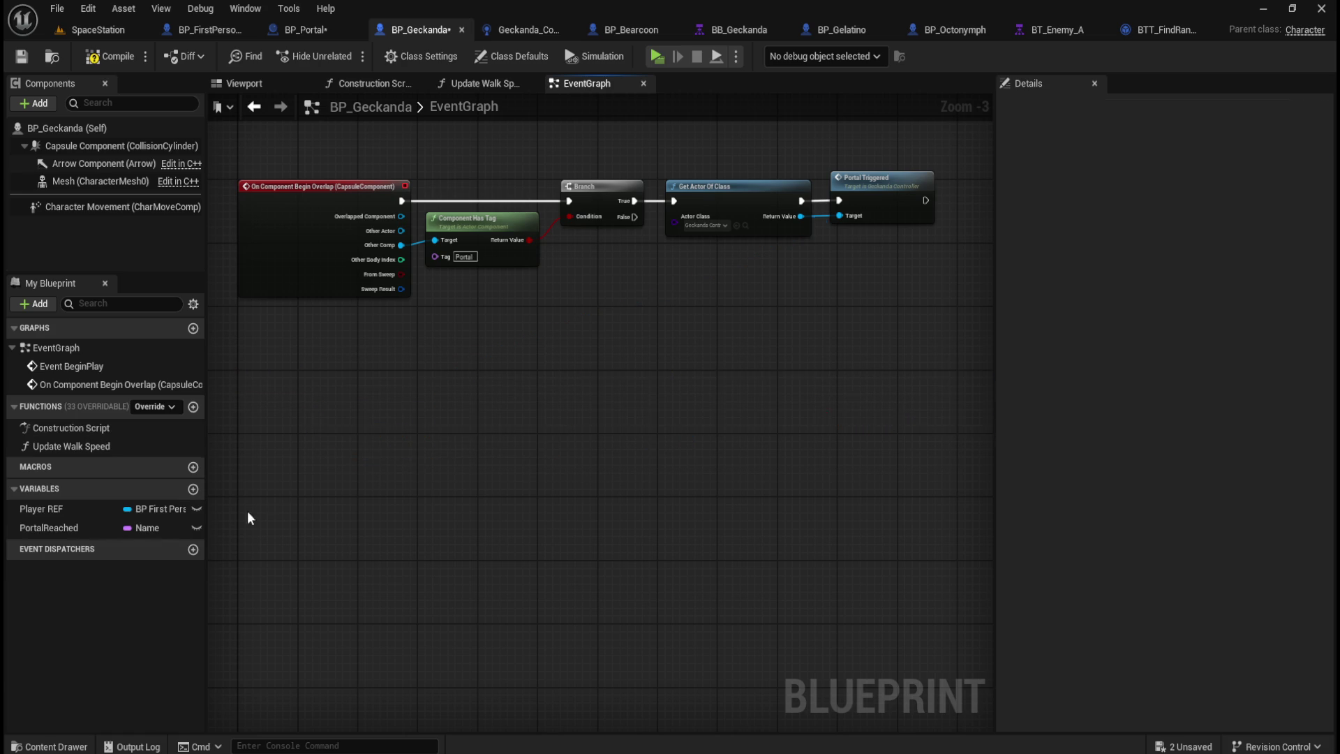
Step: Delete the PortalReached variable
{"action": "left_click", "coordinate": [69, 529]}
{"action": "key", "text": "Delete"}
{"action": "key", "text": "Home"}
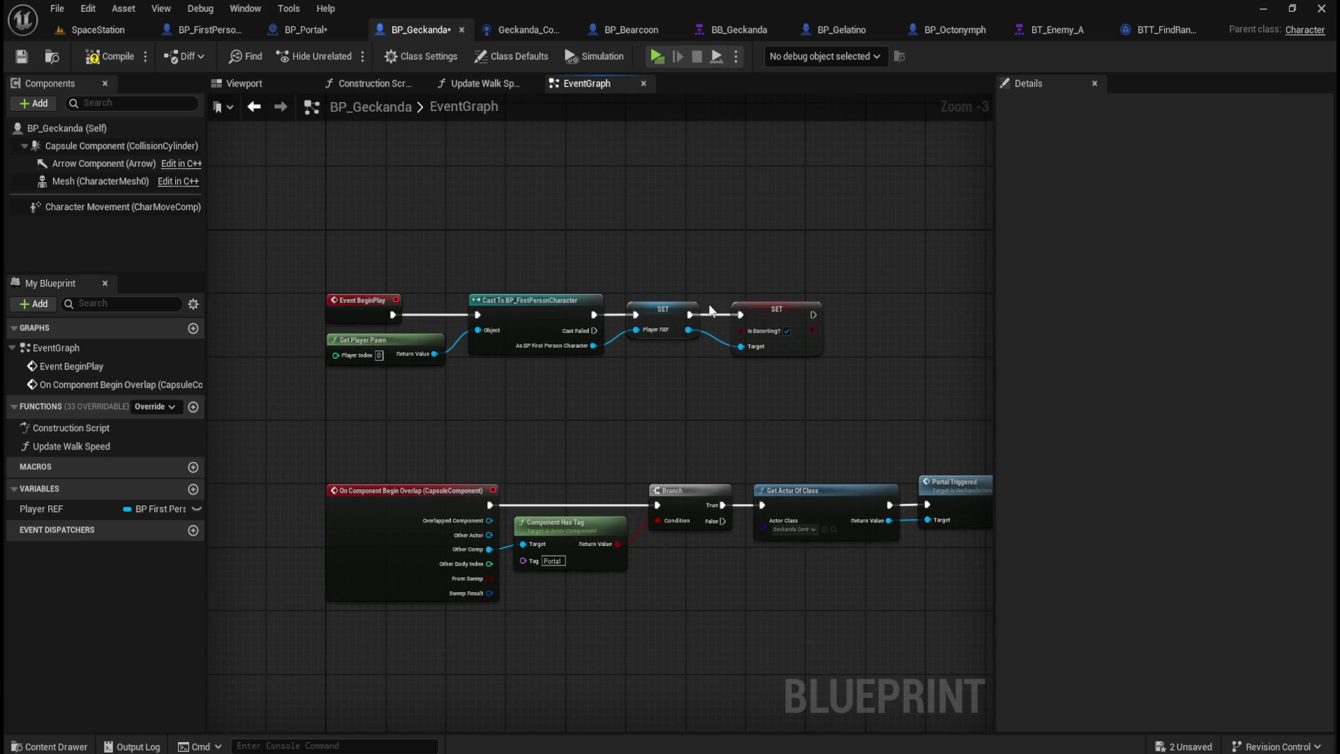
Step: Compile and save BP_Geckanda, then return to BP_Portal
{"action": "left_click_drag", "start_coordinate": [285, 224], "coordinate": [850, 401]}
{"action": "left_click", "coordinate": [653, 430]}
{"action": "scroll", "coordinate": [653, 431], "scroll_direction": "up", "scroll_amount": 1}
{"action": "left_click_drag", "start_coordinate": [263, 231], "coordinate": [904, 431]}
{"action": "left_click", "coordinate": [849, 428]}
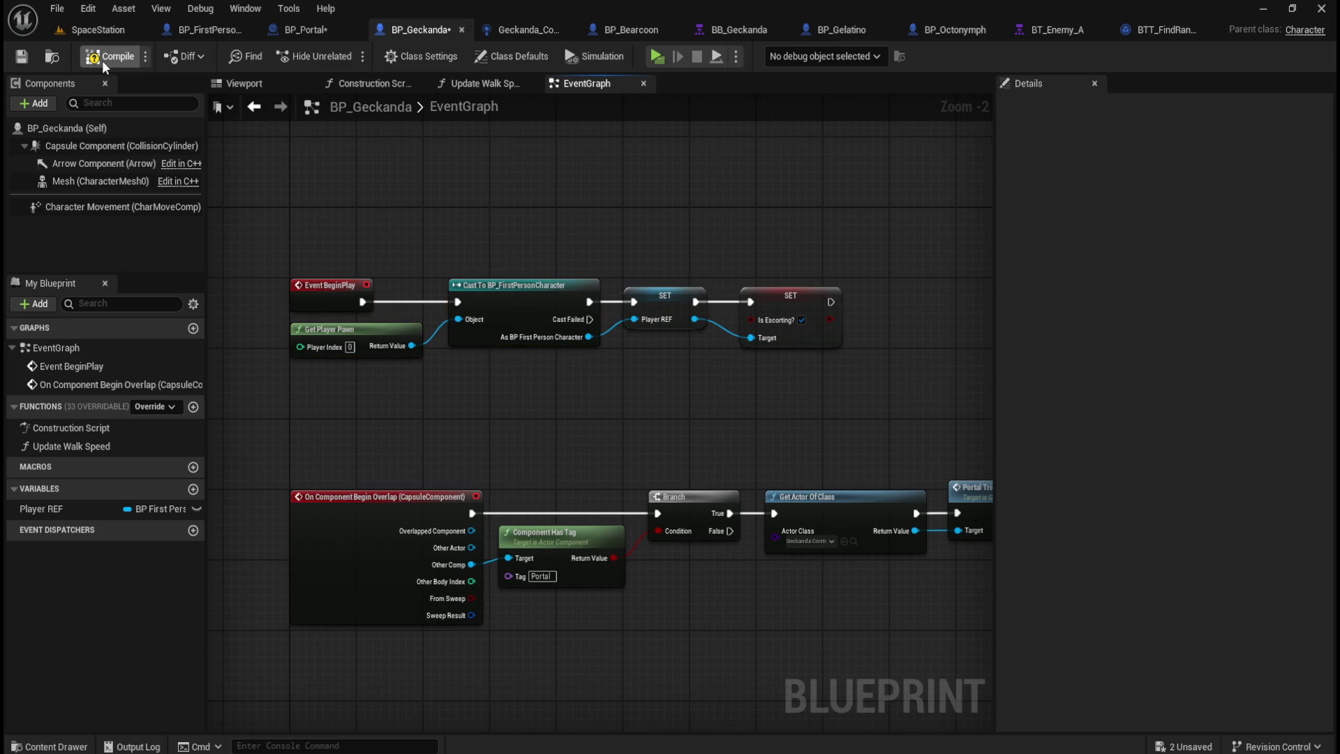
{"action": "left_click", "coordinate": [22, 56]}
{"action": "left_click", "coordinate": [321, 32]}
Step: Nudge the overlap chain right and line the Creature Actor Has Tag node up with Other Actor
{"action": "scroll", "coordinate": [663, 505], "scroll_direction": "down", "scroll_amount": 3}
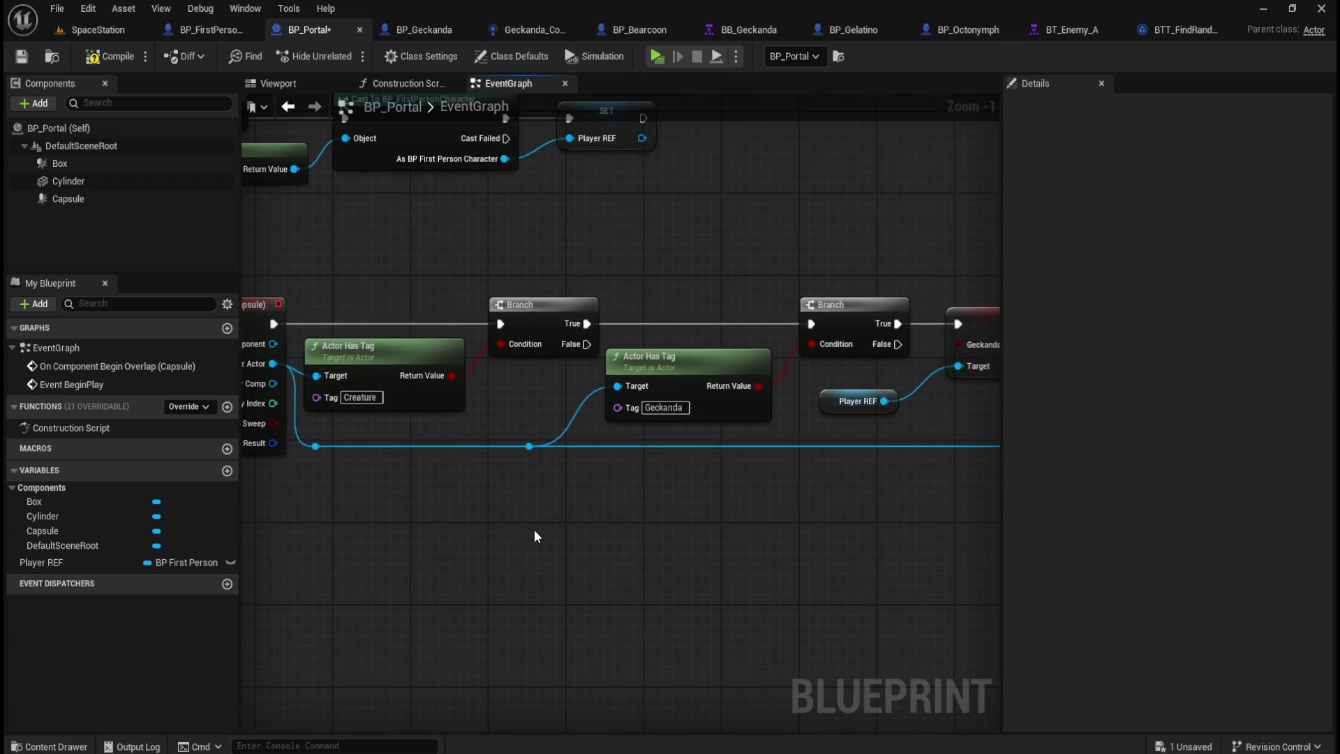
{"action": "mouse_move", "coordinate": [941, 324]}
{"action": "left_mouse_down"}
{"action": "mouse_move", "coordinate": [401, 579]}
{"action": "mouse_move", "coordinate": [362, 580]}
{"action": "left_mouse_up"}
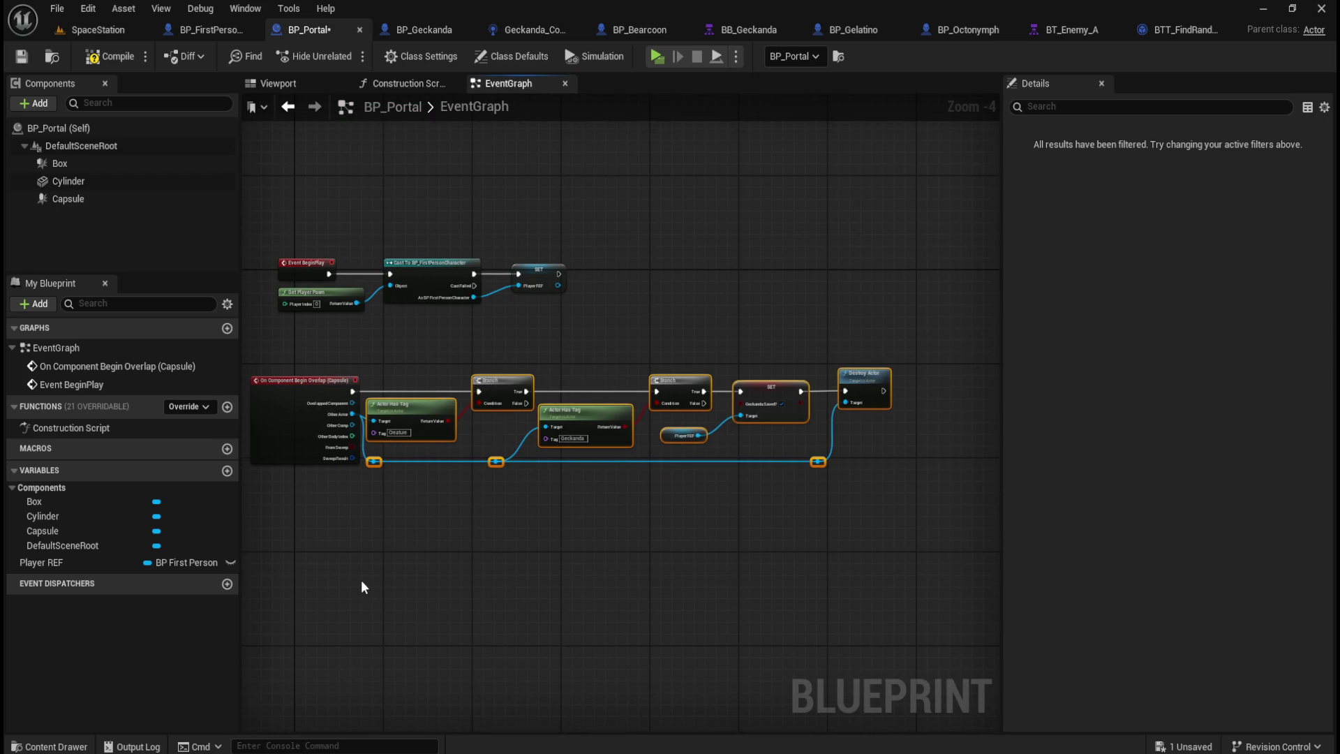
{"action": "key", "text": "Right"}
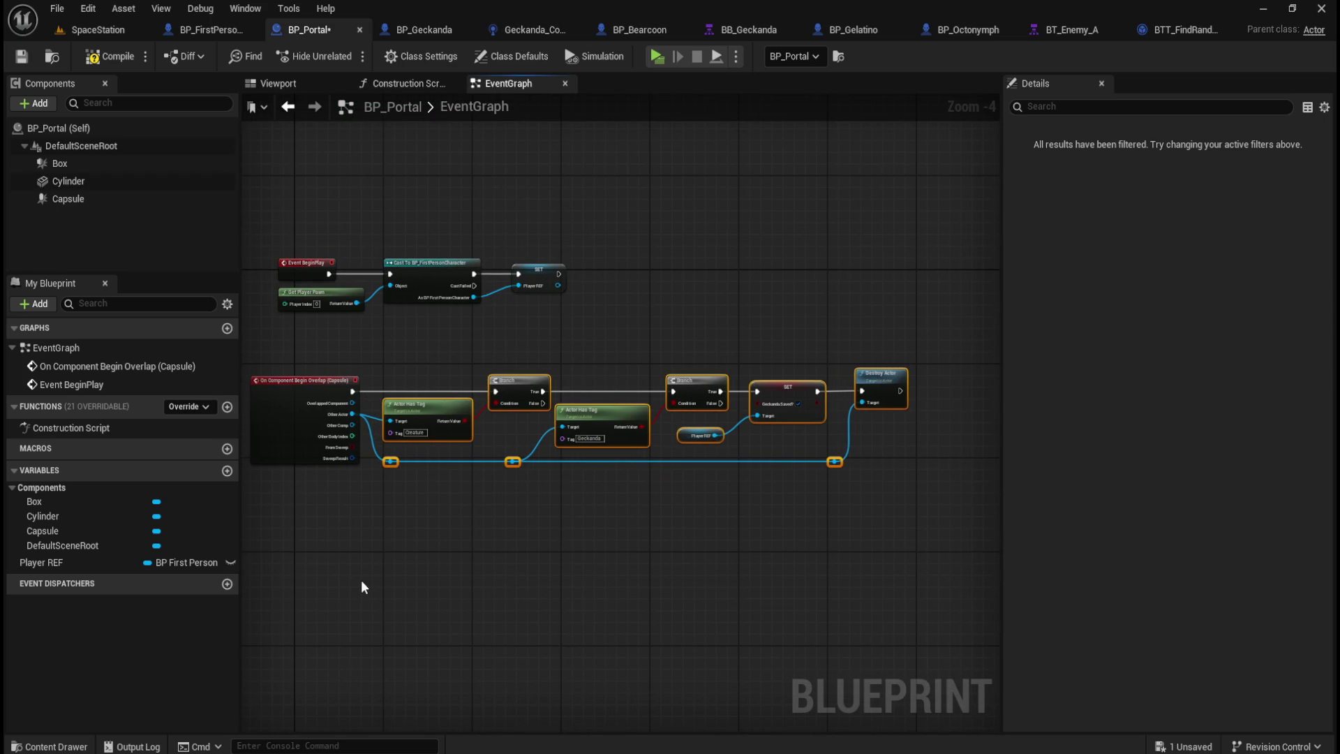
{"action": "scroll", "coordinate": [408, 499], "scroll_direction": "up", "scroll_amount": 2}
{"action": "left_click", "coordinate": [453, 359]}
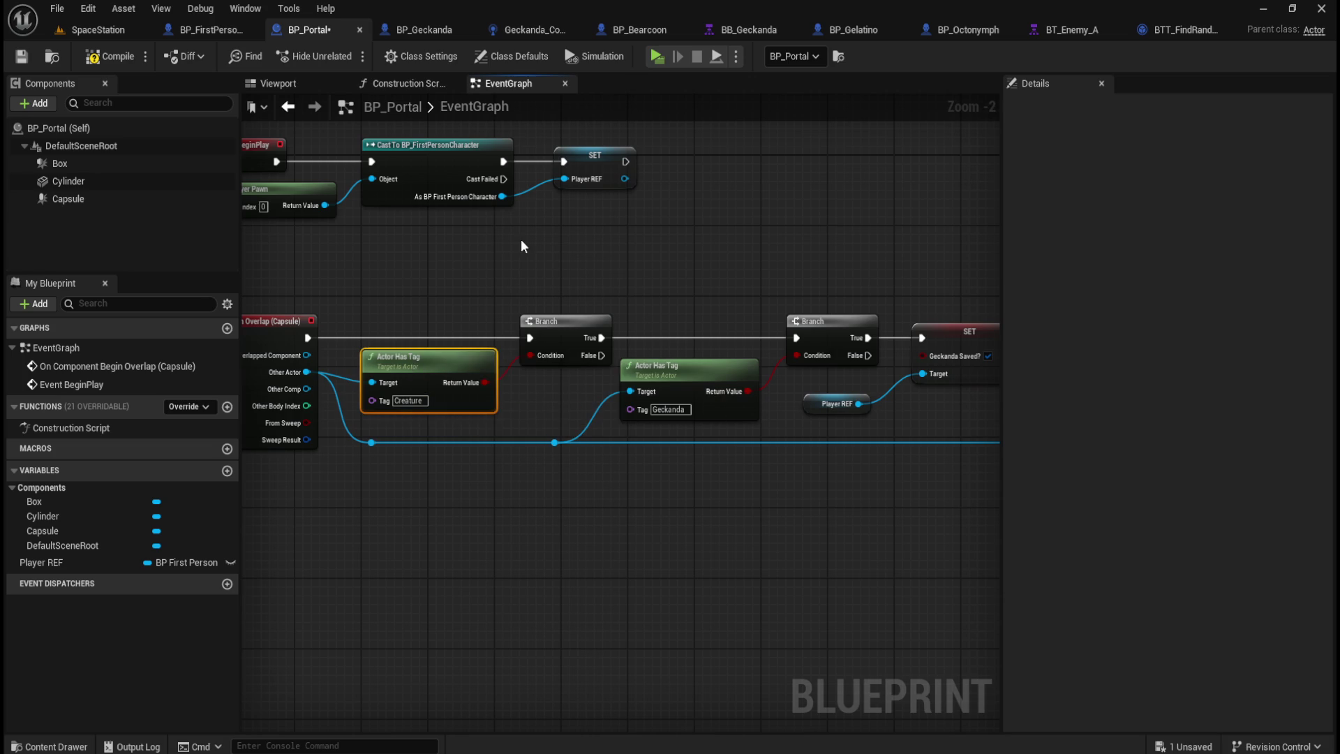
{"action": "key", "text": "q"}
{"action": "left_click", "coordinate": [522, 241]}
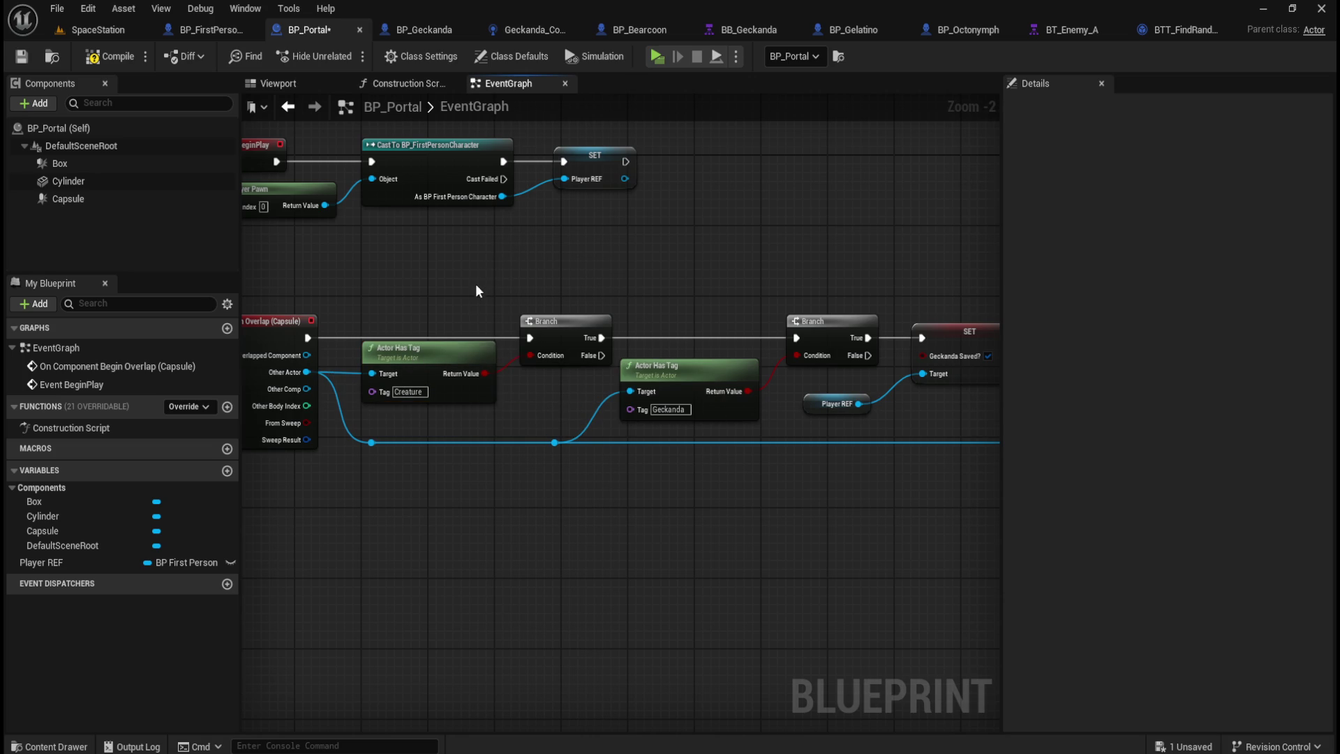
{"action": "key", "text": "ctrl+z"}
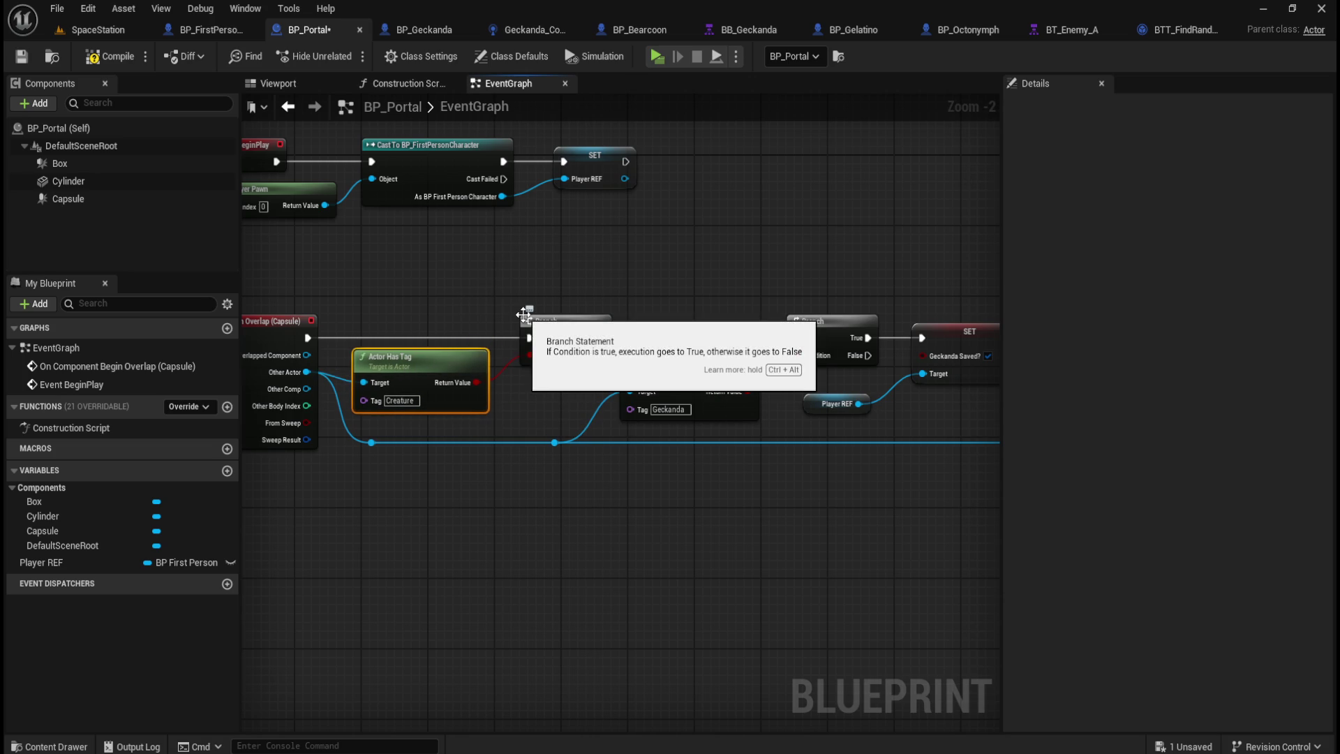
{"action": "left_click", "coordinate": [512, 290]}
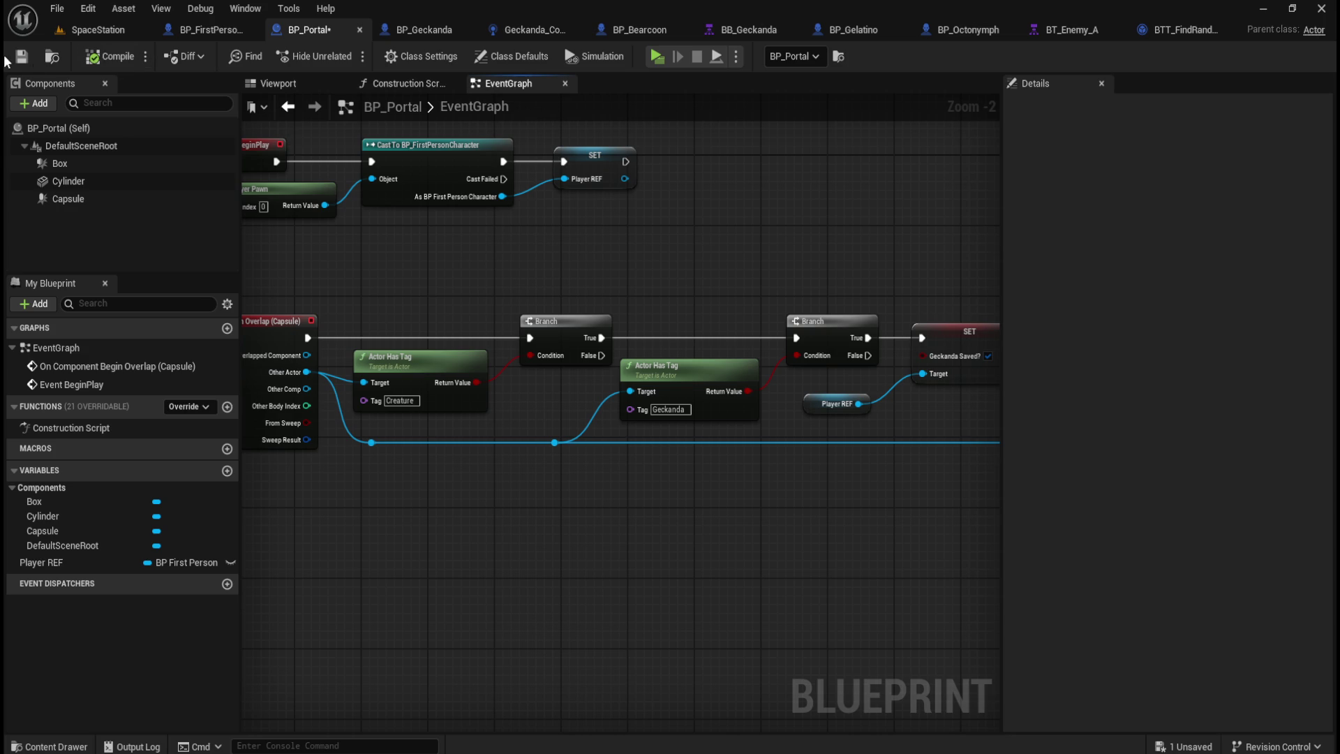
Step: Save BP_Portal and pan over to the SET and Destroy Actor nodes
{"action": "key", "text": "ctrl+s"}
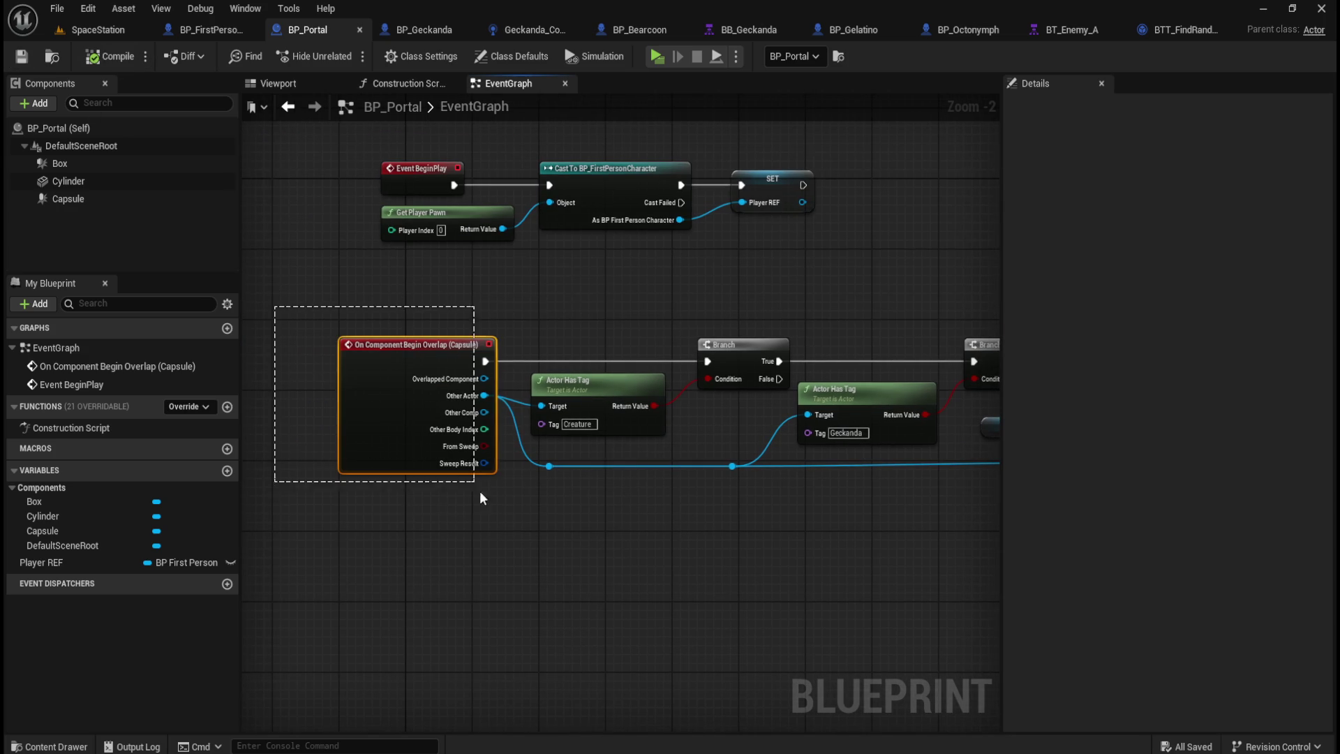
{"action": "left_click_drag", "start_coordinate": [509, 527], "coordinate": [509, 527]}
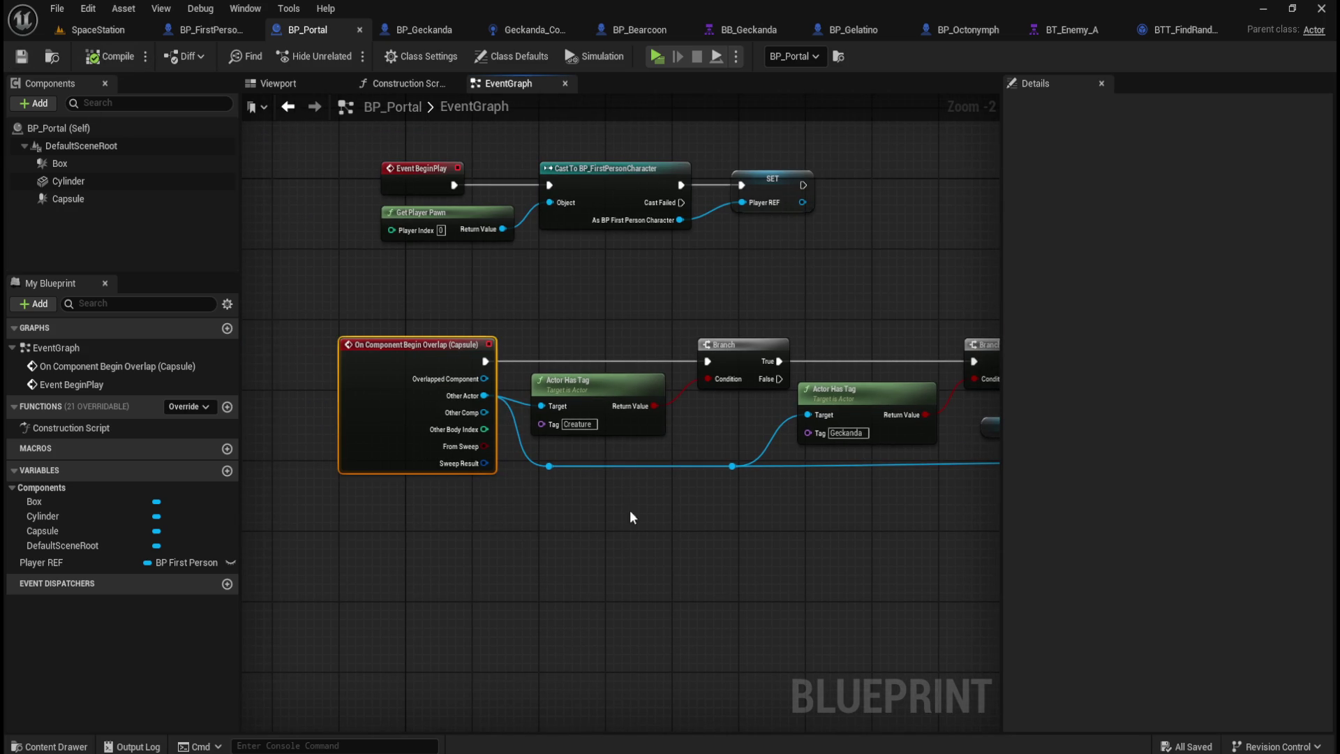
{"action": "left_click_drag", "start_coordinate": [578, 312], "coordinate": [479, 322]}
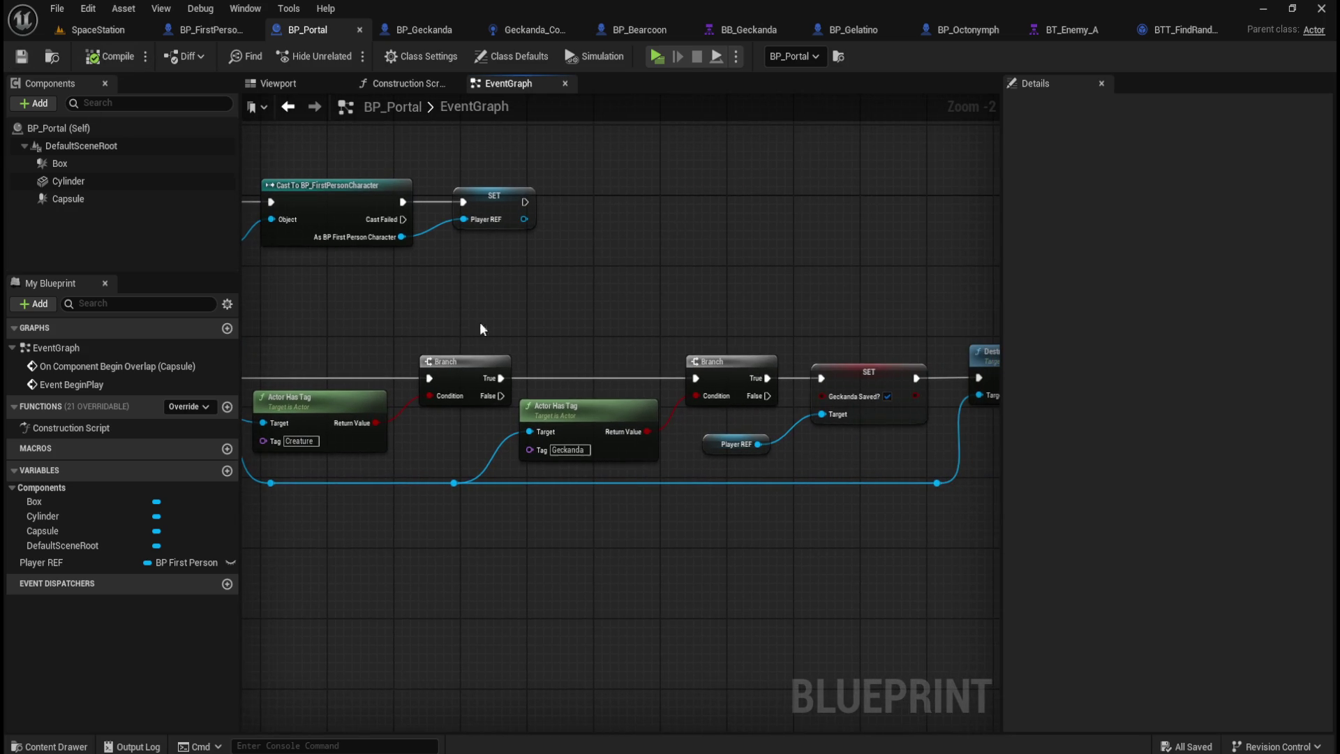
{"action": "mouse_move", "coordinate": [595, 338]}
{"action": "left_mouse_down"}
{"action": "mouse_move", "coordinate": [601, 312]}
{"action": "mouse_move", "coordinate": [502, 341]}
{"action": "left_mouse_up"}
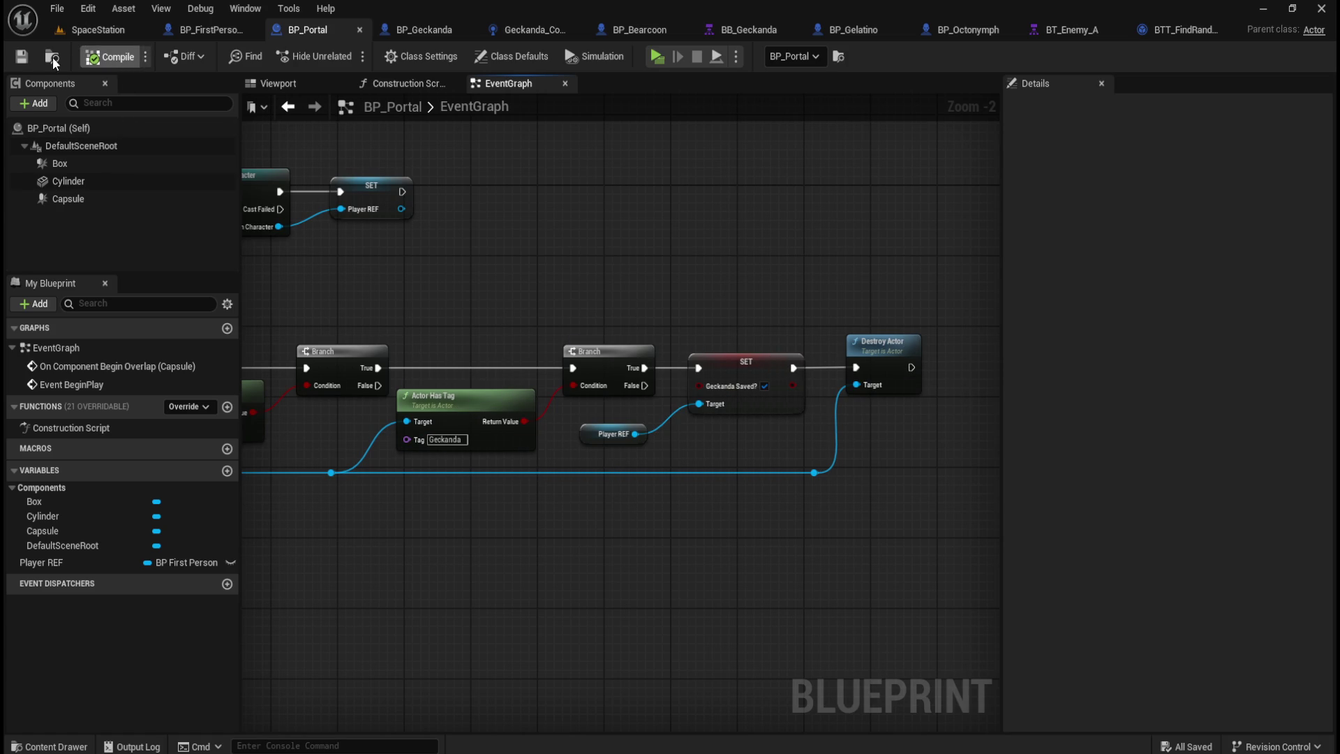
Step: Add a Print String after Destroy Actor showing Geckanda Saved?, save, and play the level
{"action": "left_click_drag", "start_coordinate": [735, 374], "coordinate": [508, 380]}
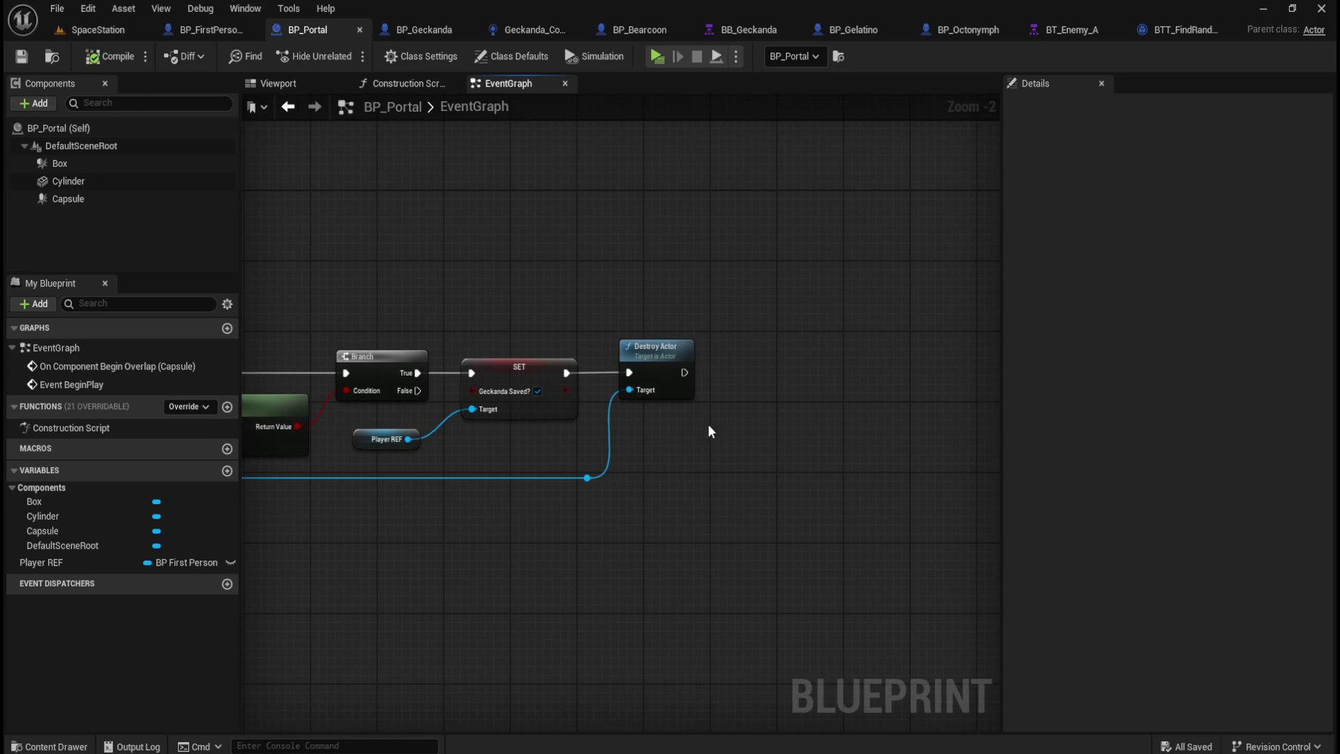
{"action": "mouse_move", "coordinate": [682, 372]}
{"action": "left_mouse_down"}
{"action": "mouse_move", "coordinate": [783, 372]}
{"action": "mouse_move", "coordinate": [766, 375]}
{"action": "left_mouse_up"}
{"action": "type", "text": "print string"}
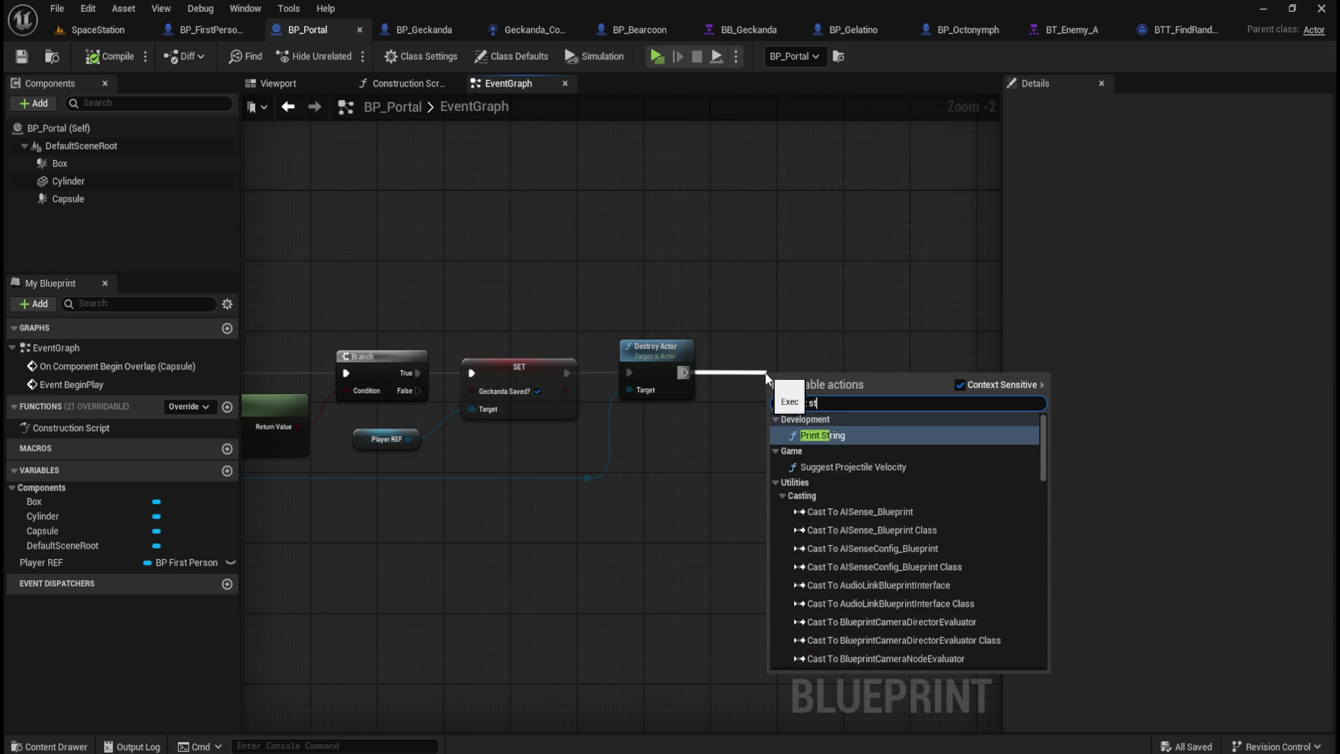
{"action": "key", "text": "Return"}
{"action": "left_click_drag", "start_coordinate": [819, 371], "coordinate": [820, 354]}
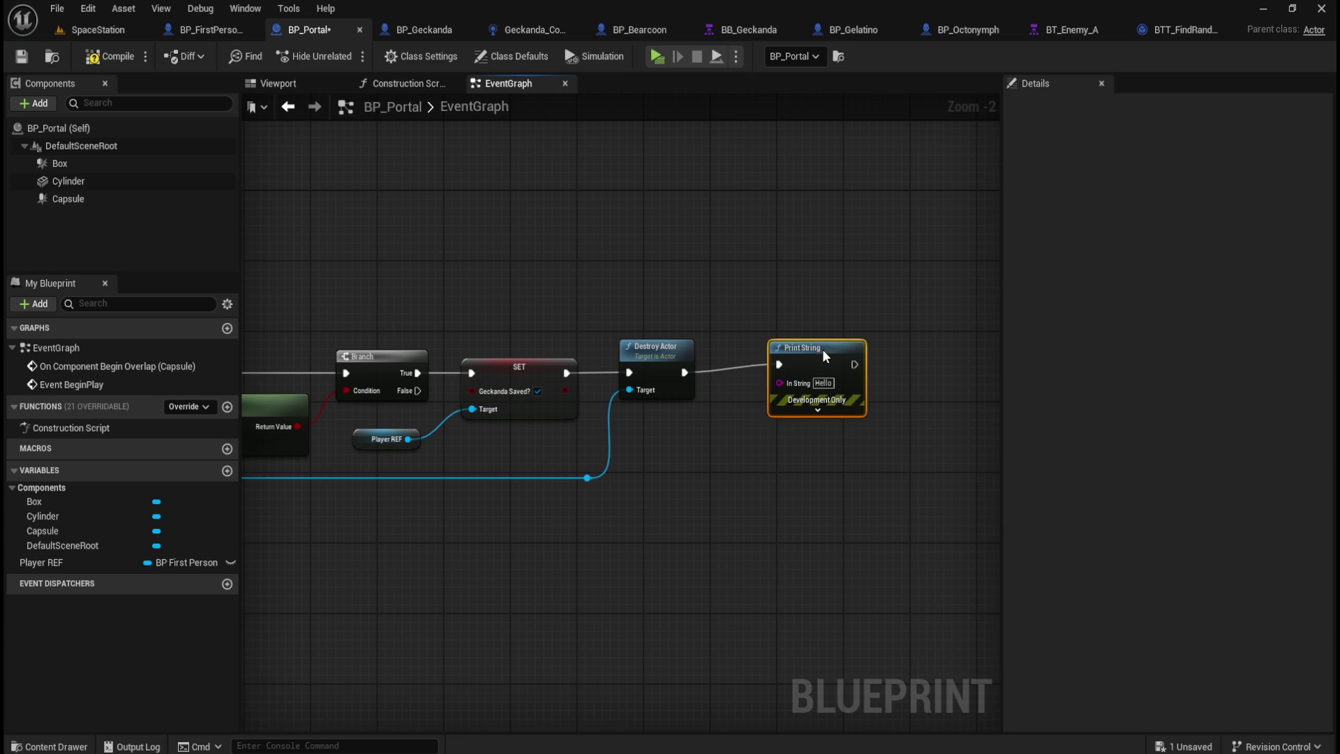
{"action": "left_click_drag", "start_coordinate": [564, 397], "coordinate": [602, 419]}
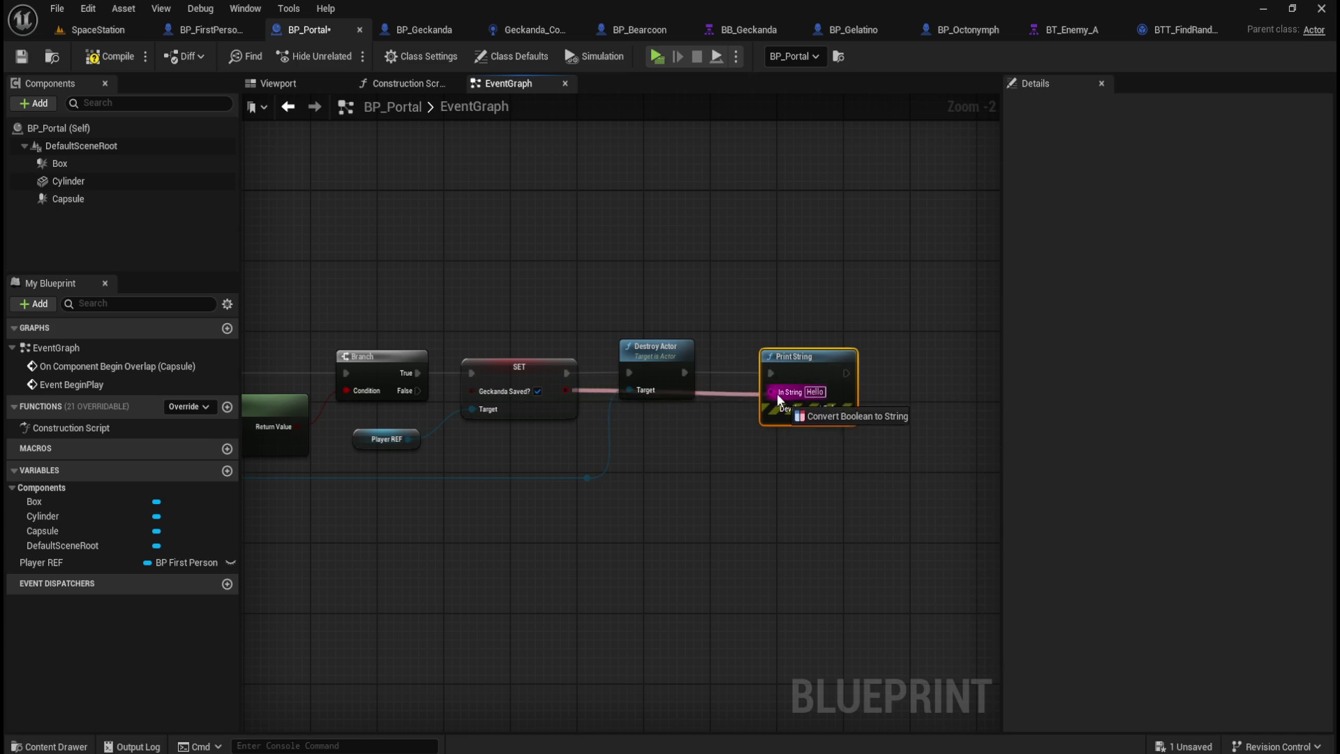
{"action": "left_click_drag", "start_coordinate": [781, 396], "coordinate": [782, 394]}
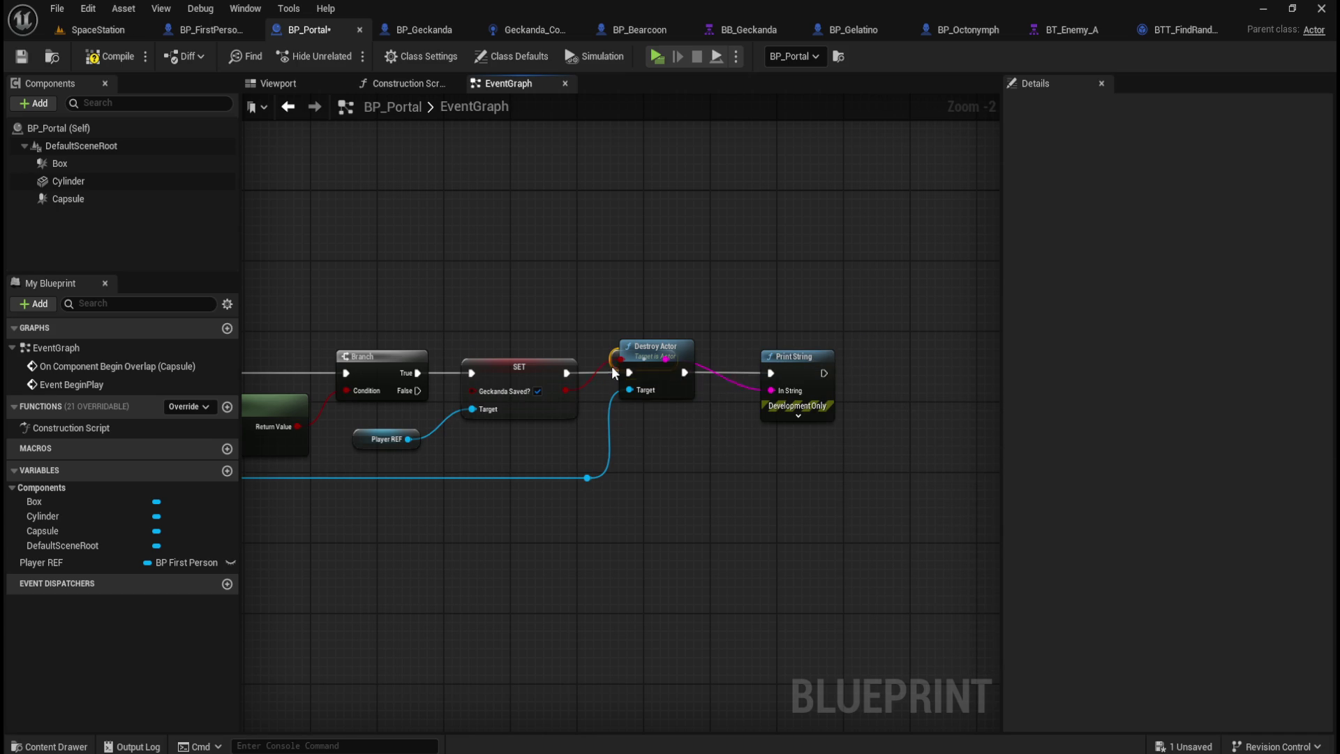
{"action": "left_click", "coordinate": [692, 505]}
{"action": "left_click", "coordinate": [22, 62]}
{"action": "key", "text": "alt+p"}
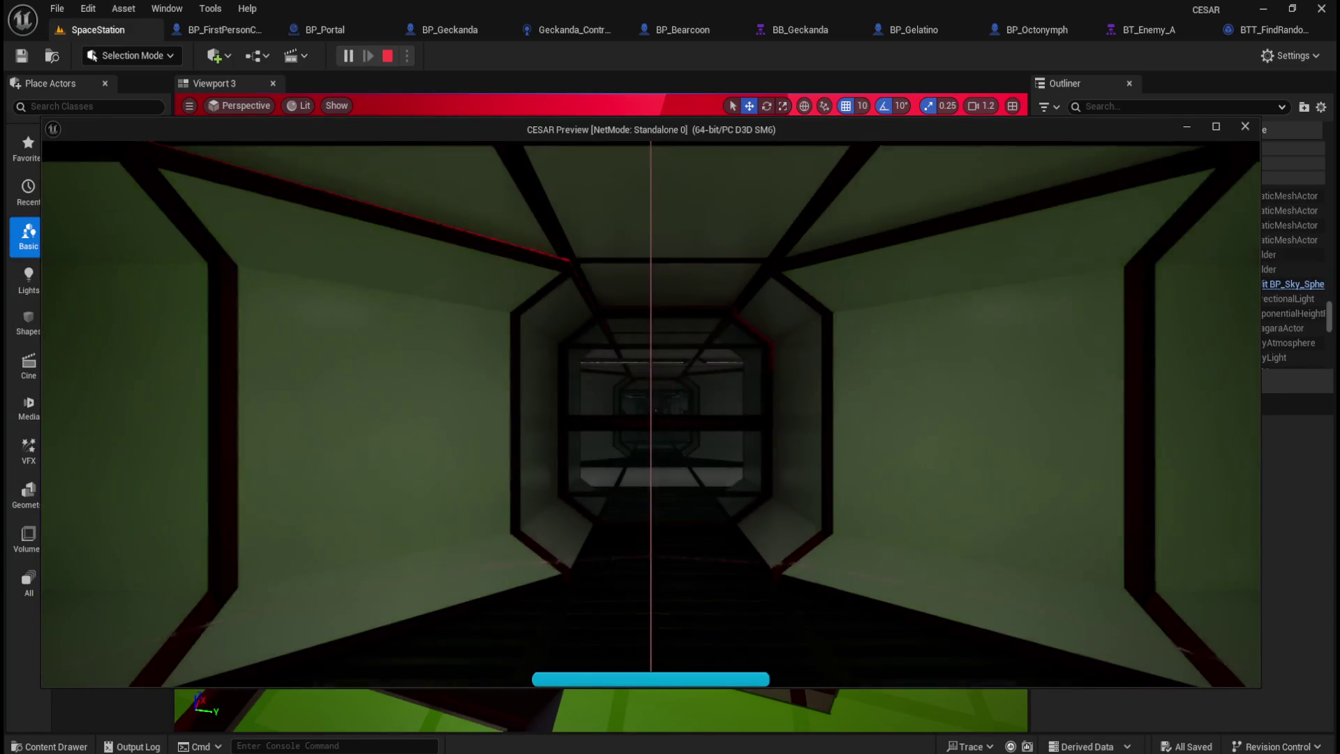
Step: Walk down the corridor to the barrels in a test play, then replay the level and stop it
{"action": "key", "text": "w"}
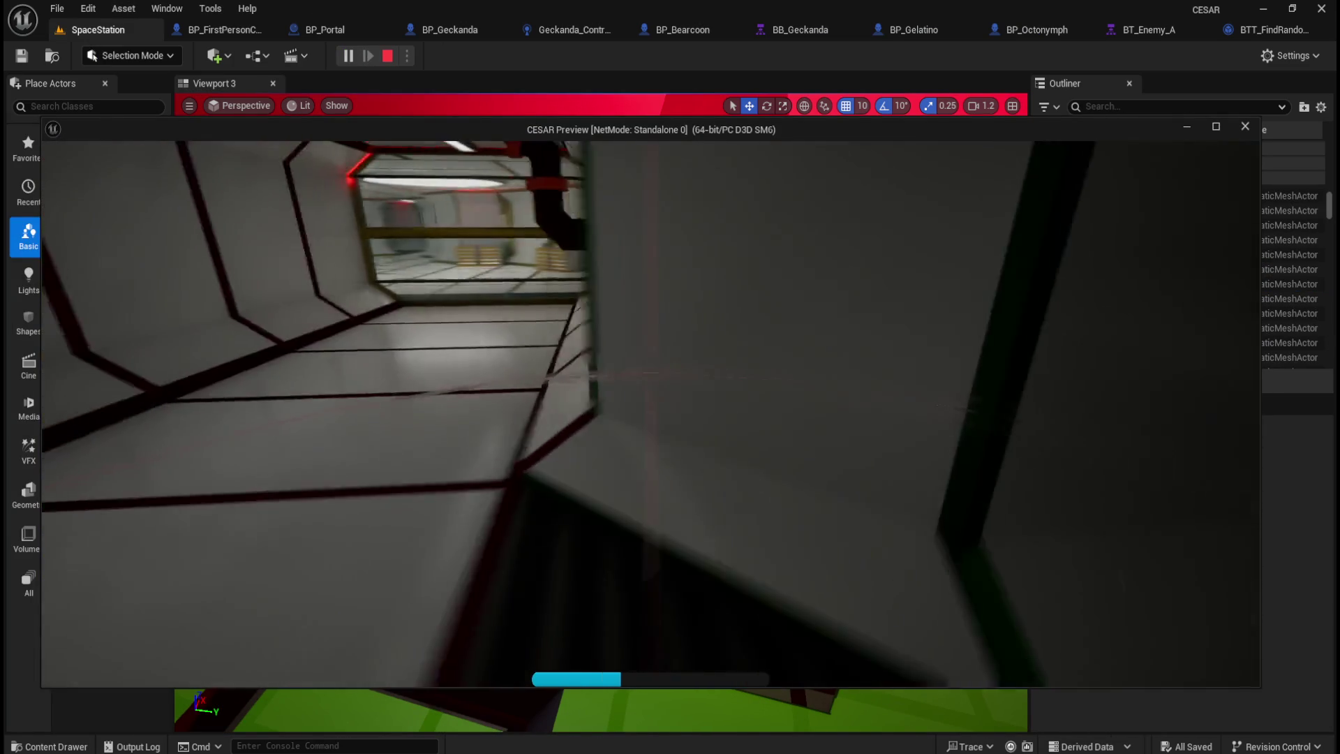
{"action": "key", "text": "w"}
{"action": "key", "text": "w"}
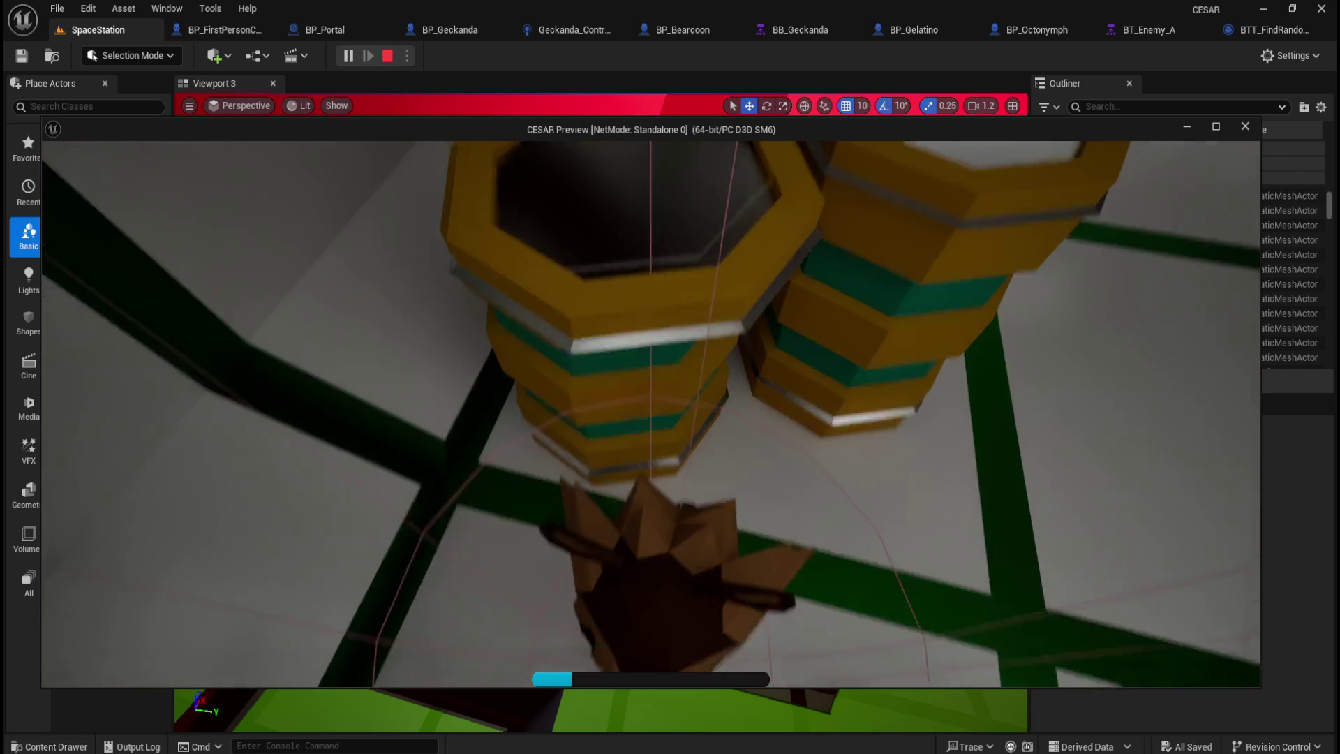
{"action": "key", "text": "Escape"}
{"action": "key", "text": "alt+p"}
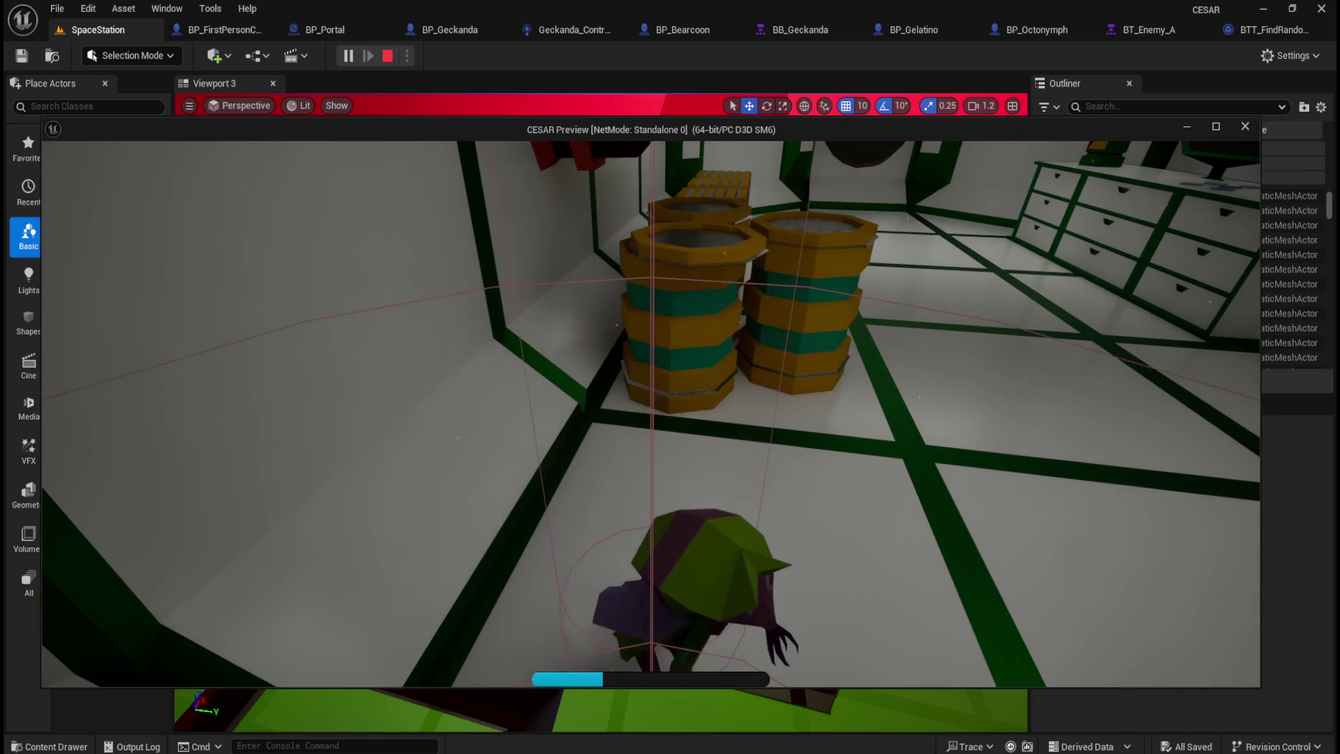
{"action": "key", "text": "Escape"}
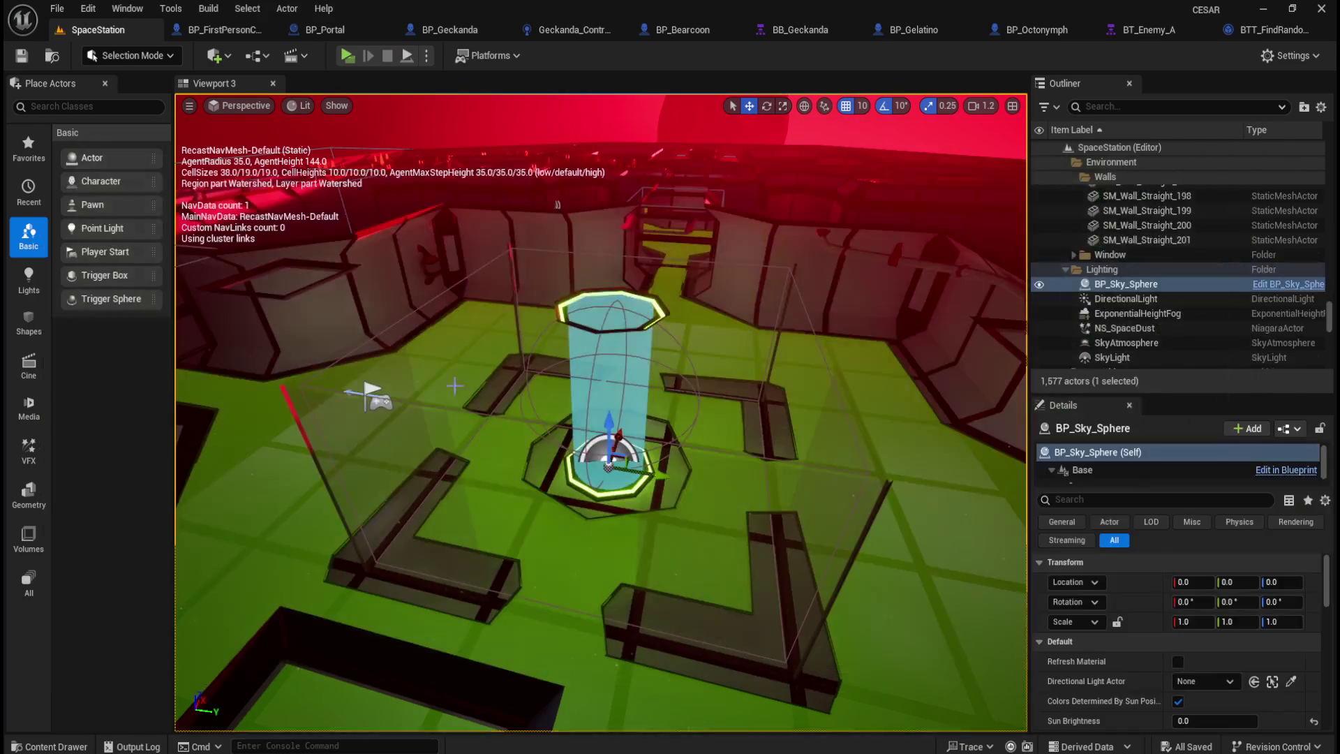
{"action": "left_click", "coordinate": [347, 55]}
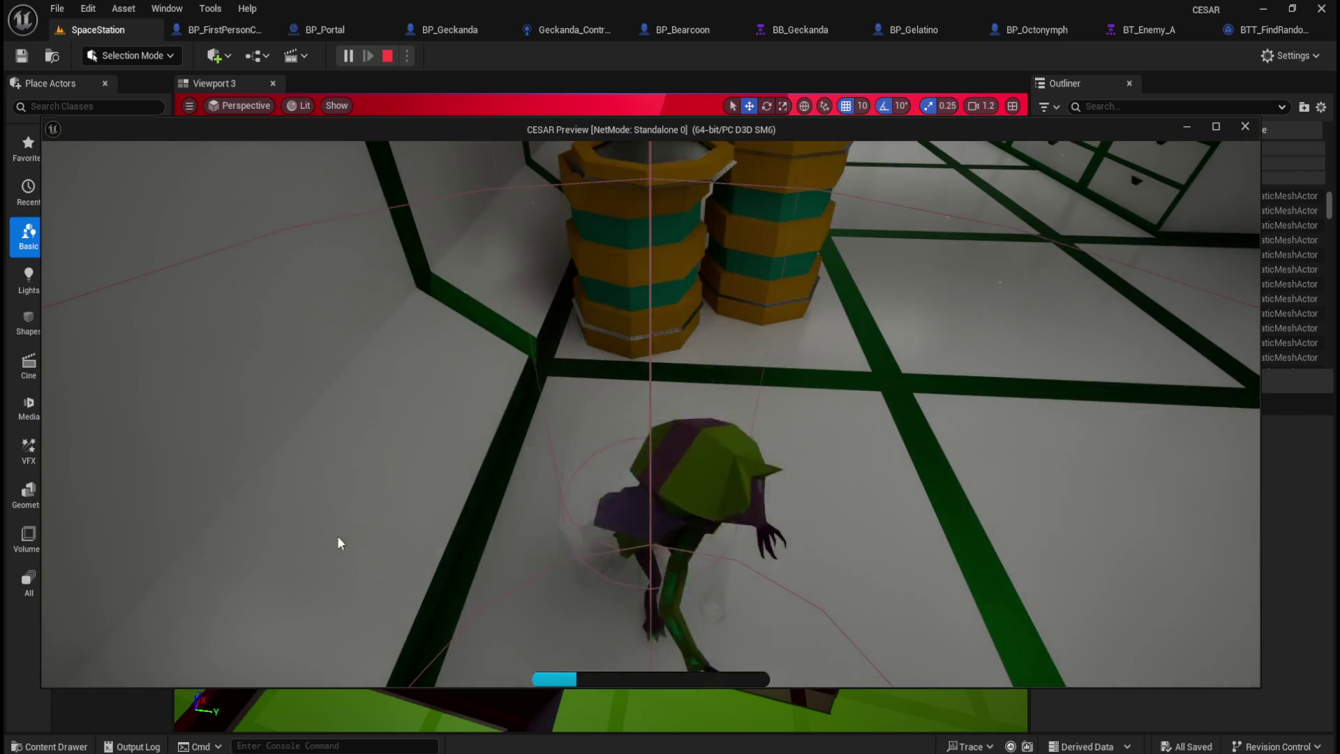
{"action": "key", "text": "Escape"}
{"action": "left_click", "coordinate": [346, 56]}
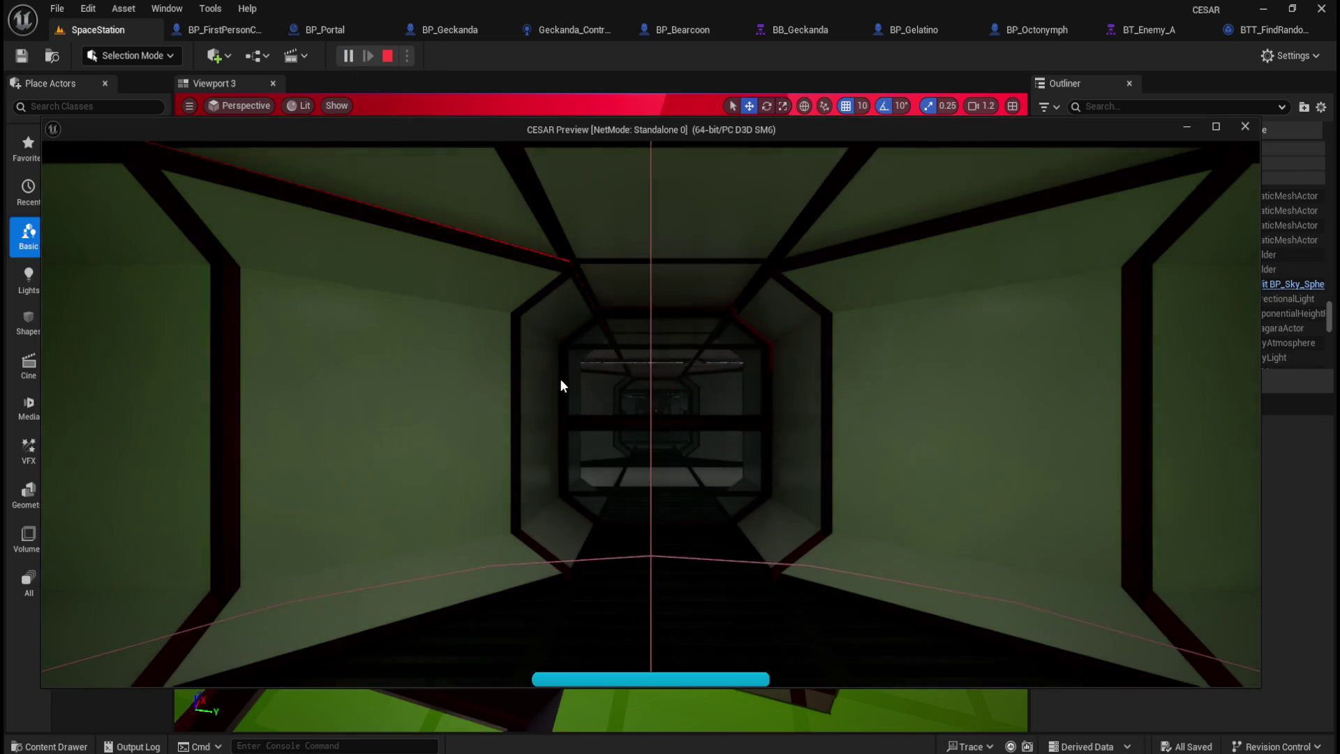
{"action": "key", "text": "w"}
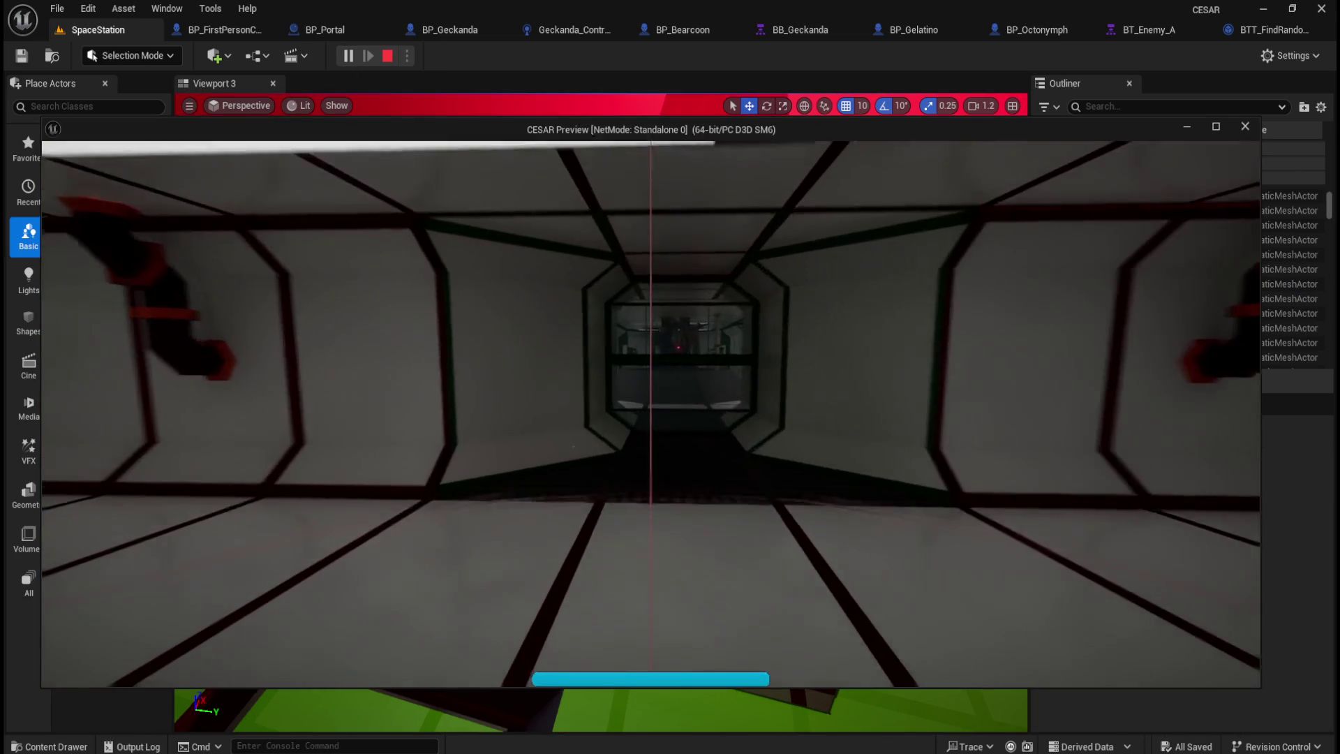
{"action": "key", "text": "w"}
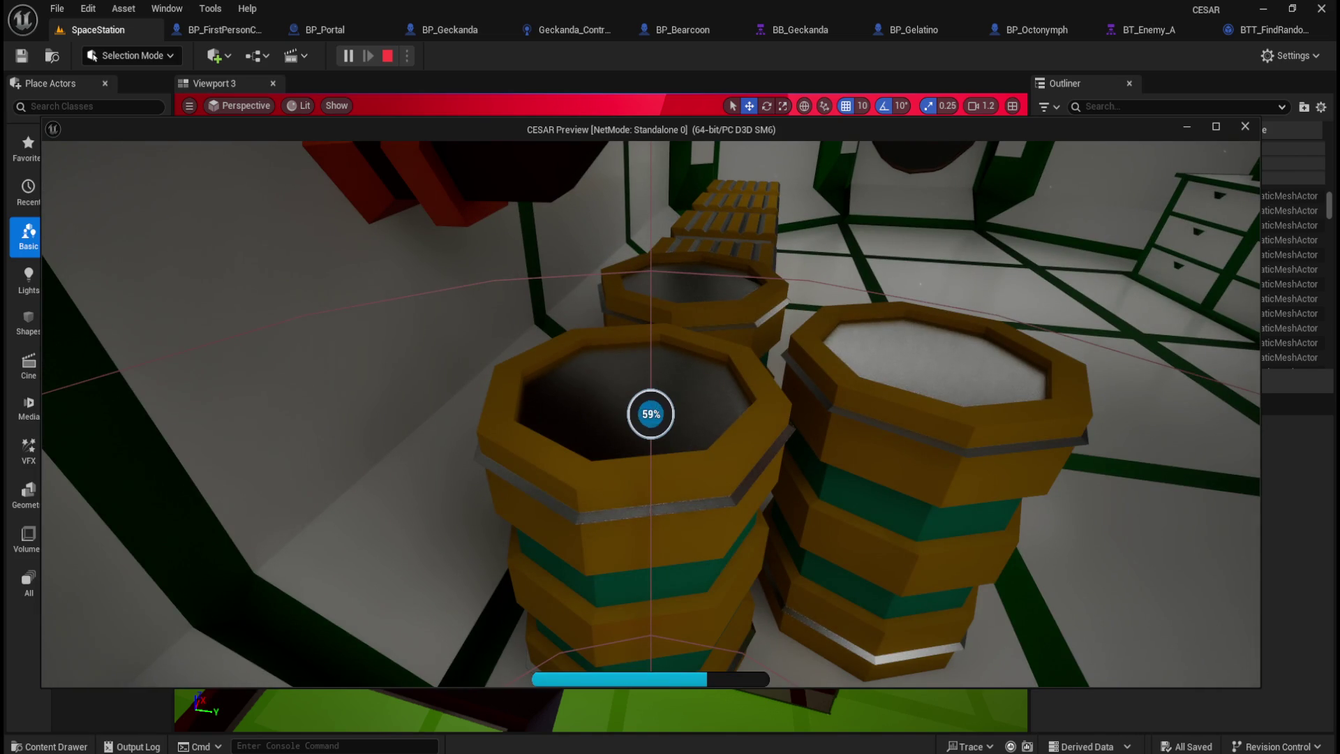
{"action": "mouse_move", "coordinate": [651, 414]}
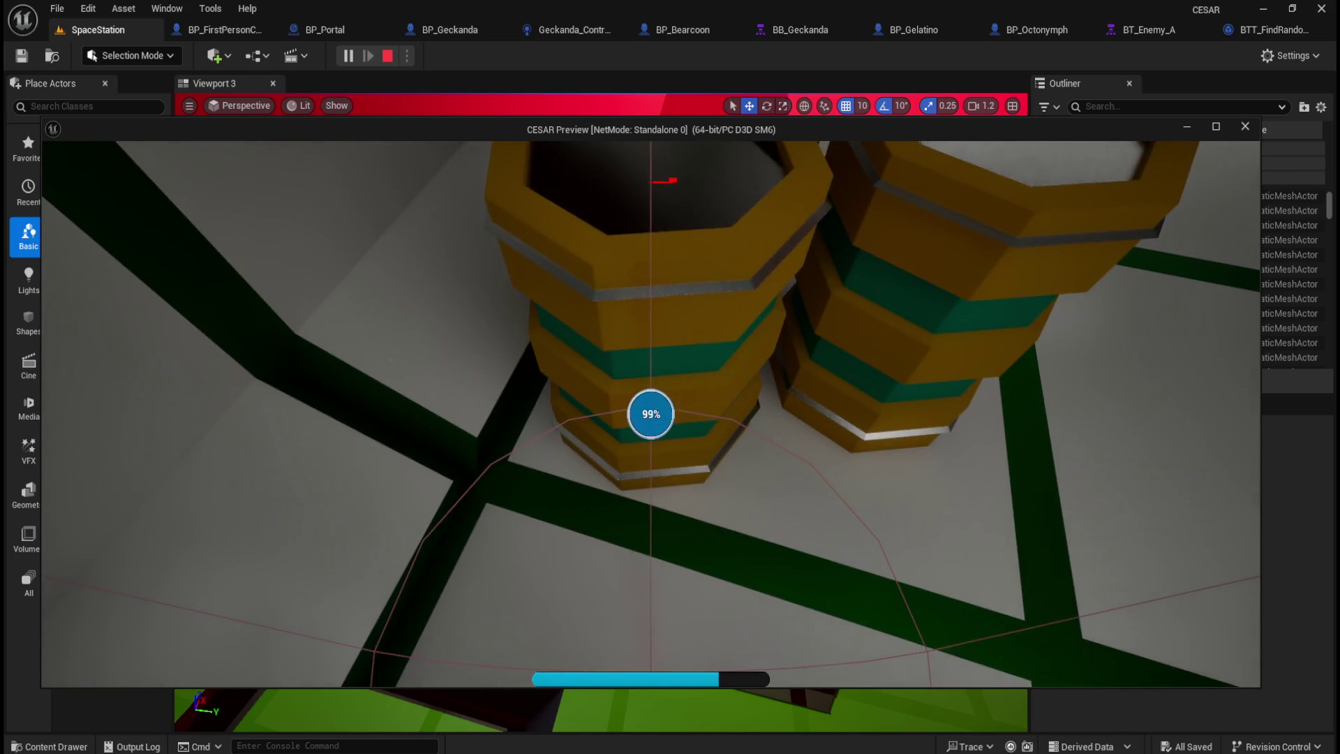
{"action": "key", "text": "Escape"}
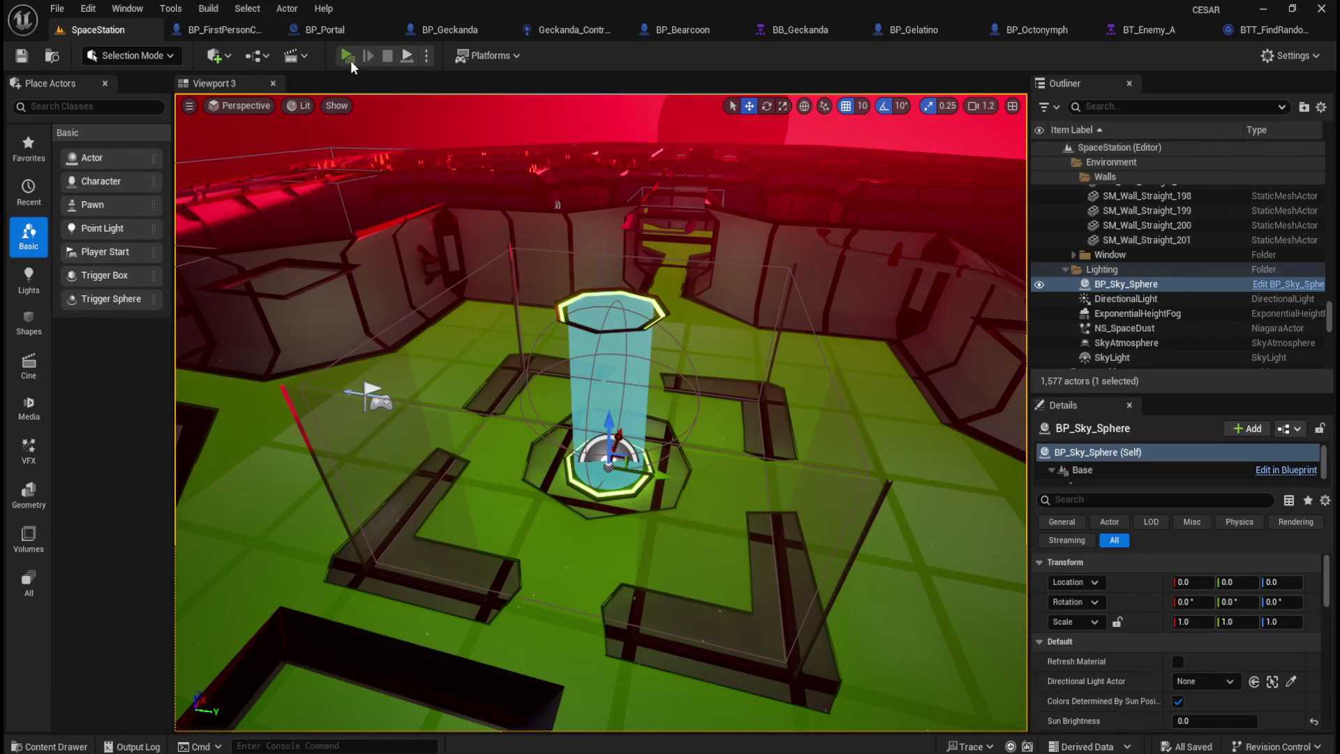
{"action": "left_click", "coordinate": [350, 60]}
{"action": "key", "text": "w"}
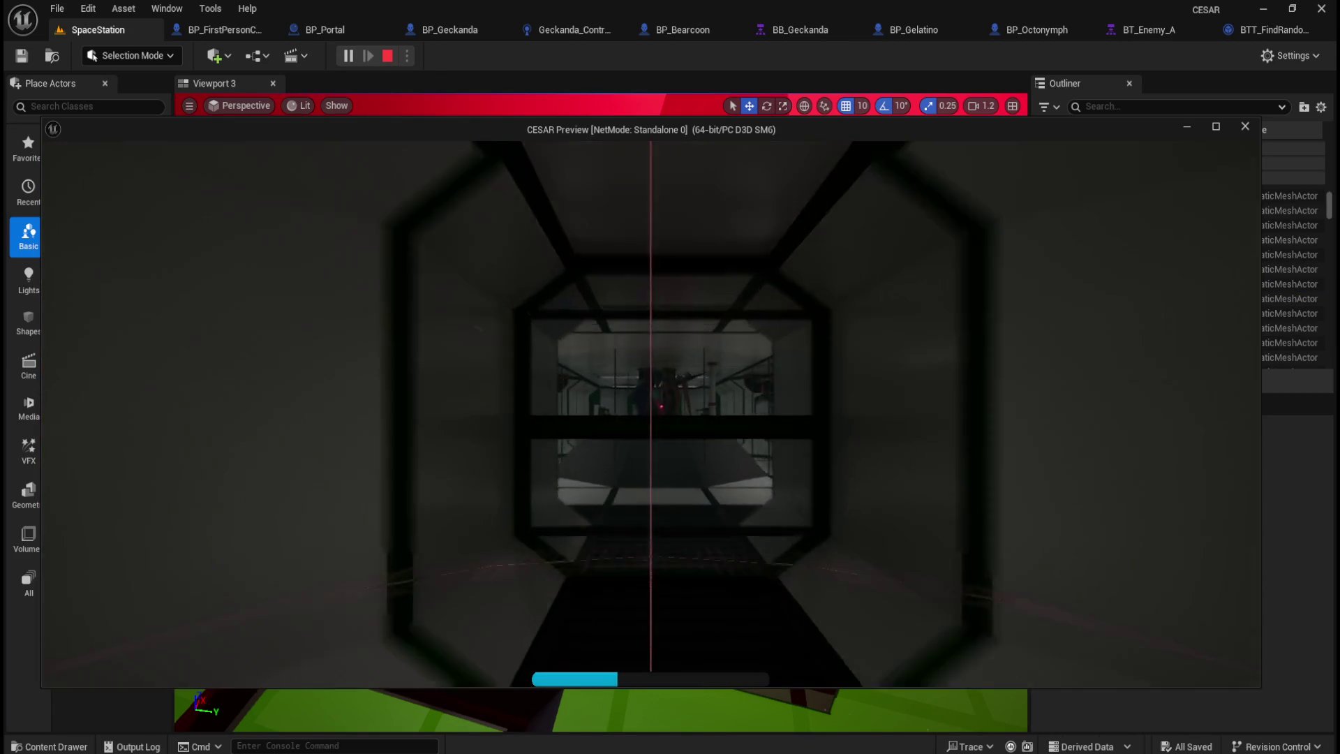
{"action": "mouse_move", "coordinate": [650, 414]}
{"action": "key", "text": "w"}
{"action": "key", "text": "w"}
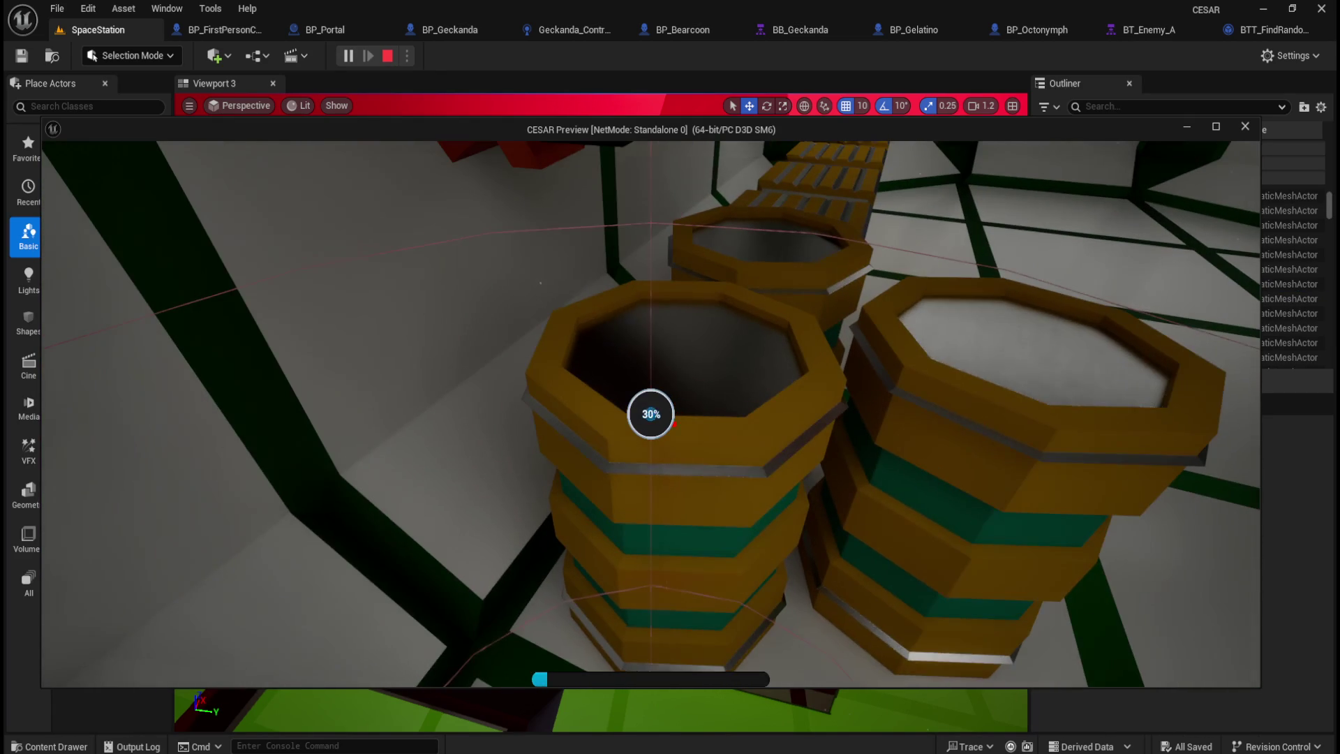
{"action": "key", "text": "w"}
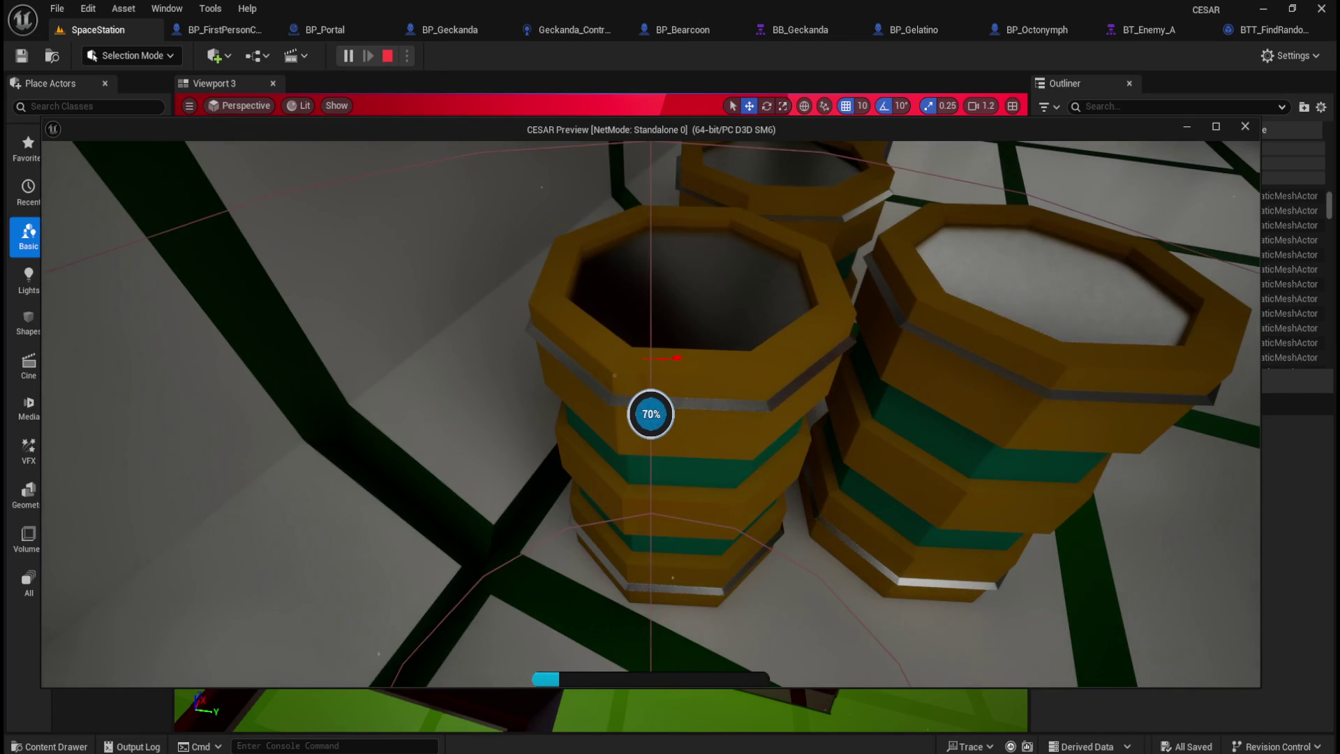
{"action": "key", "text": "w"}
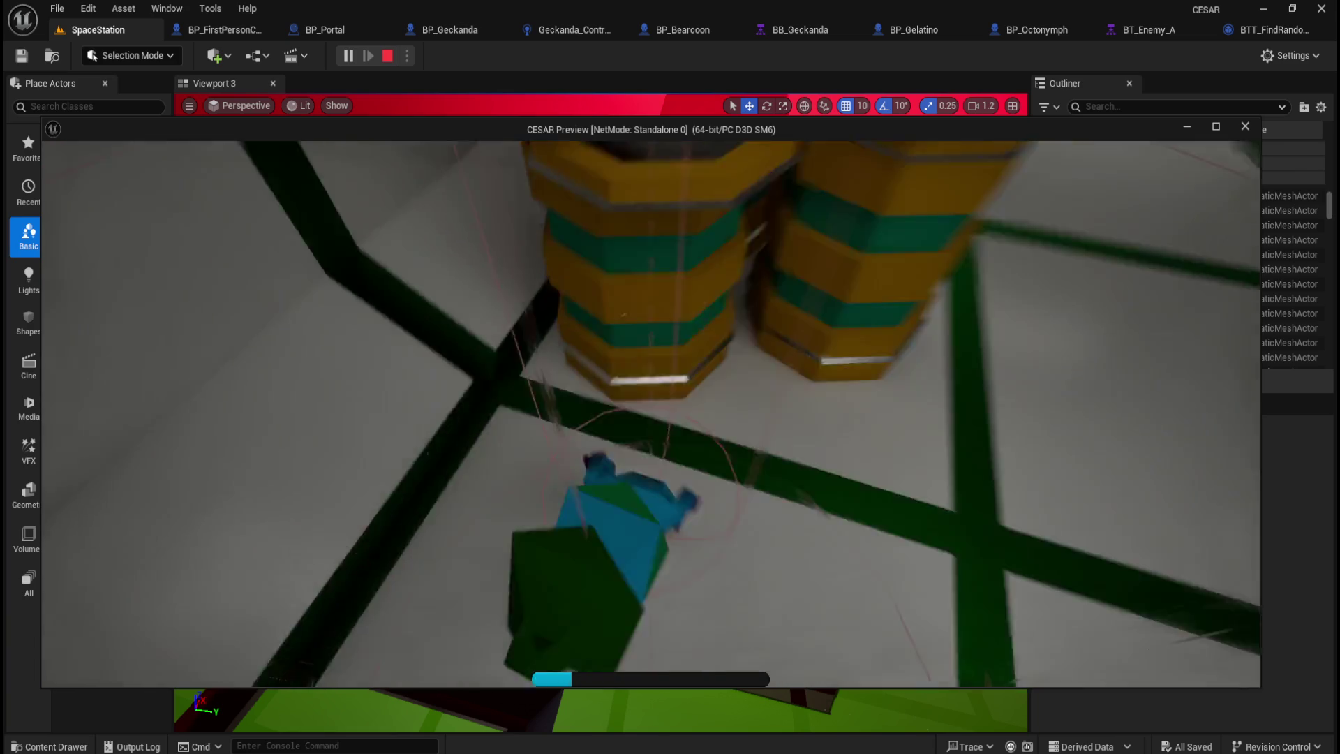
{"action": "key", "text": "alt+p"}
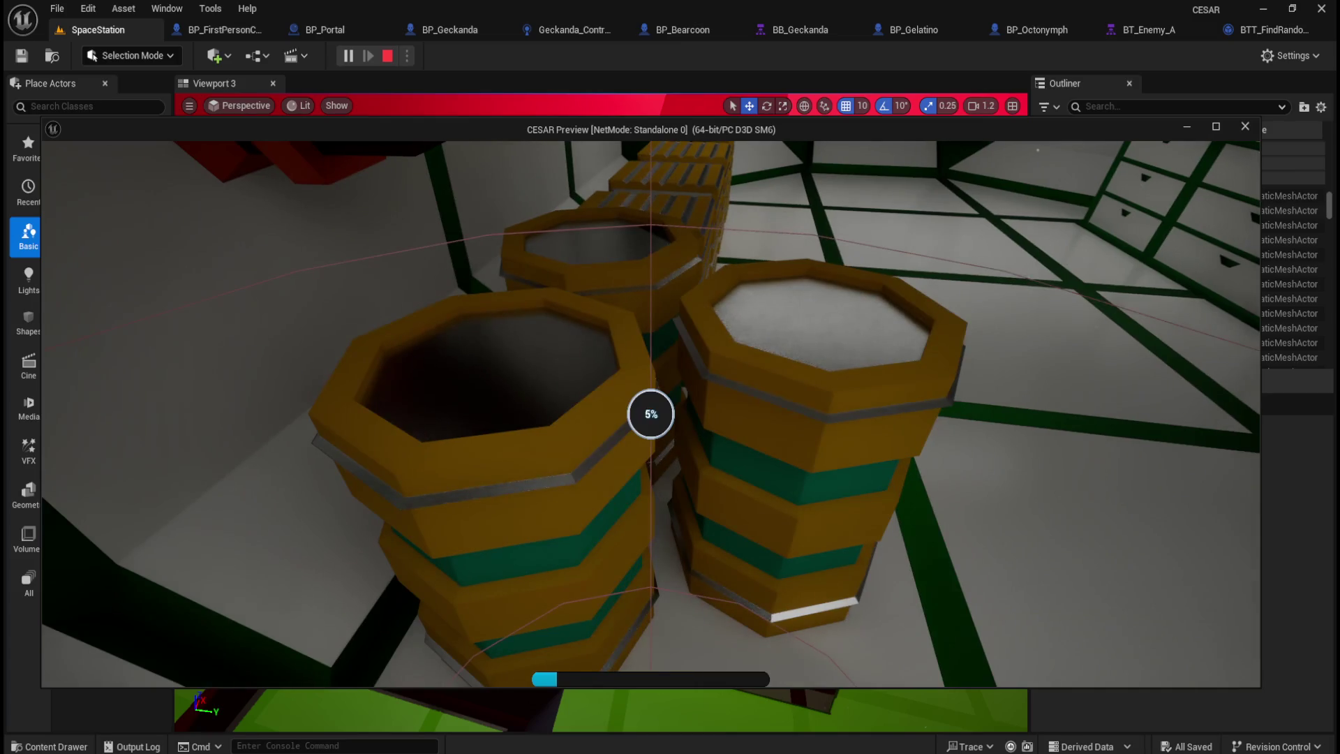
{"action": "key", "text": "w"}
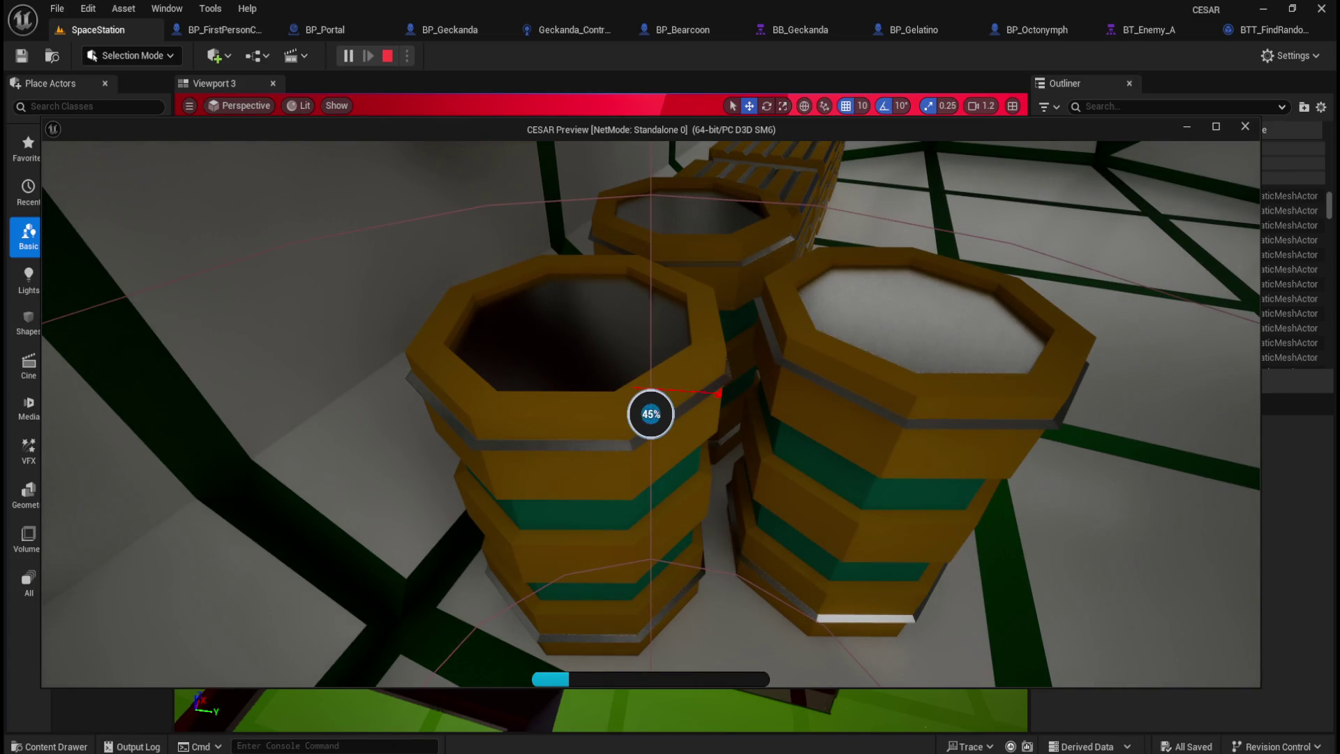
{"action": "key", "text": "w"}
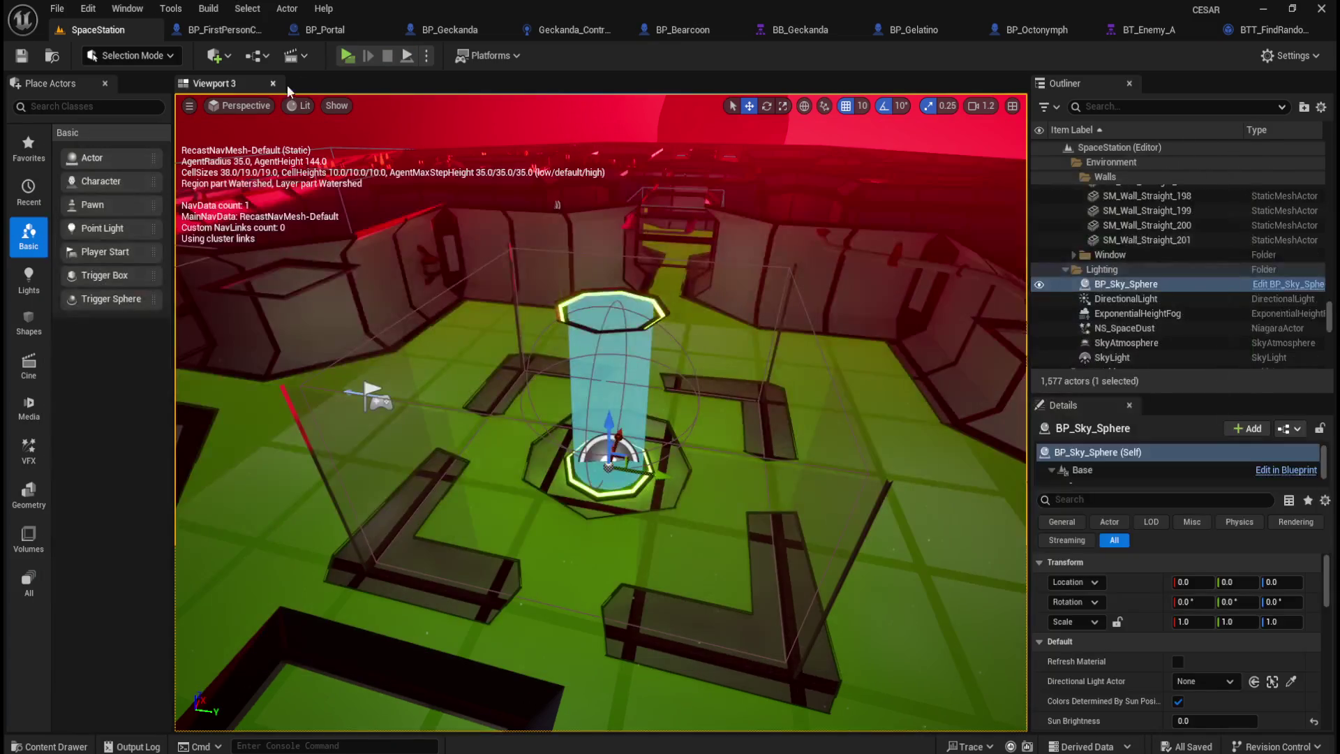
{"action": "key", "text": "Escape"}
{"action": "left_click", "coordinate": [345, 56]}
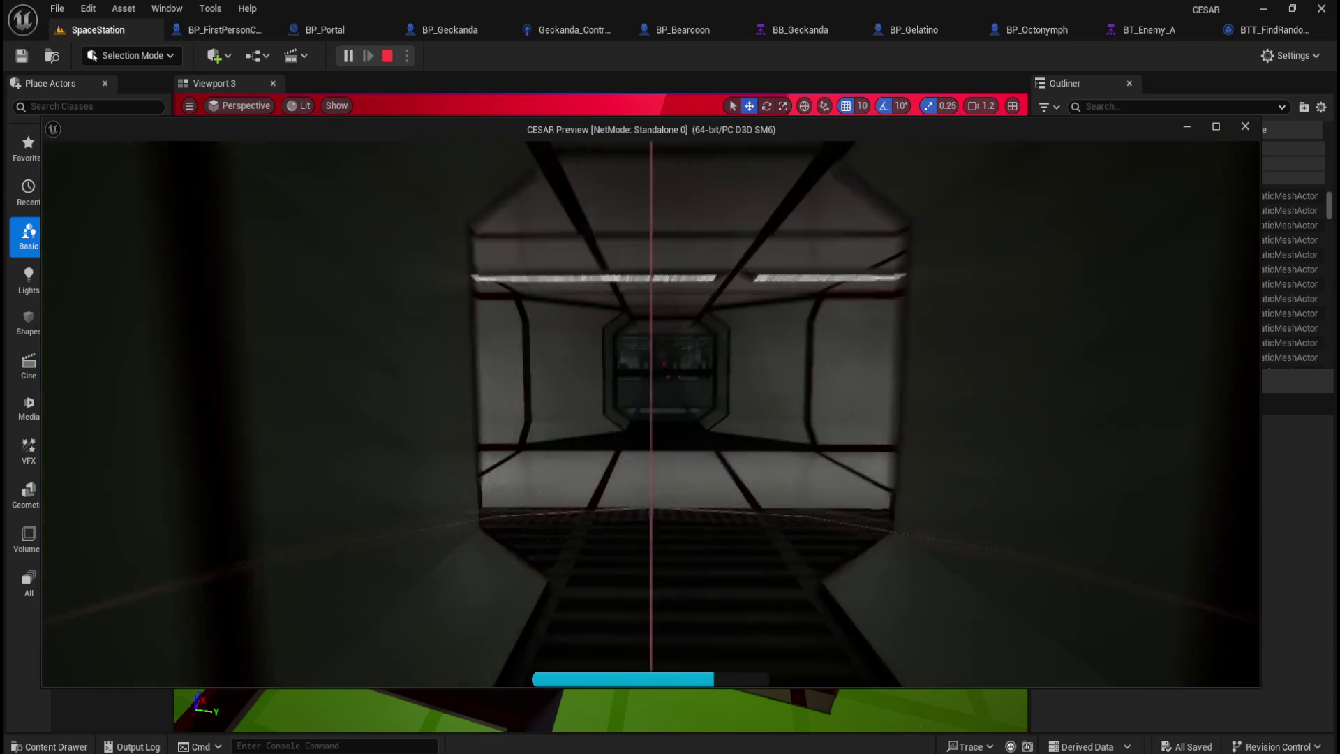
{"action": "key", "text": "w"}
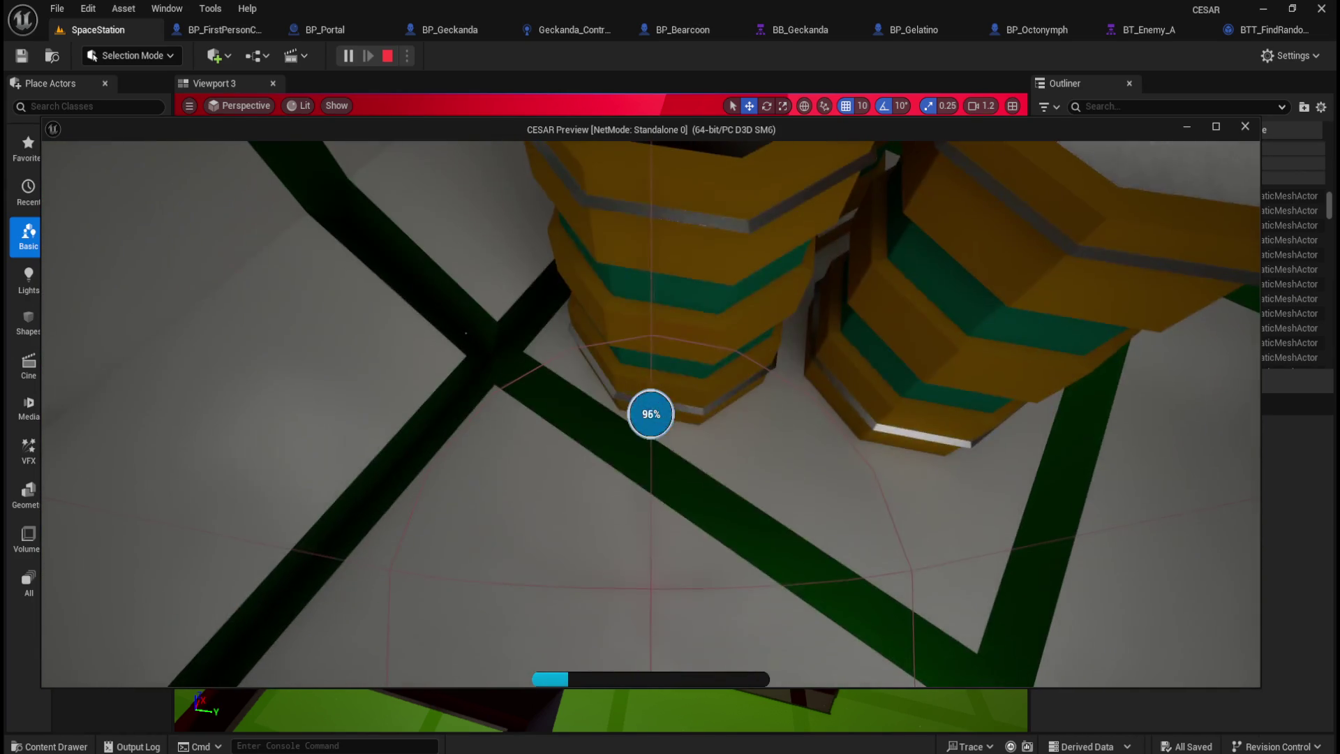
{"action": "key", "text": "Escape"}
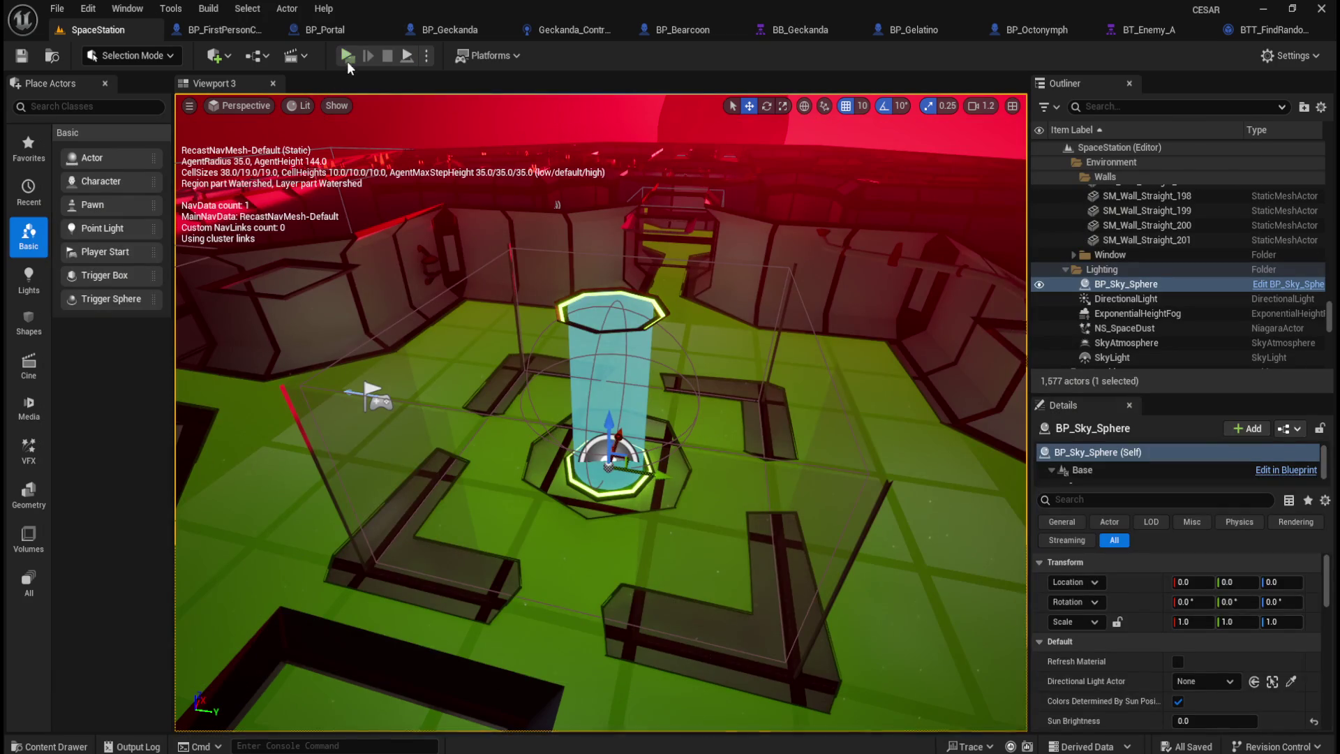
{"action": "left_click", "coordinate": [347, 60]}
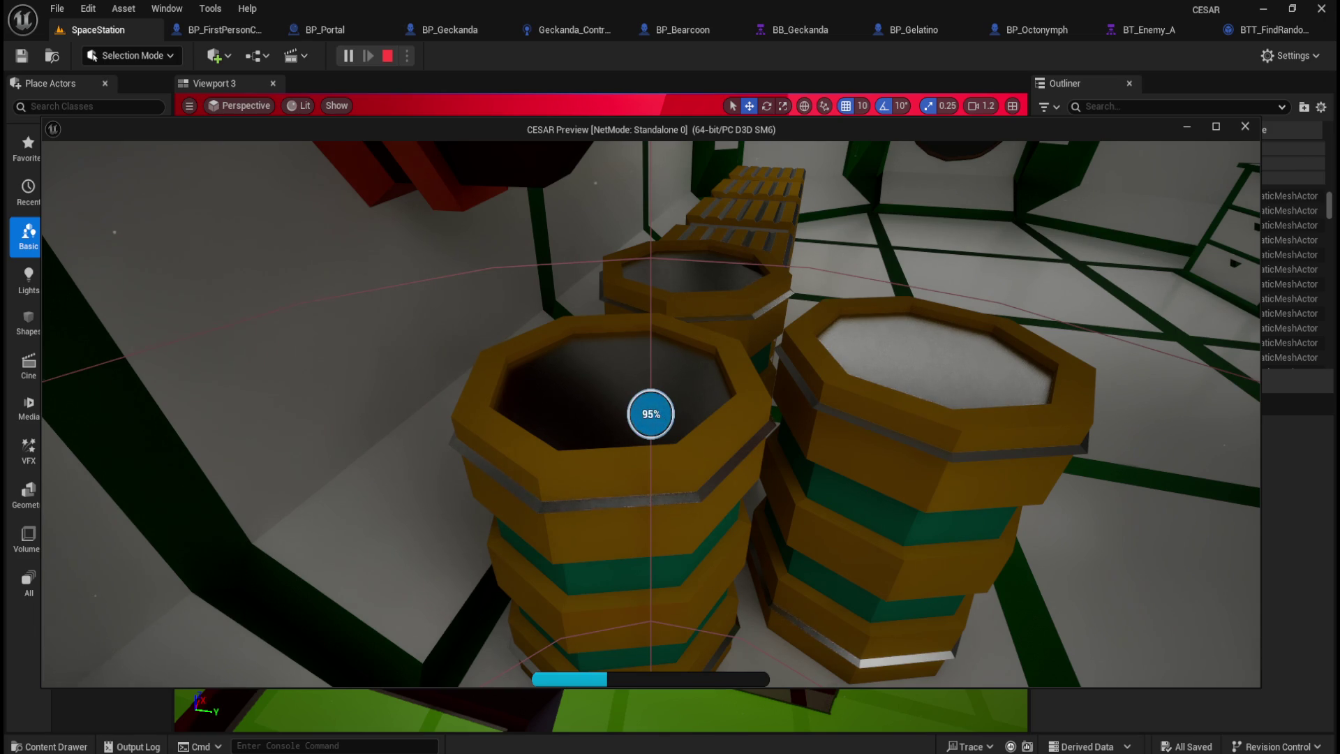
{"action": "key", "text": "Escape"}
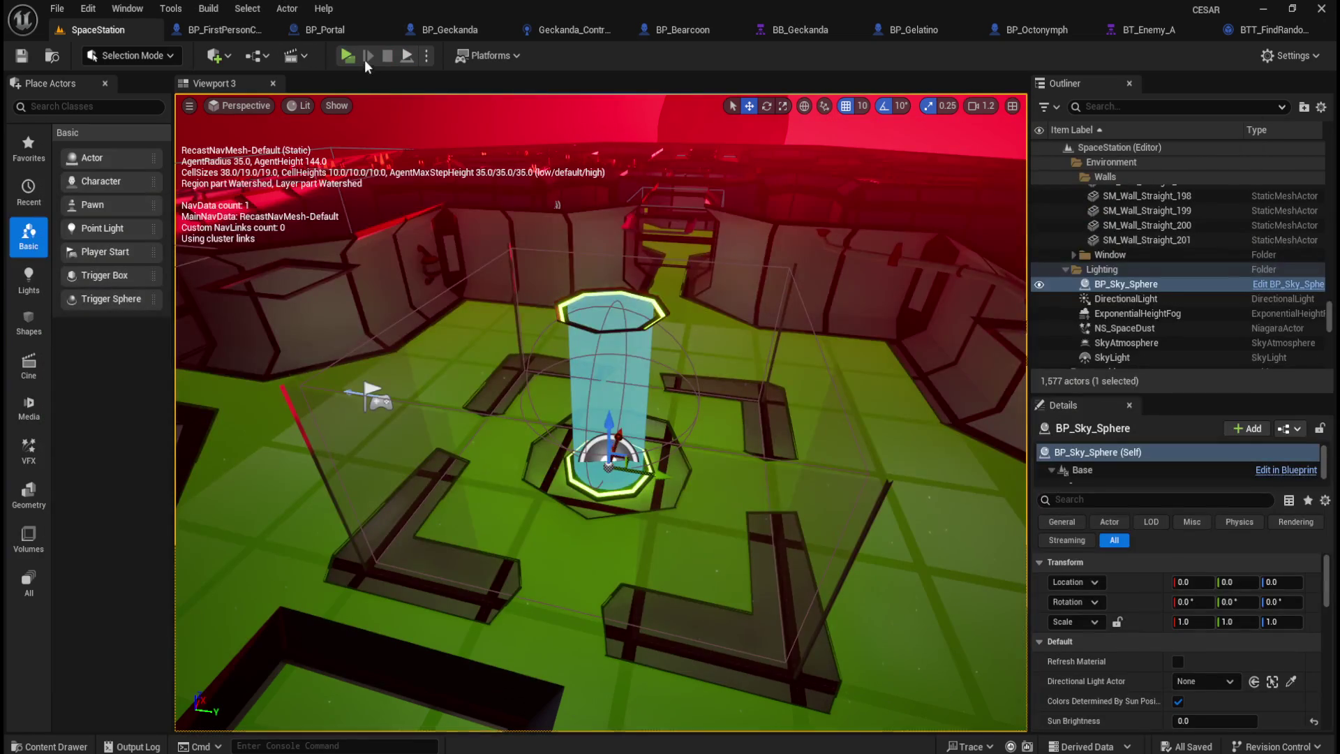
{"action": "left_click", "coordinate": [347, 55]}
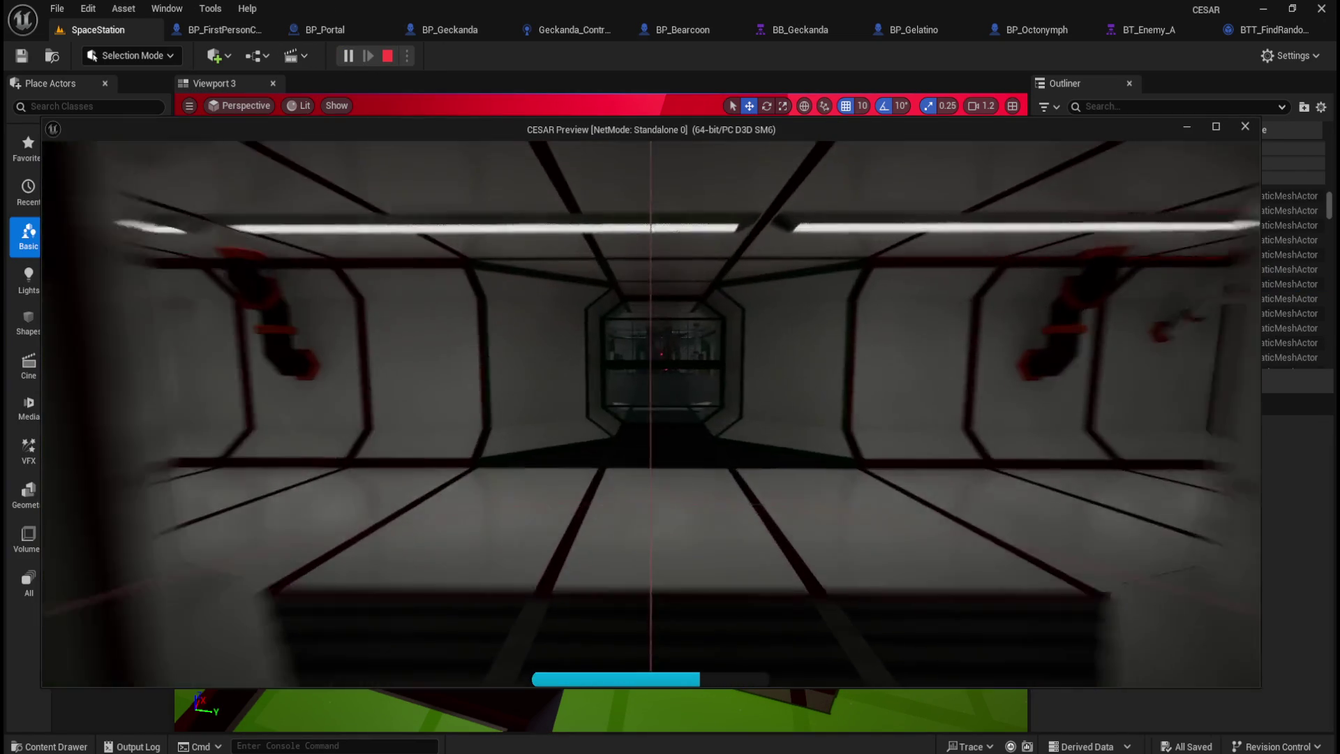
{"action": "key", "text": "w"}
{"action": "key", "text": "w"}
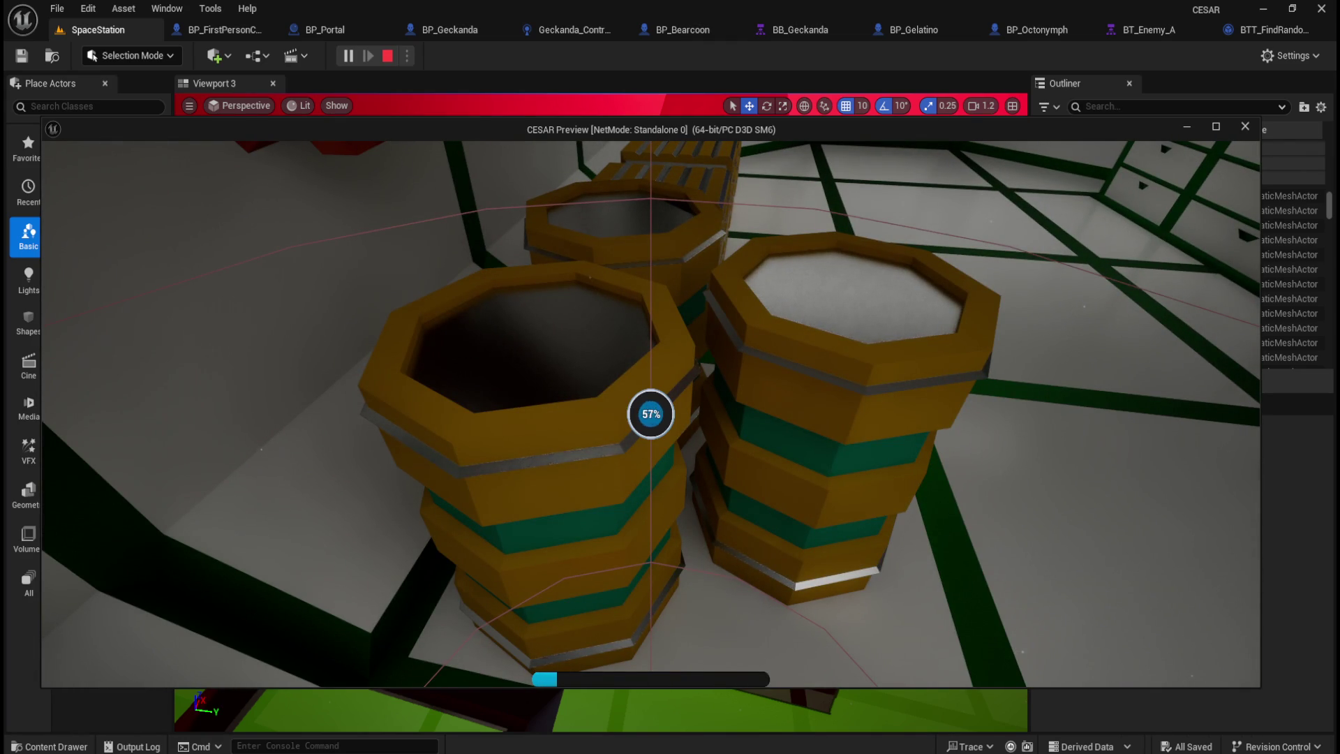
{"action": "key", "text": "w"}
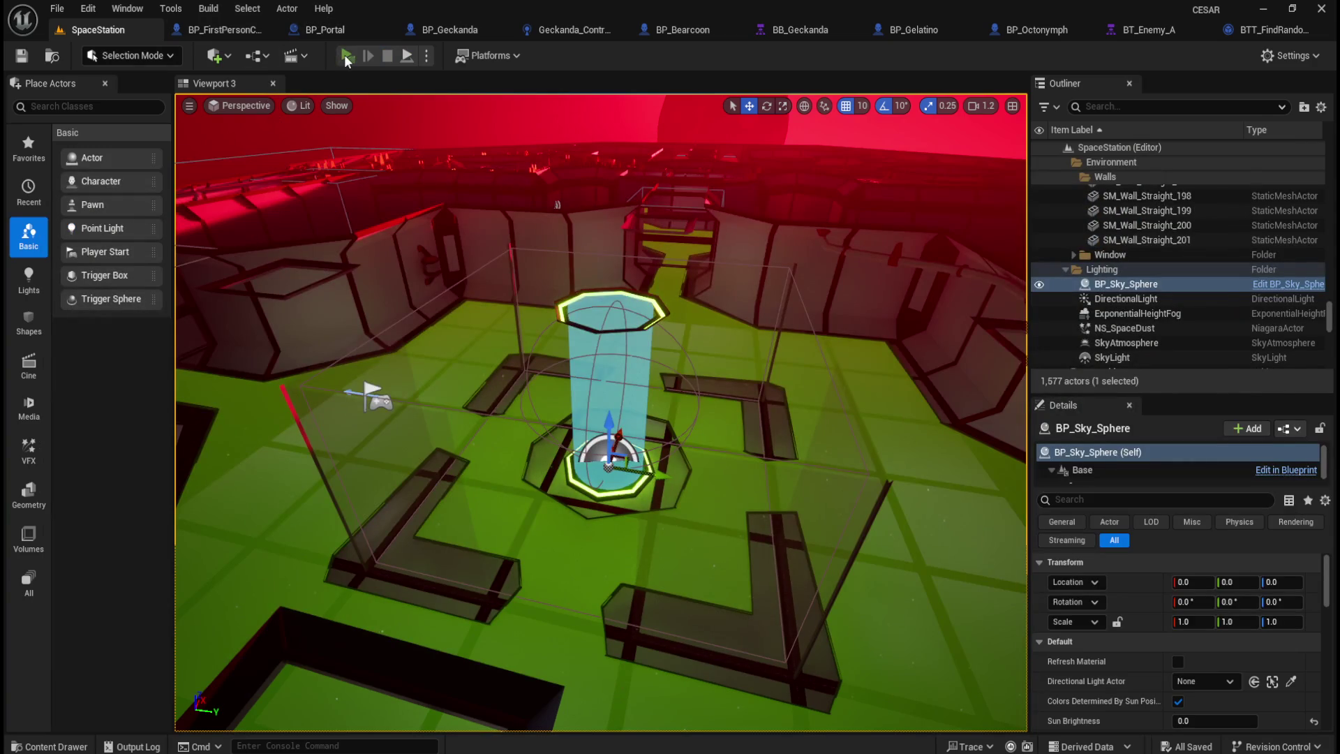
{"action": "key", "text": "shift+w"}
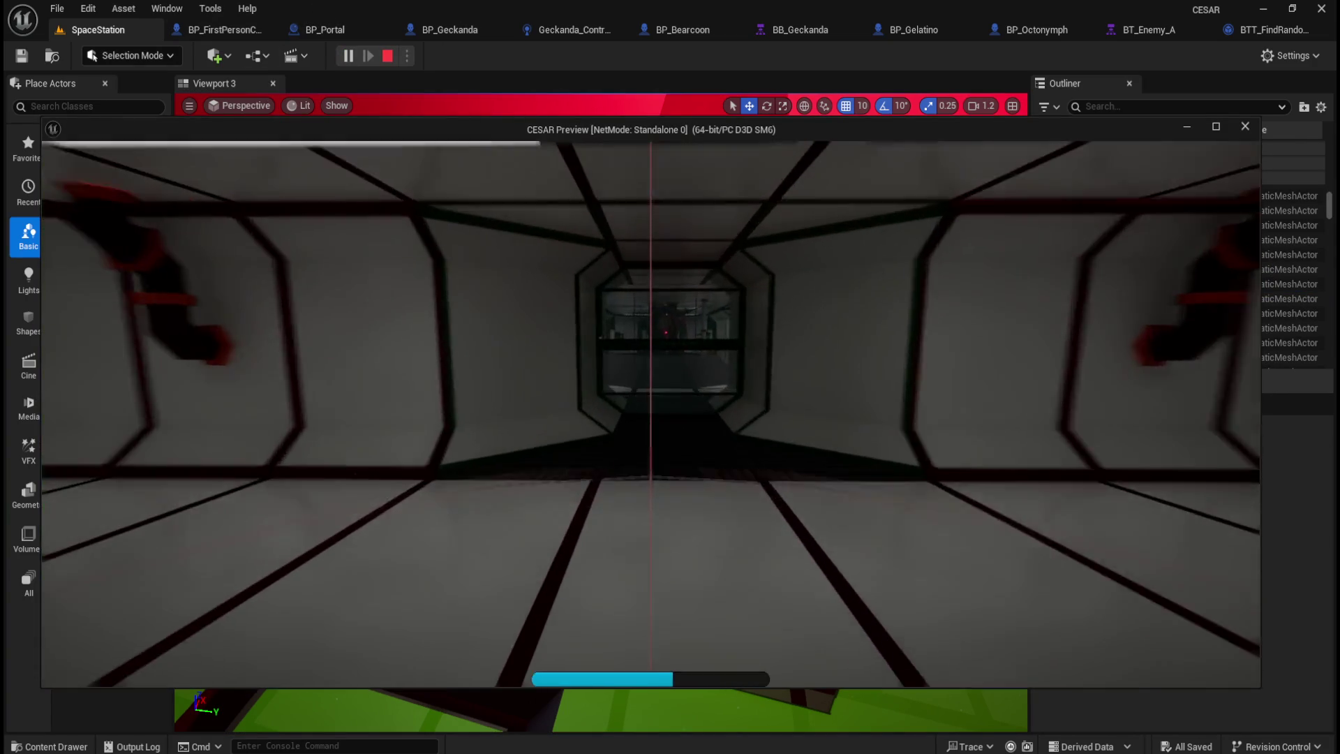
{"action": "key", "text": "shift+w"}
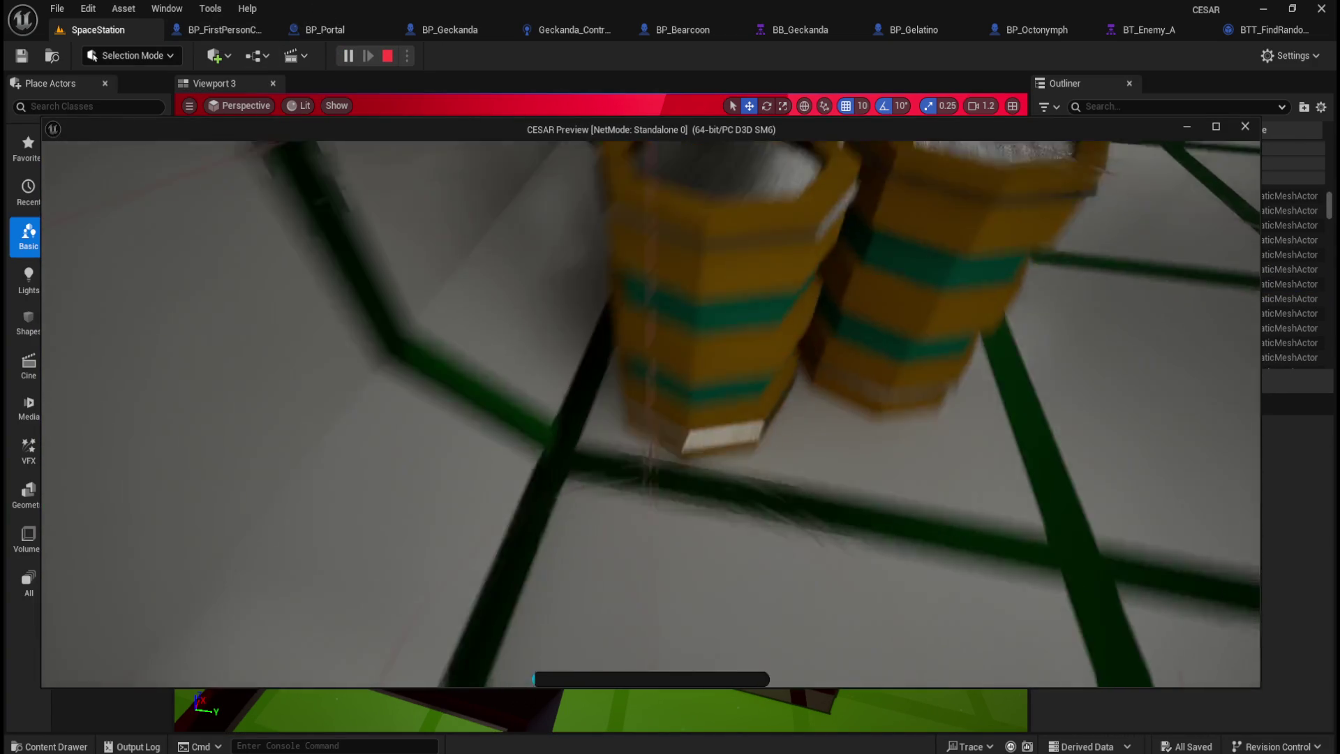
{"action": "key", "text": "s"}
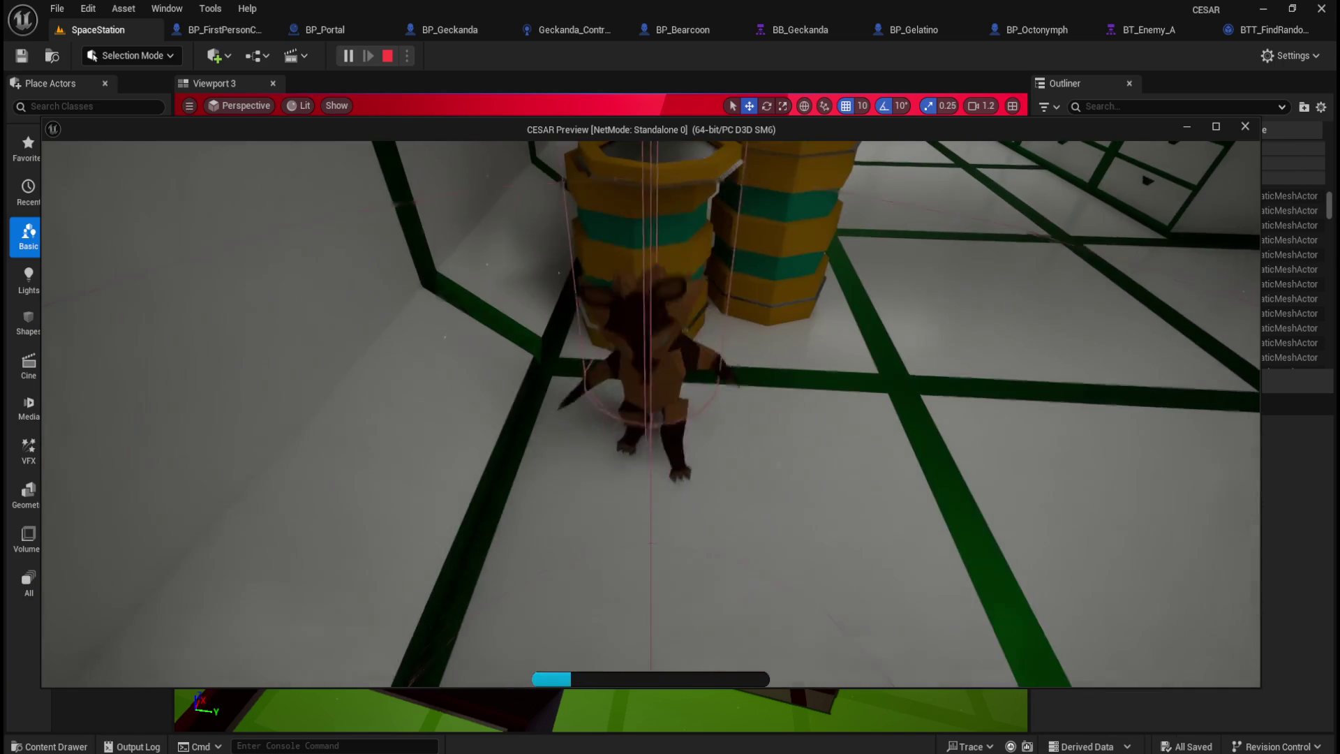
{"action": "key", "text": "Escape"}
{"action": "left_click", "coordinate": [348, 57]}
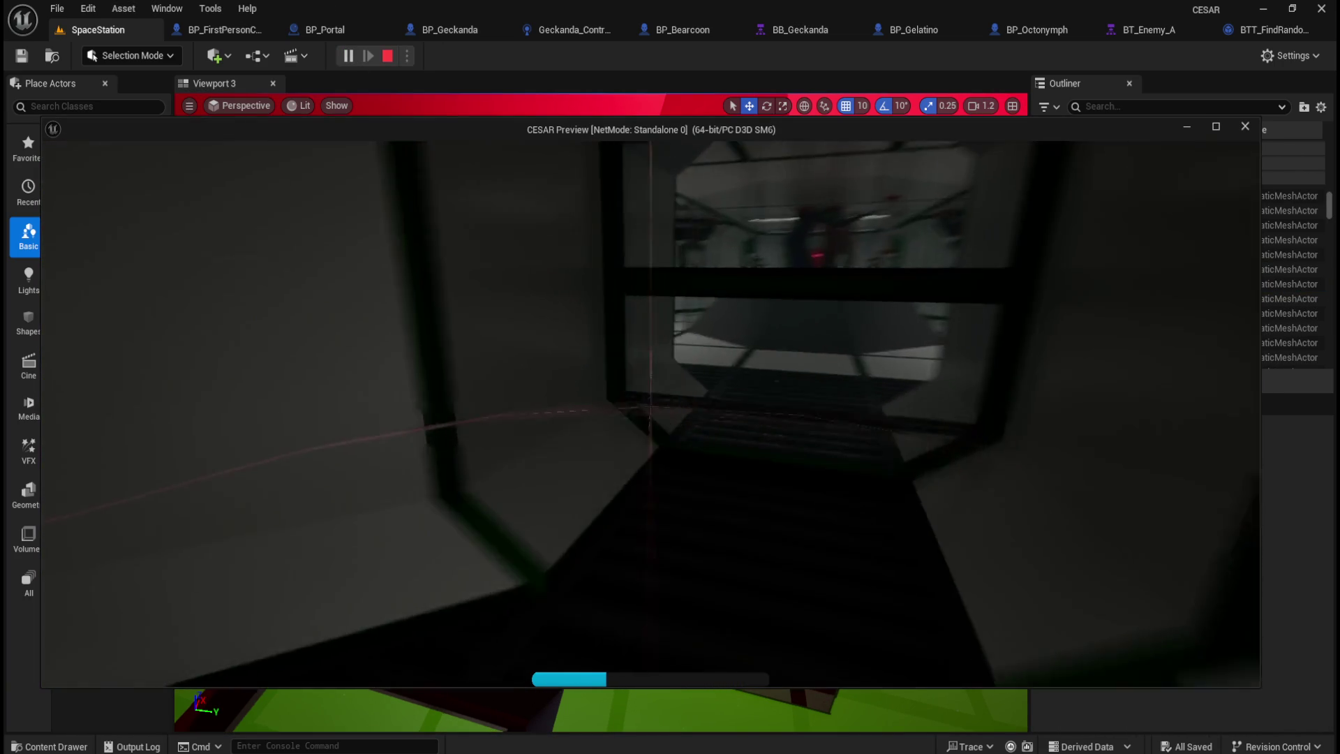
{"action": "key", "text": "w"}
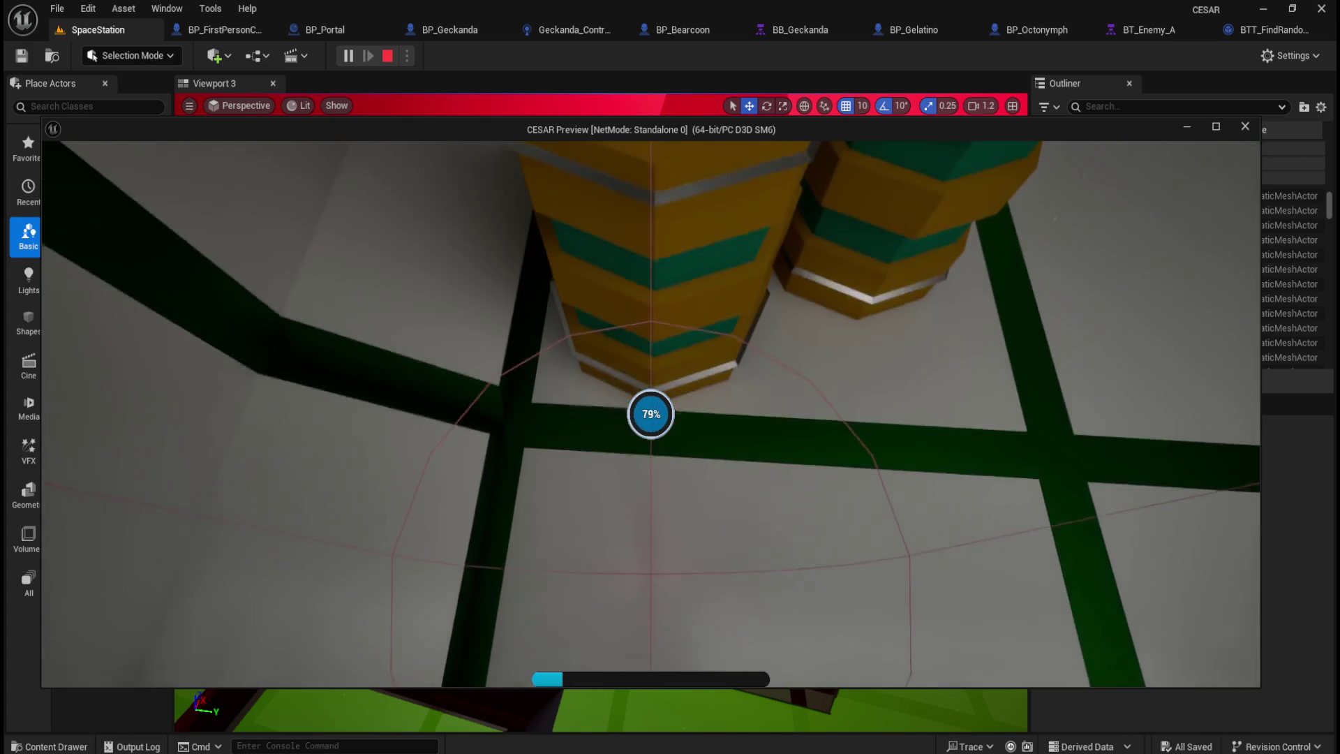
{"action": "key", "text": "Escape"}
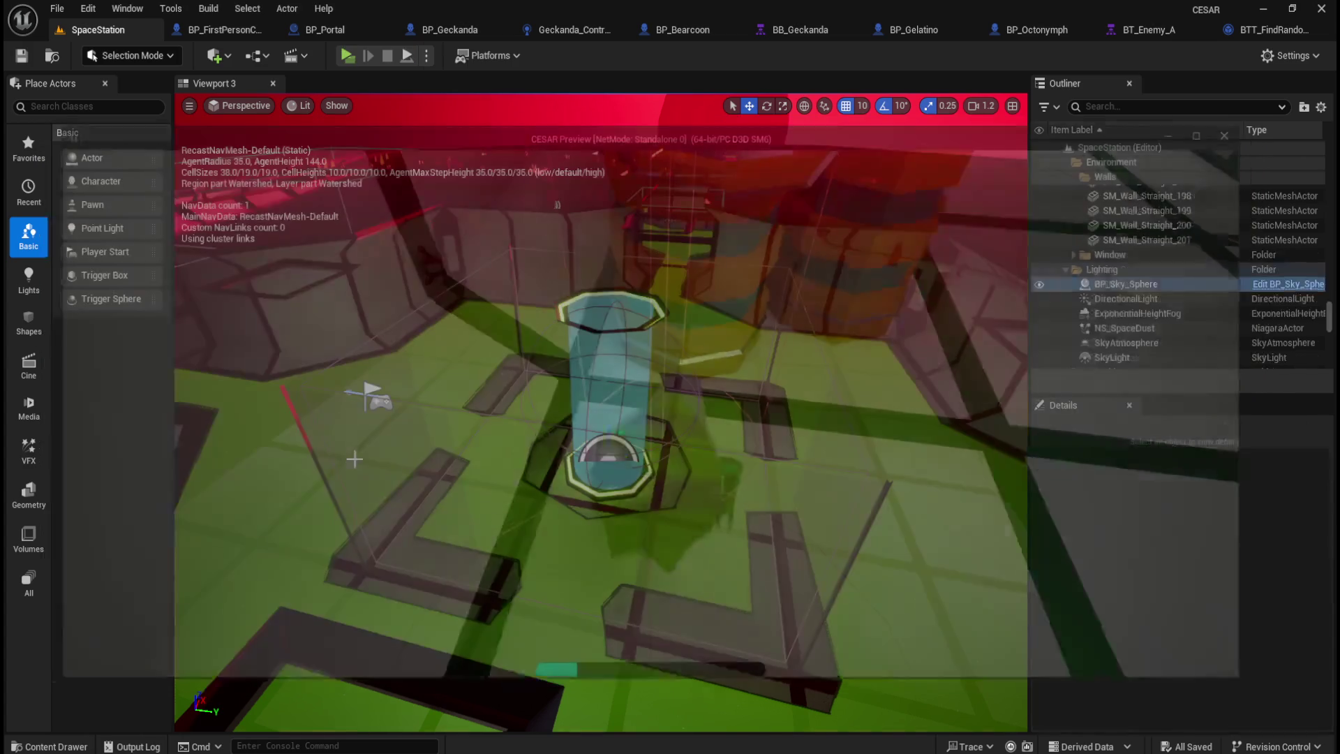
{"action": "left_click", "coordinate": [347, 55]}
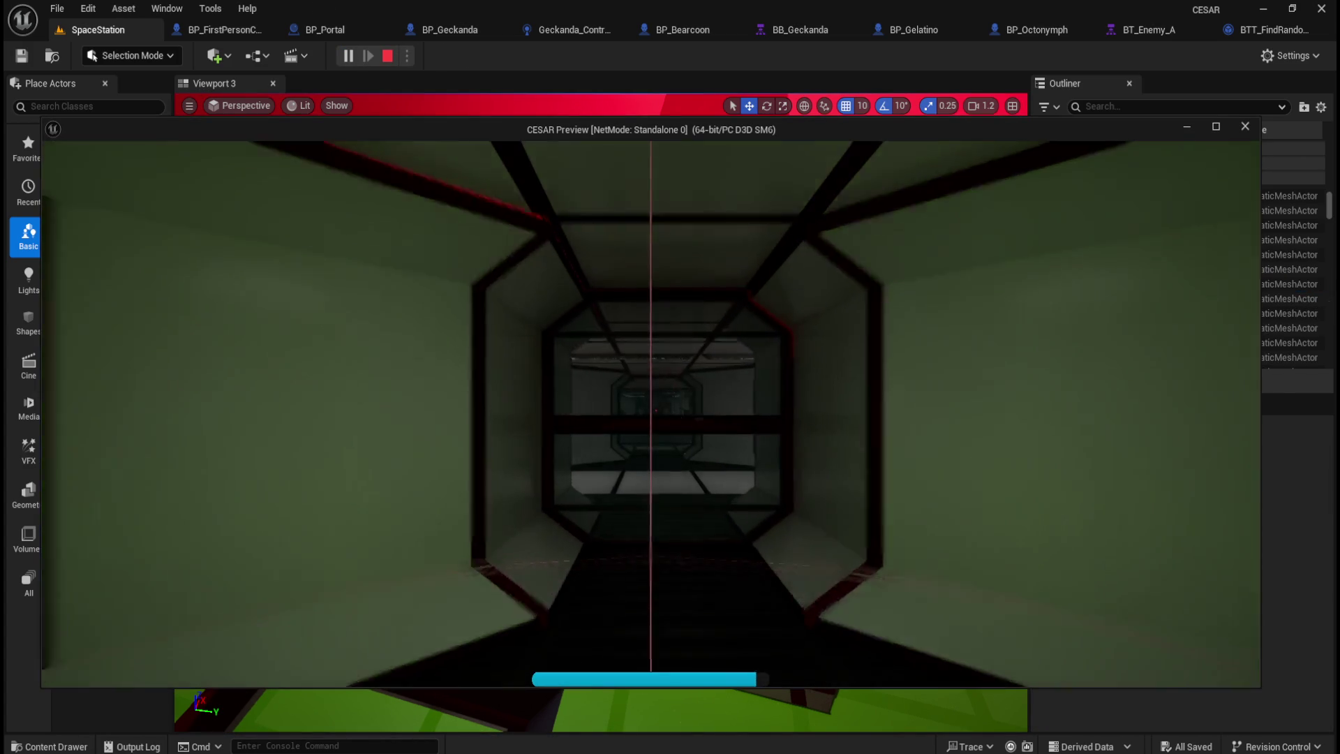
{"action": "key", "text": "shift+w"}
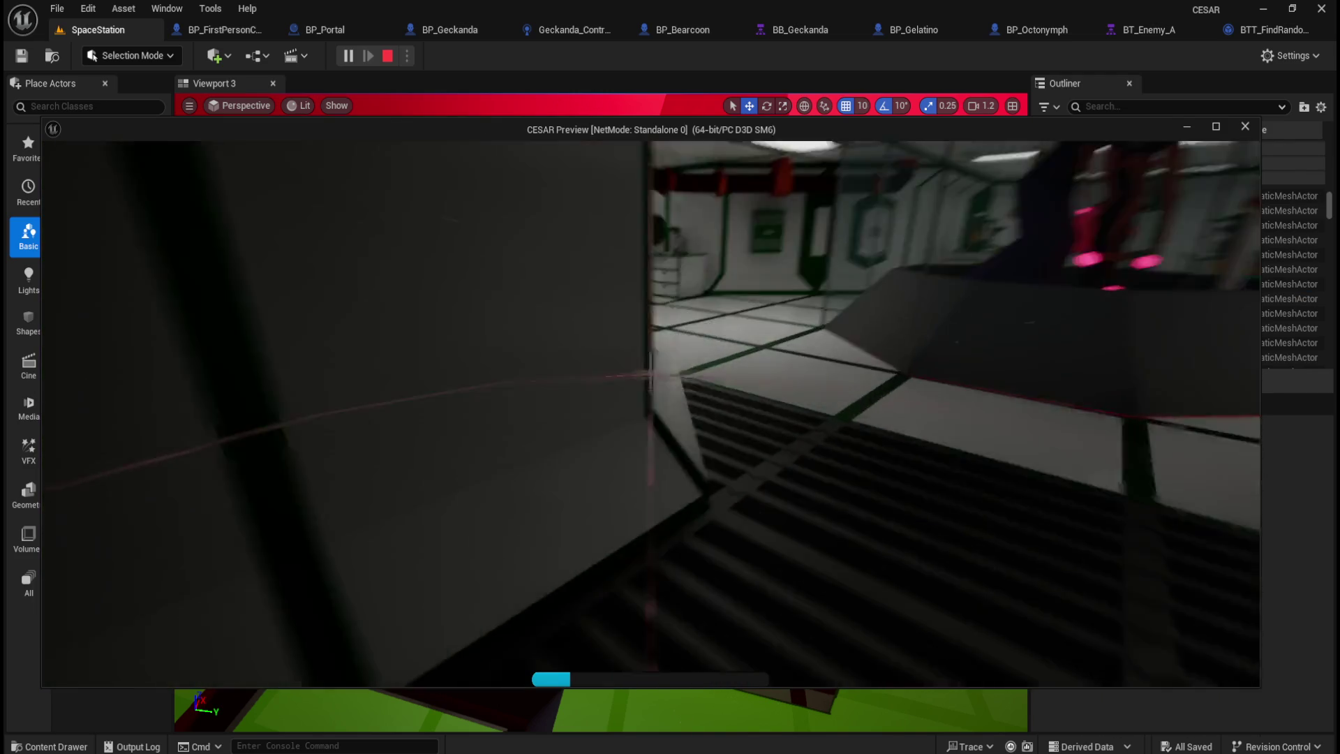
{"action": "key", "text": "w"}
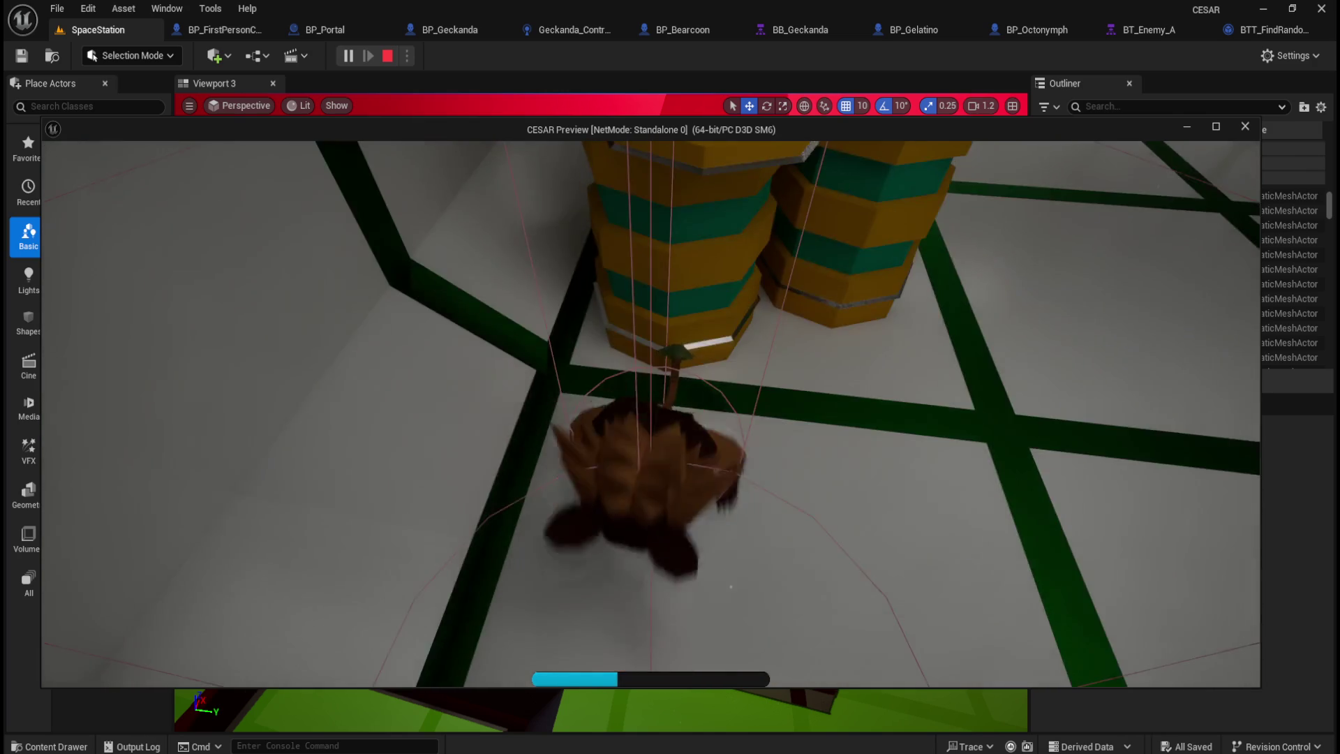
{"action": "key", "text": "Escape"}
{"action": "left_click", "coordinate": [487, 363]}
{"action": "key", "text": "w"}
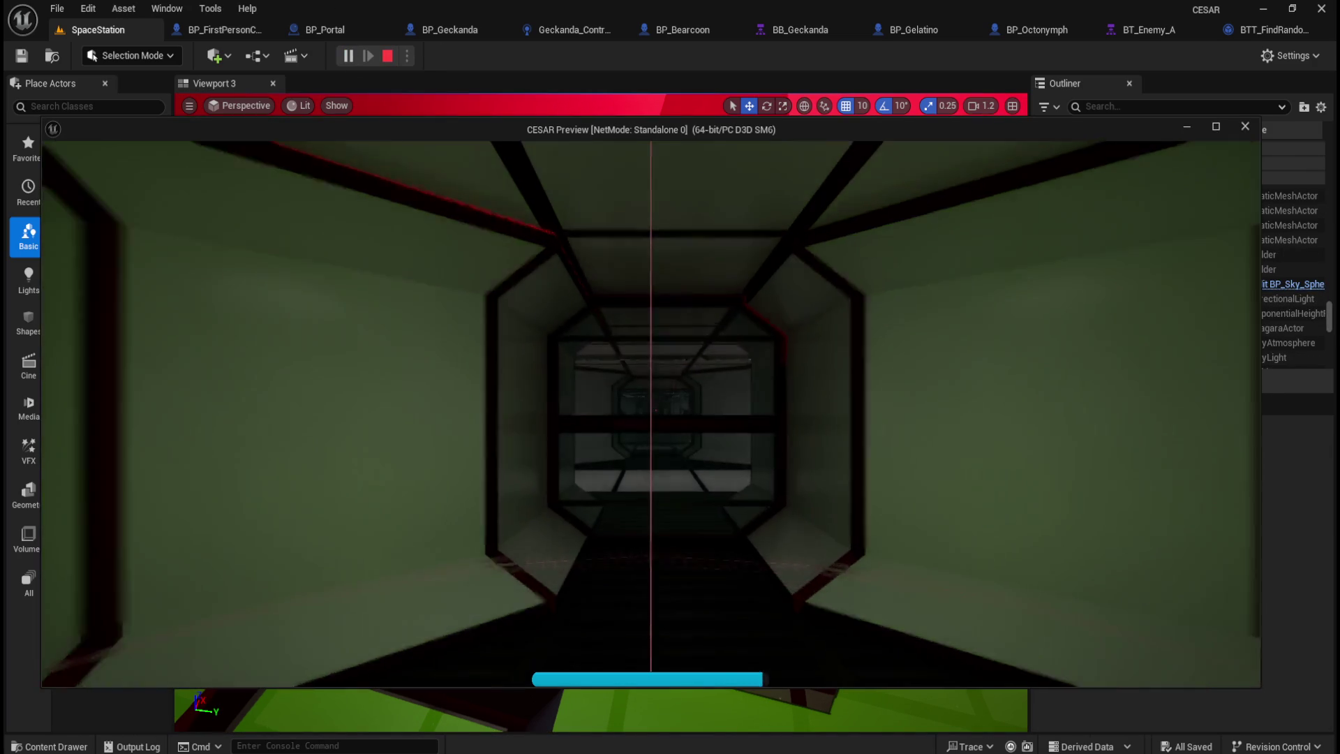
{"action": "key", "text": "w"}
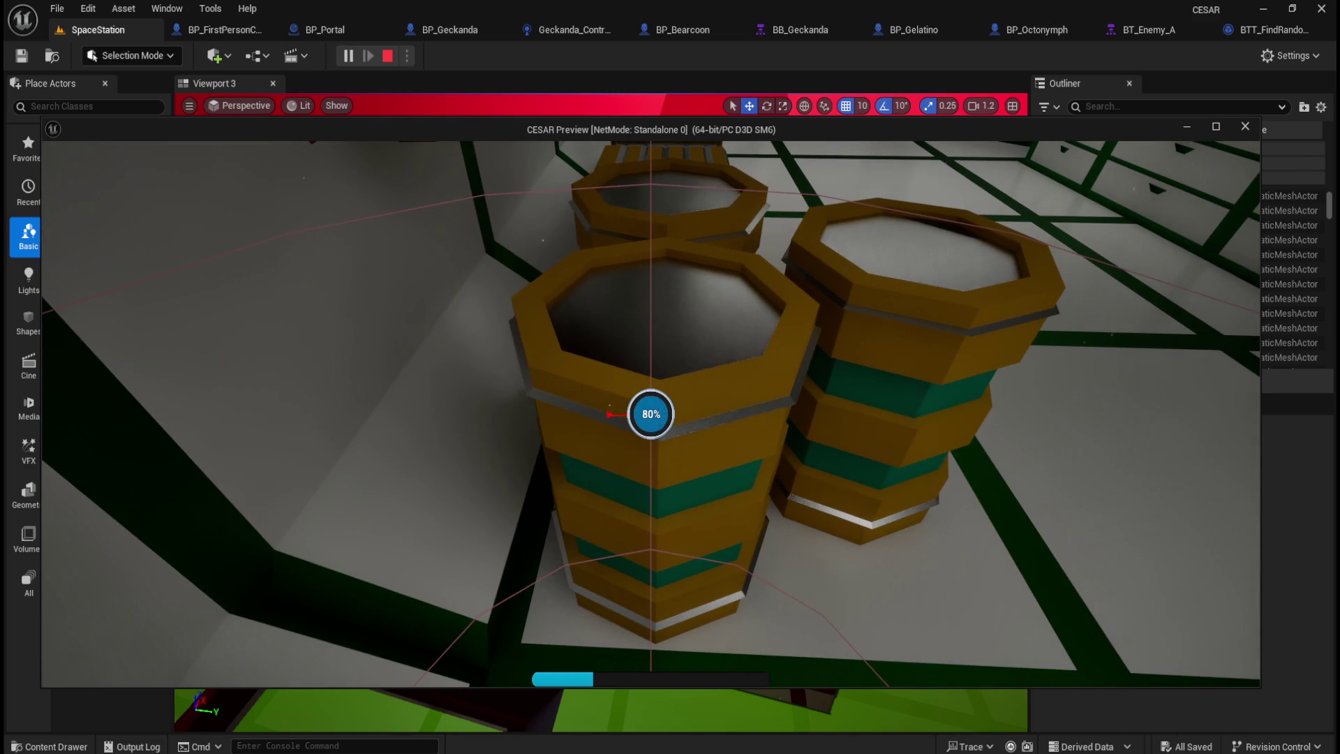
{"action": "key", "text": "Escape"}
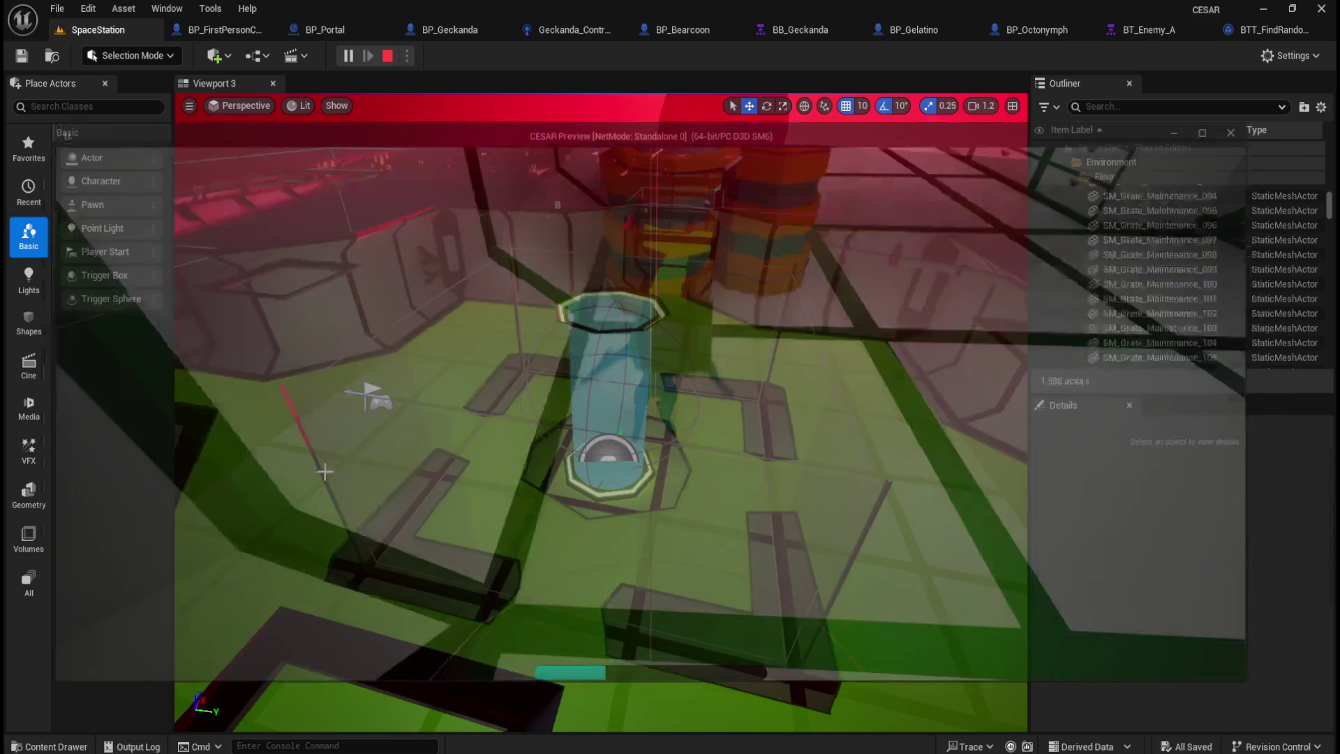
Step: Start a play session, fill the indicator at the barrels, then face down the dark corridor
{"action": "left_click", "coordinate": [347, 55]}
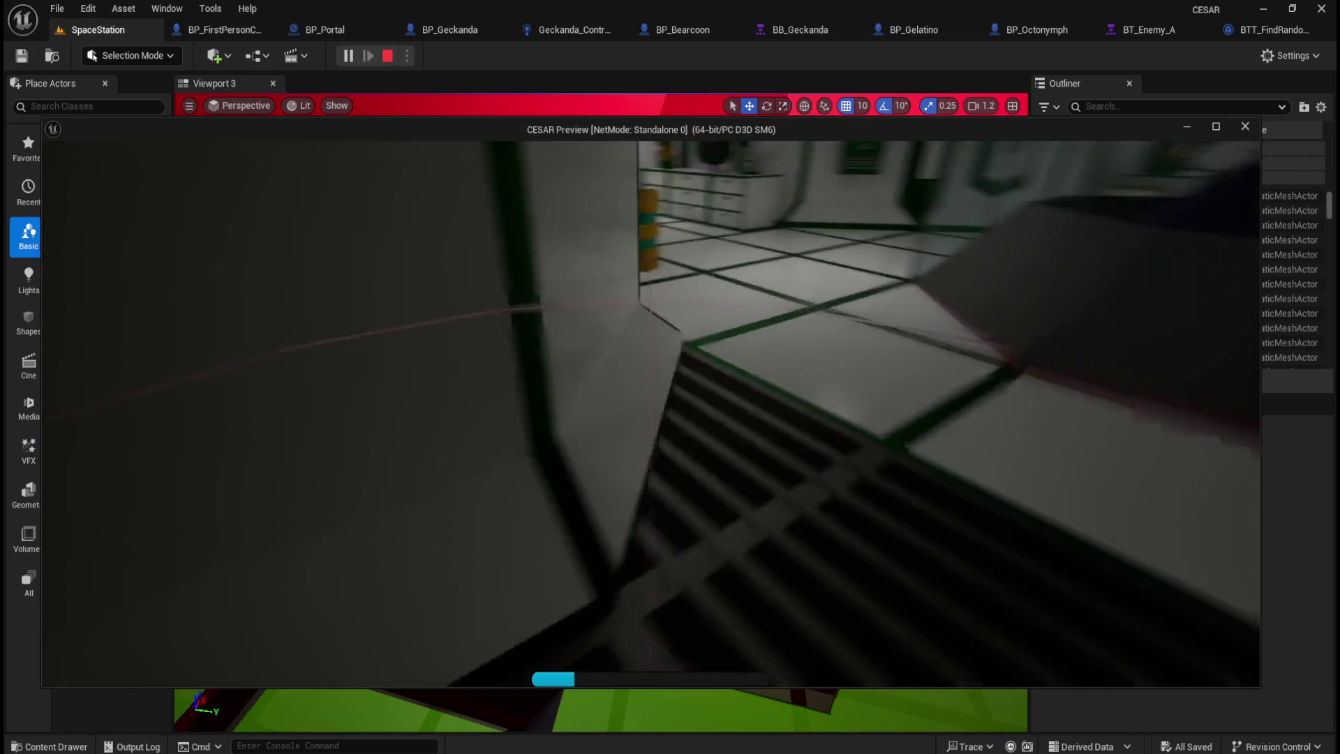
{"action": "key", "text": "w"}
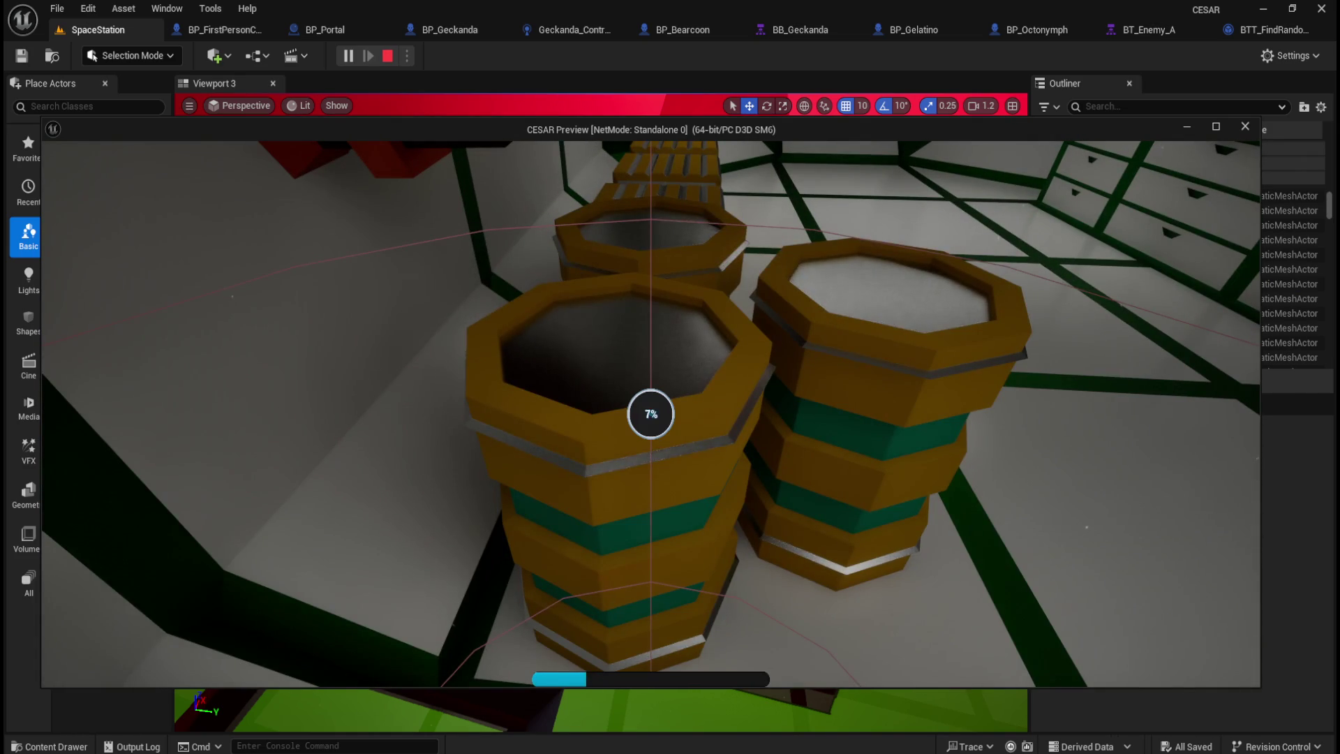
{"action": "key", "text": "w"}
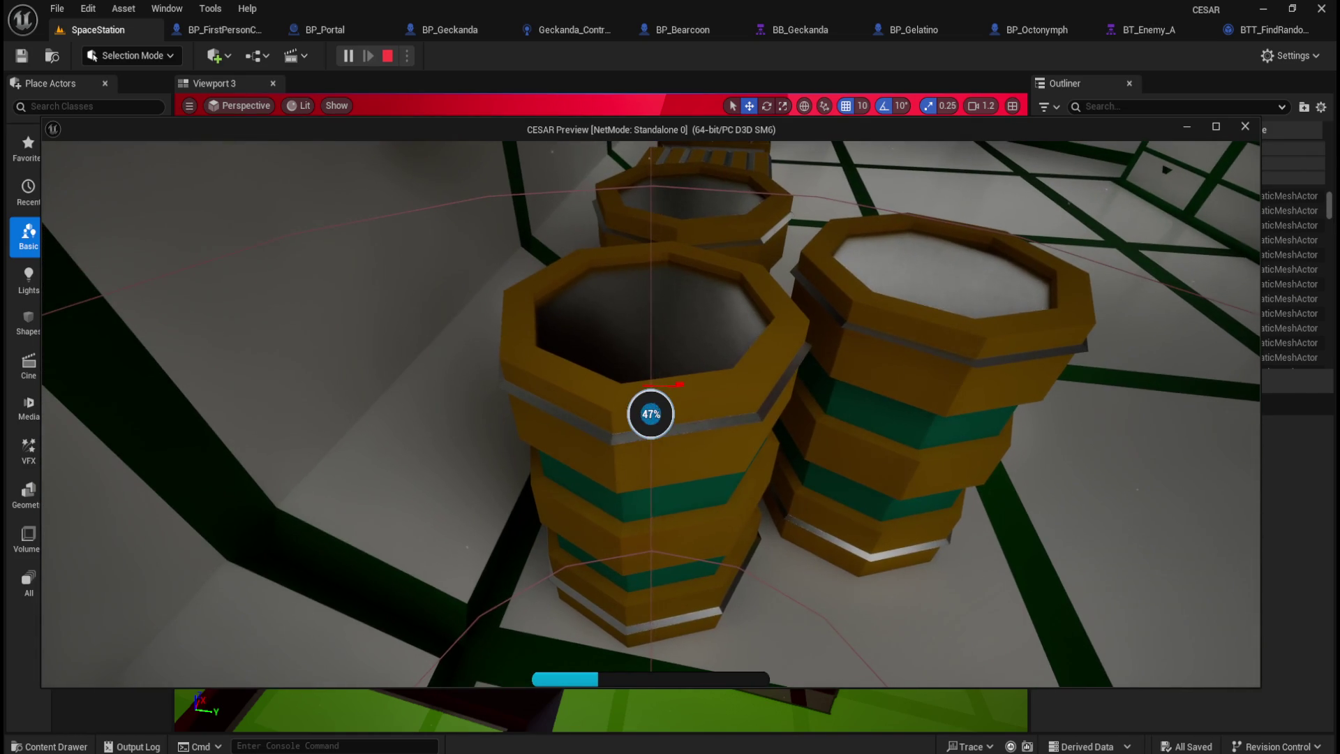
{"action": "key", "text": "w"}
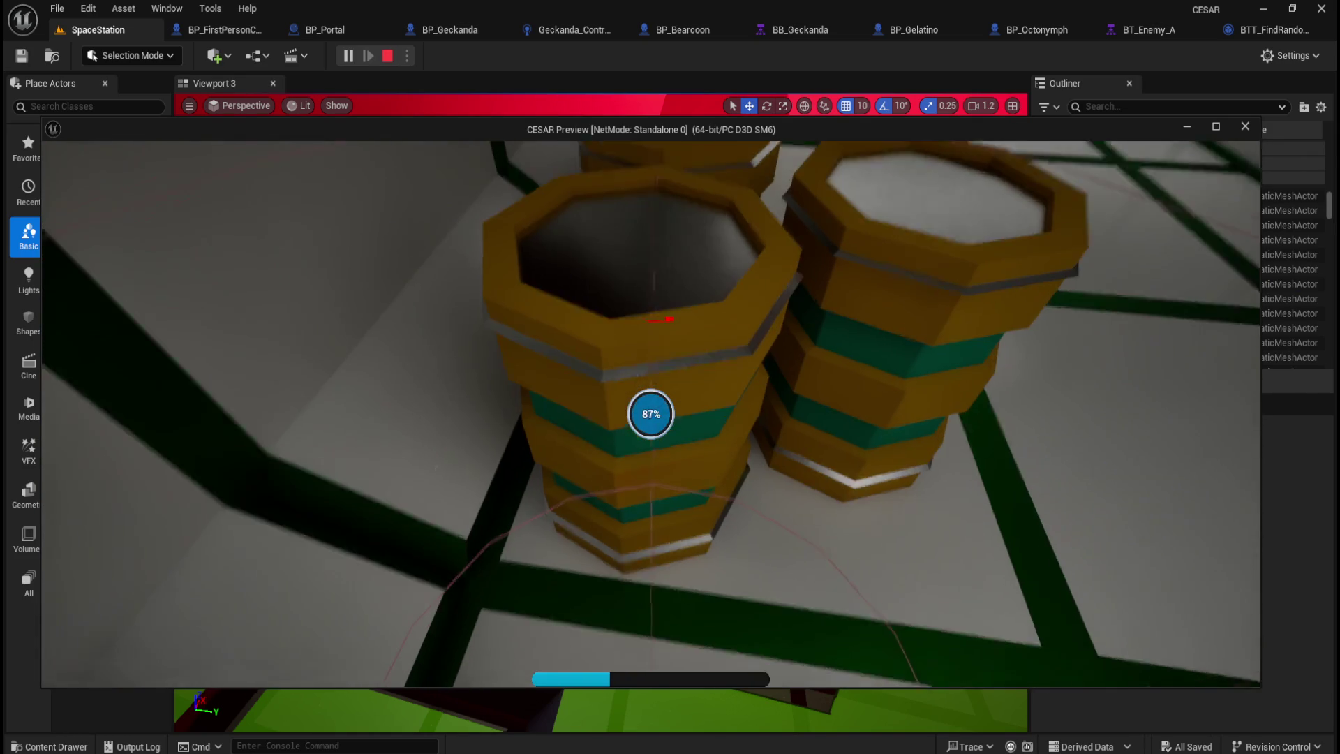
{"action": "key", "text": "w"}
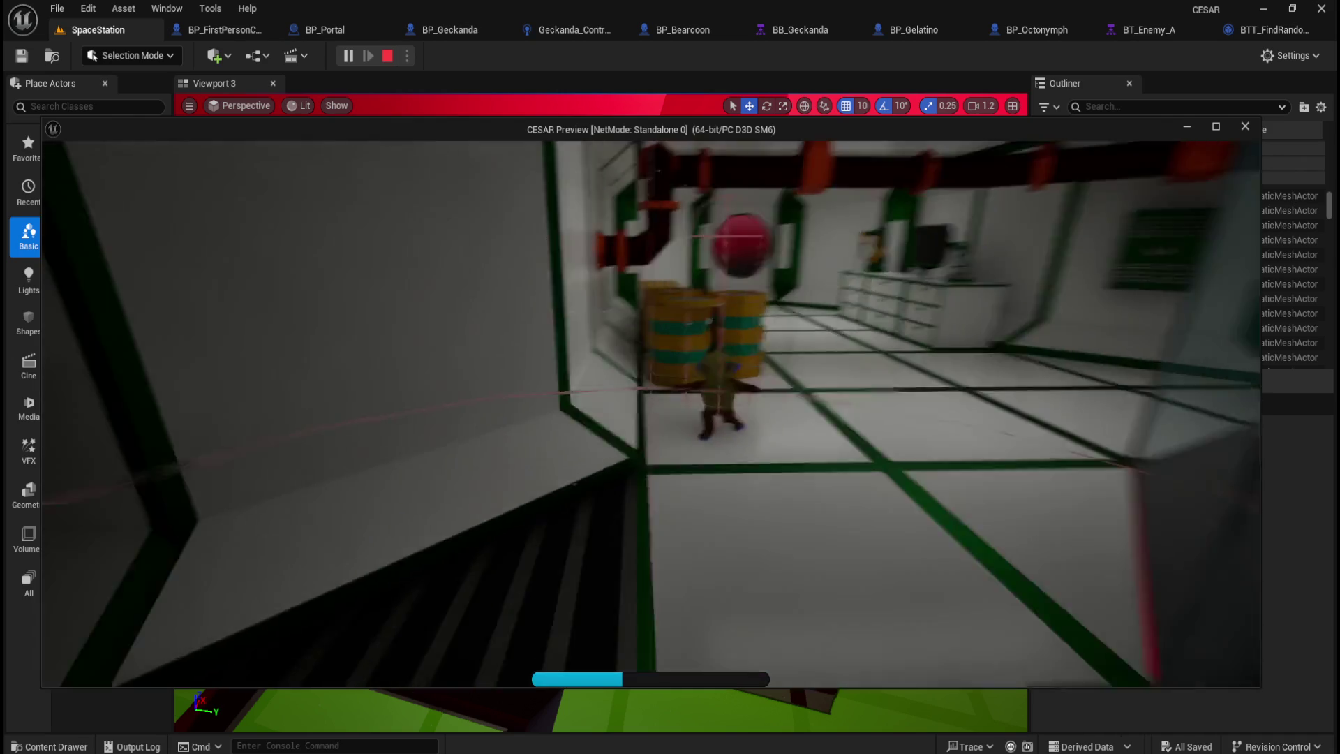
{"action": "key", "text": "w"}
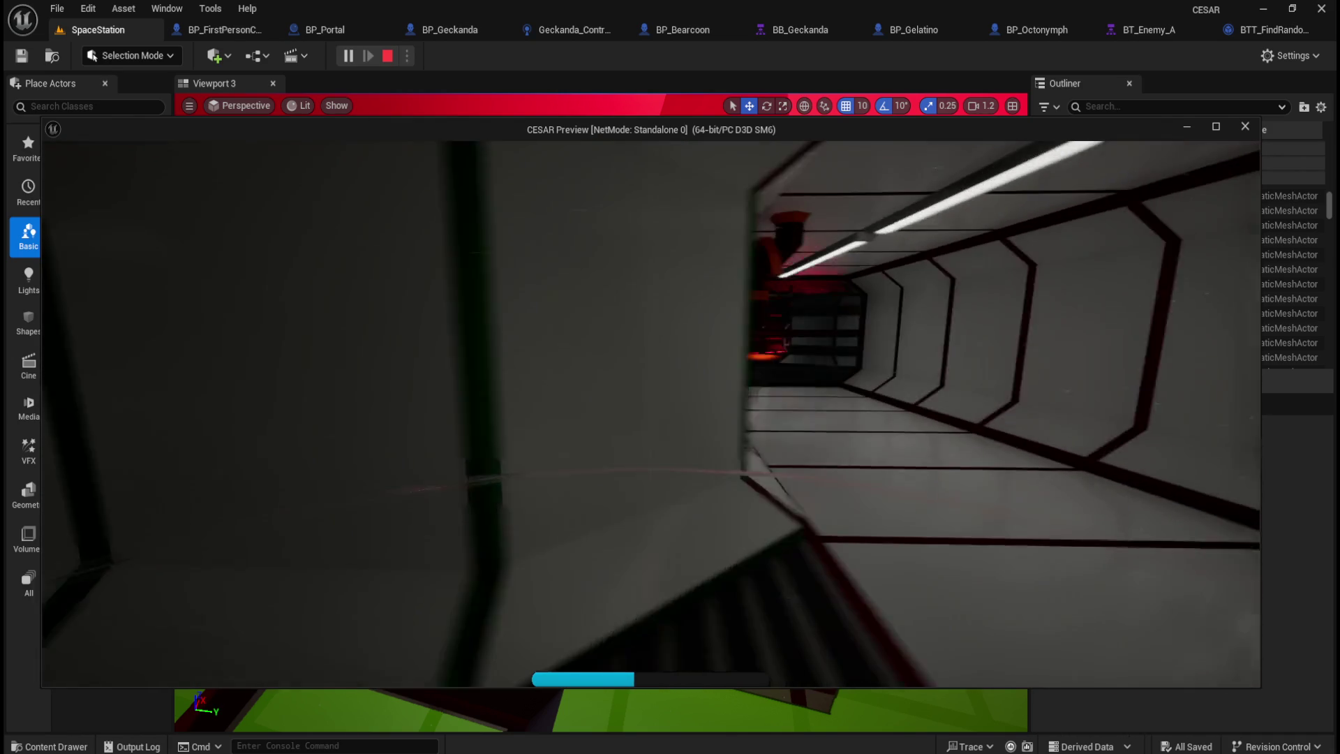
{"action": "key", "text": "w"}
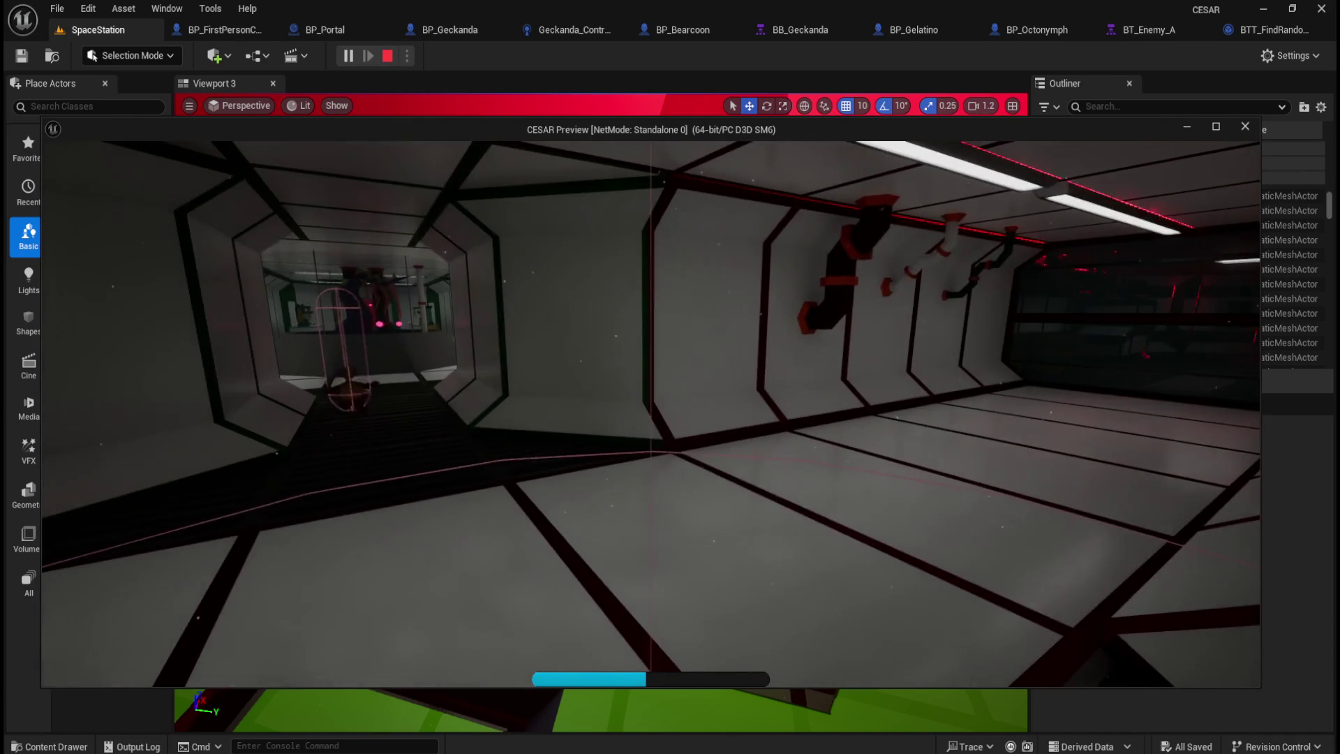
{"action": "key", "text": "w"}
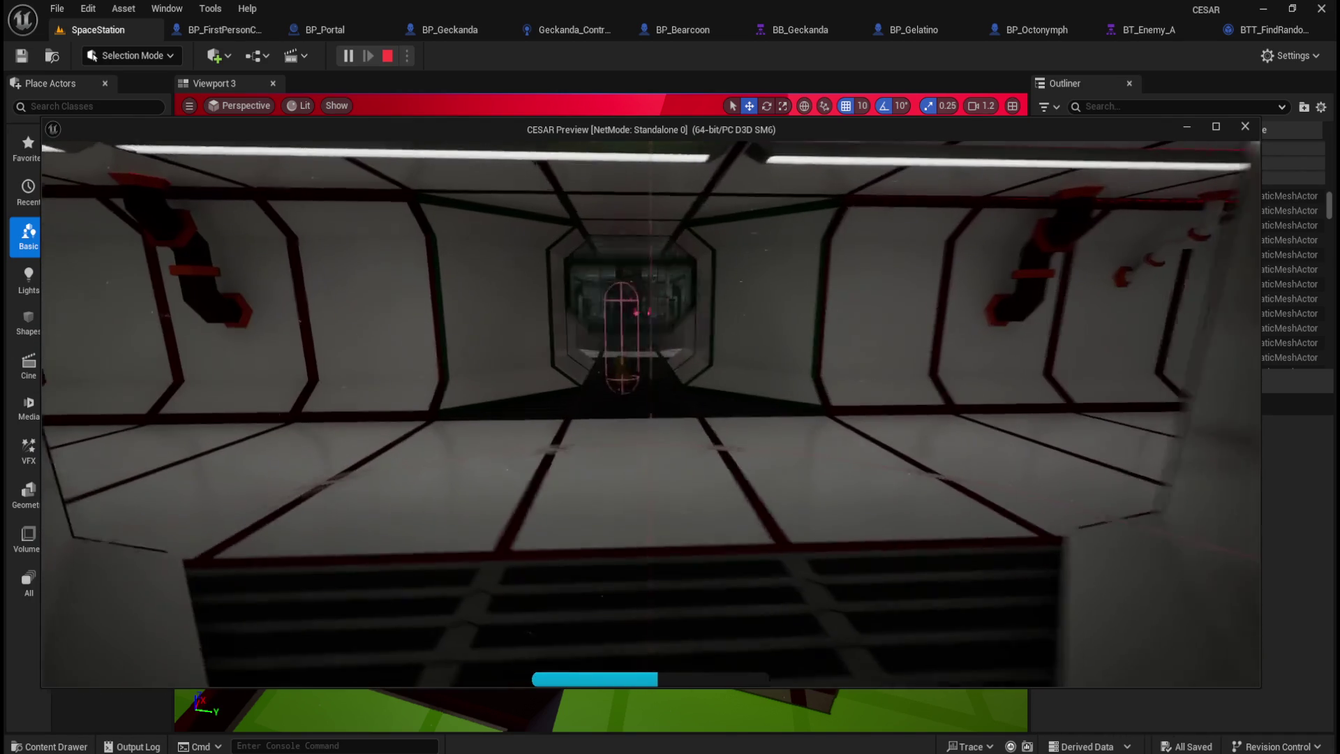
Step: Back the player toward the cyan portal pillar until the Geckanda enters the beam
{"action": "key", "text": "s"}
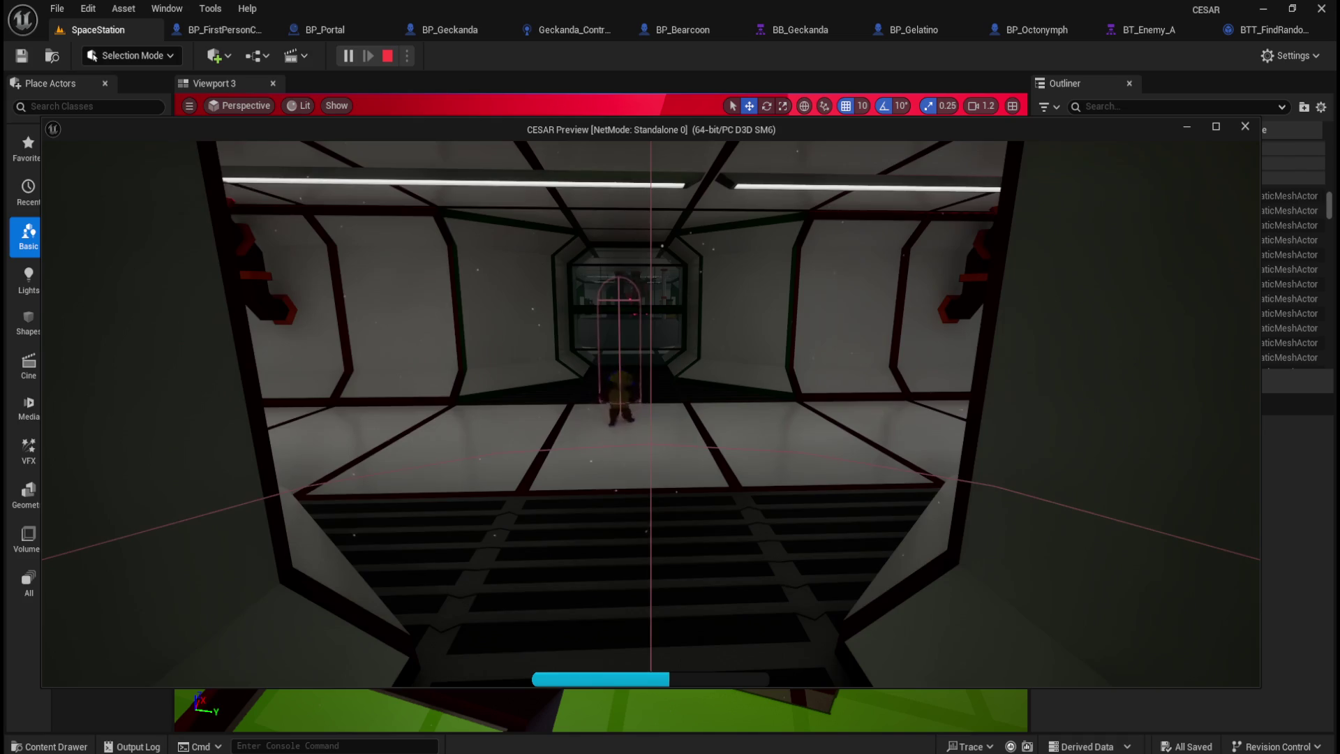
{"action": "key", "text": "s"}
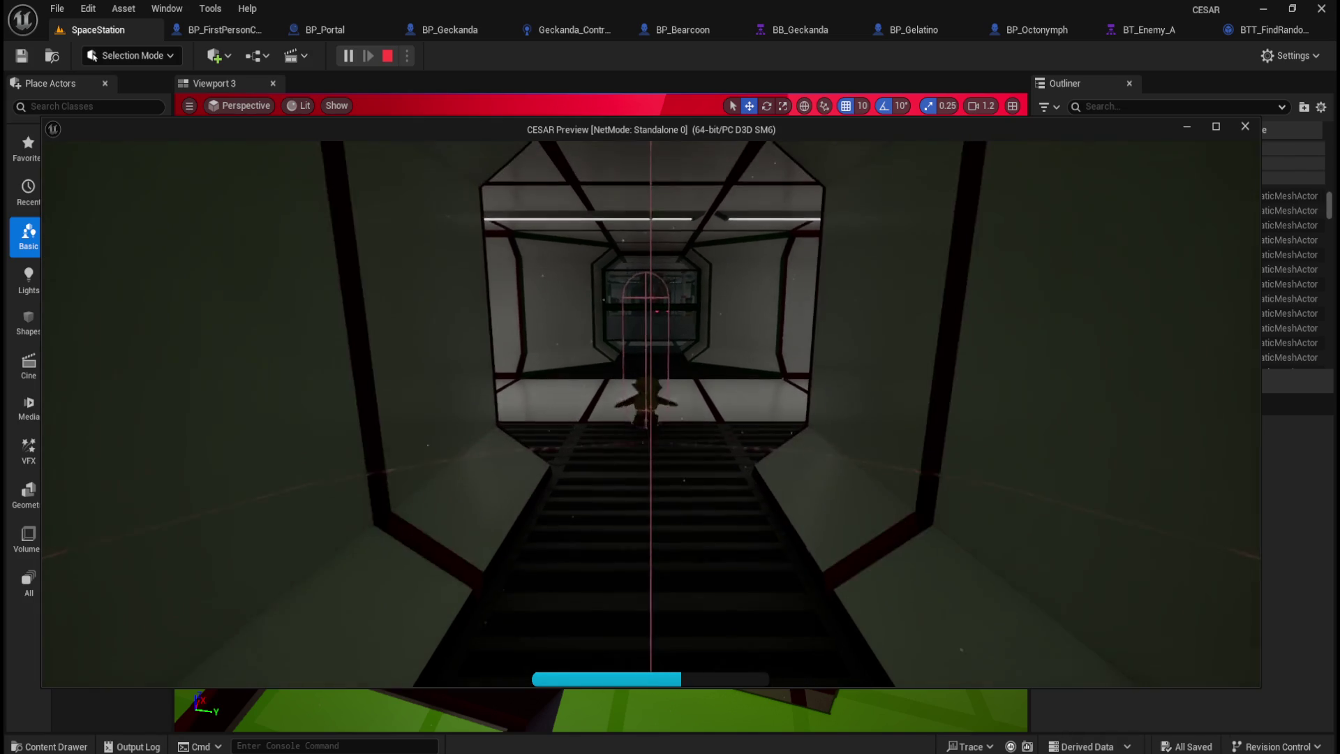
{"action": "key", "text": "s"}
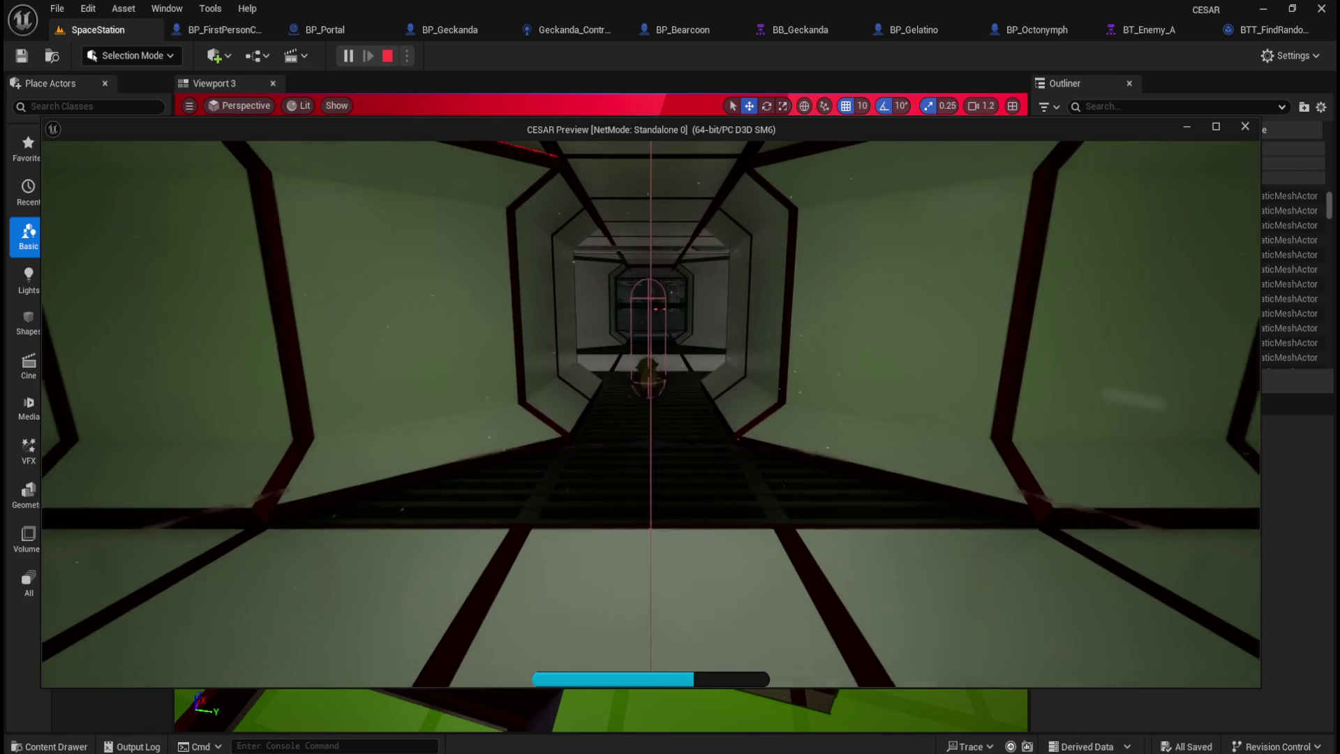
{"action": "key", "text": "w"}
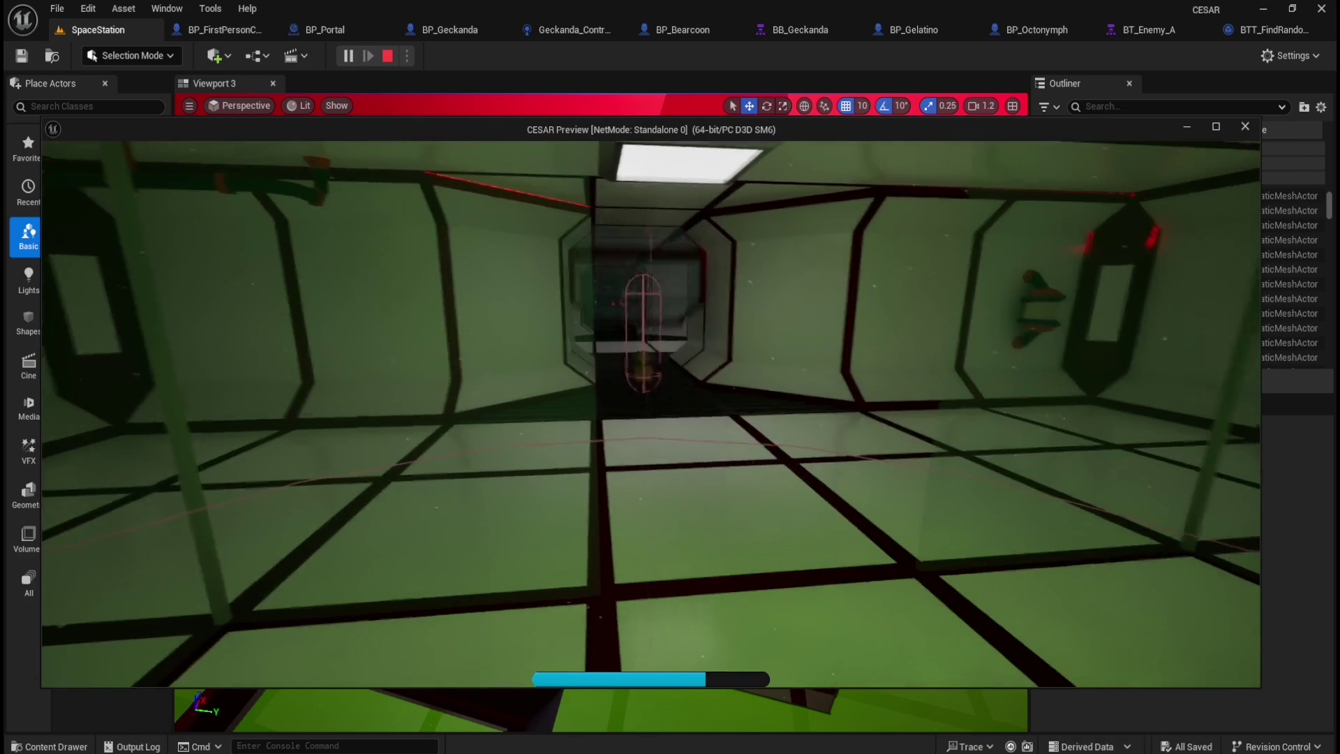
{"action": "key", "text": "w"}
{"action": "key", "text": "s"}
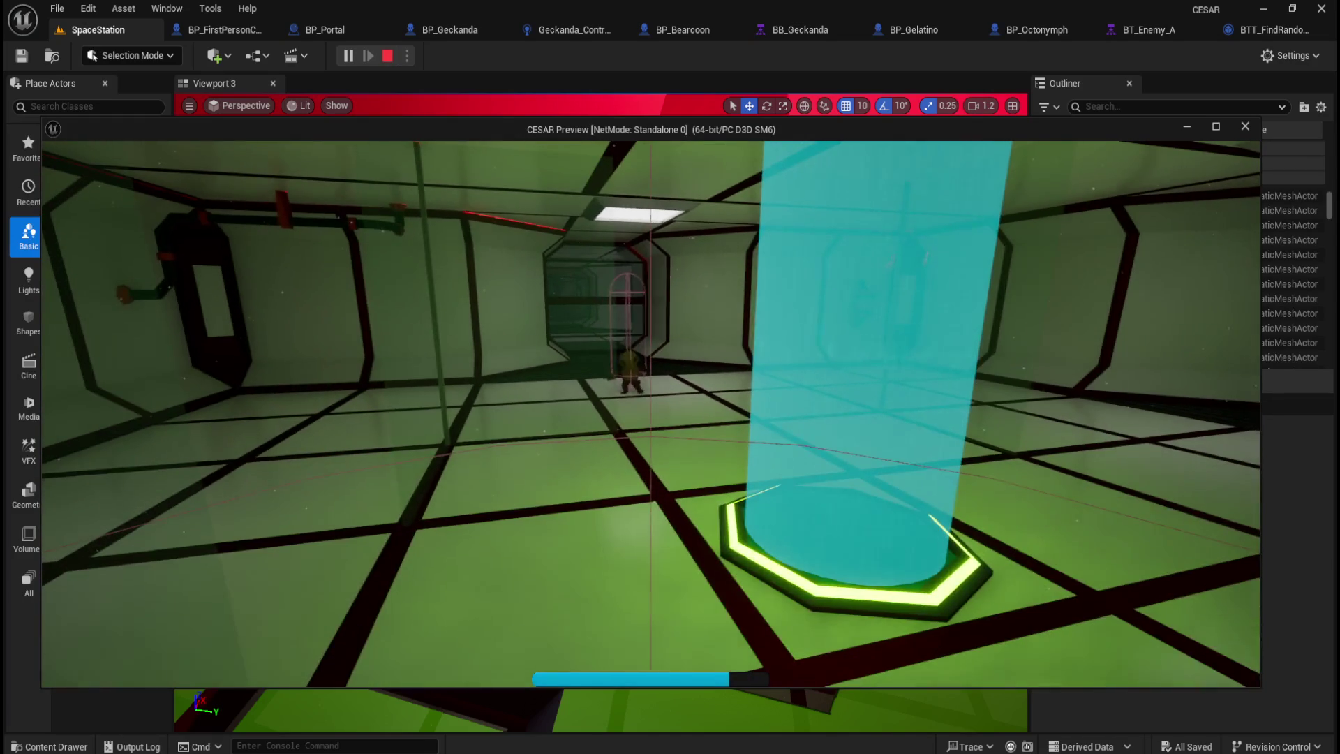
{"action": "key", "text": "s"}
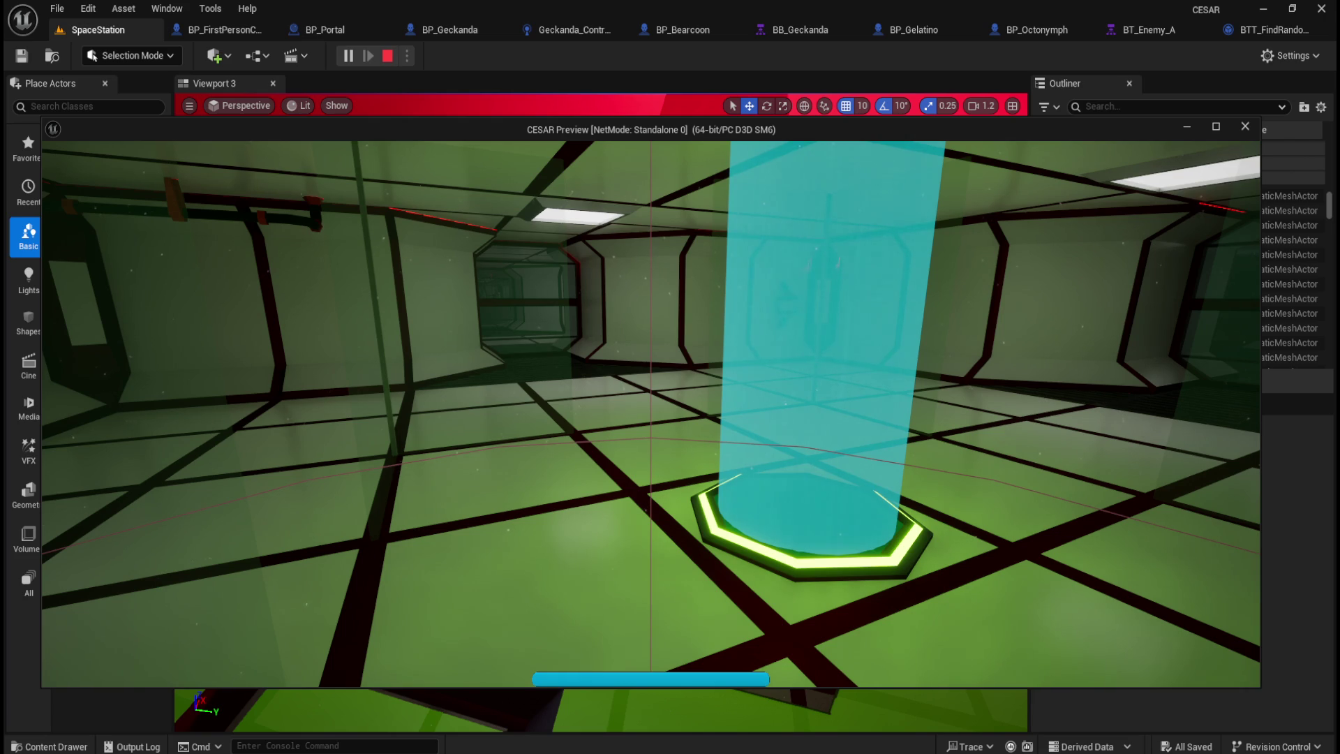
{"action": "key", "text": "alt+Tab"}
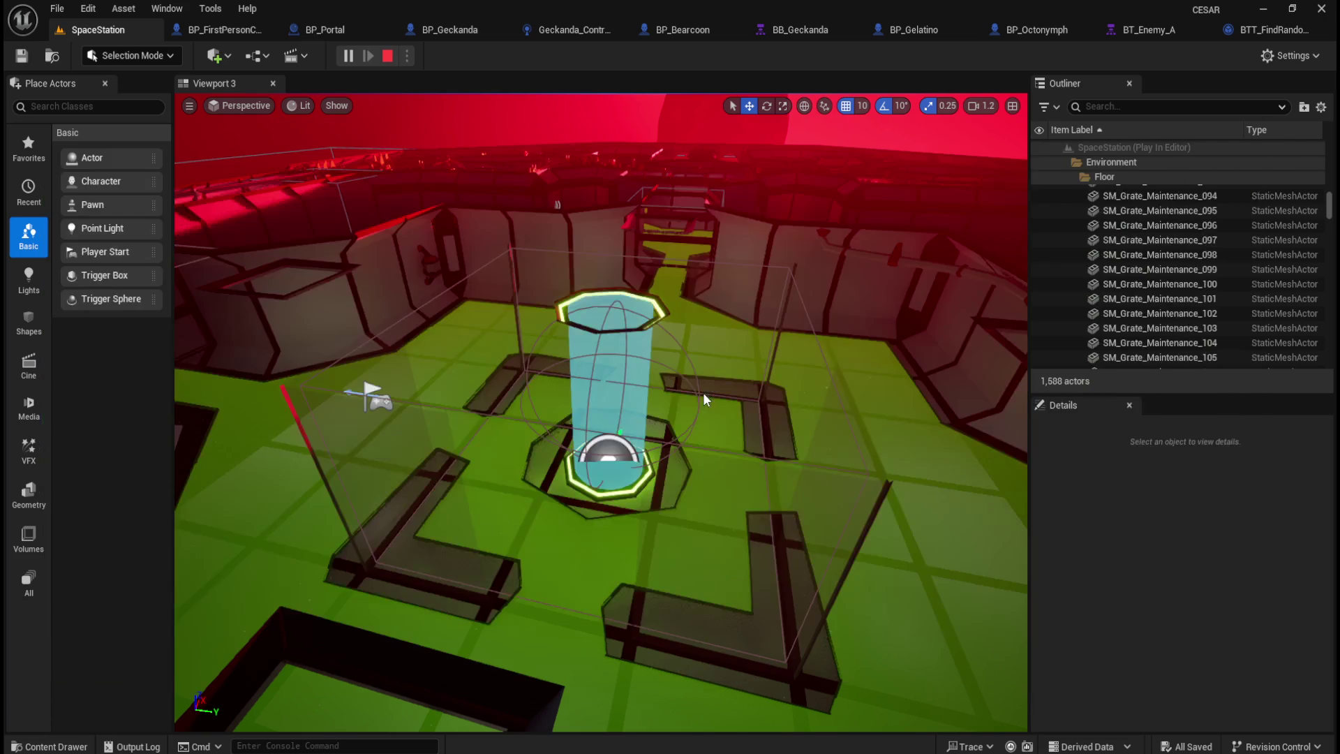
Step: In BP_FirstPersonCharacter, compare the GeckandaSaved?, GelatinoSaved? and OctonymphSaved? variable properties
{"action": "left_click", "coordinate": [222, 34]}
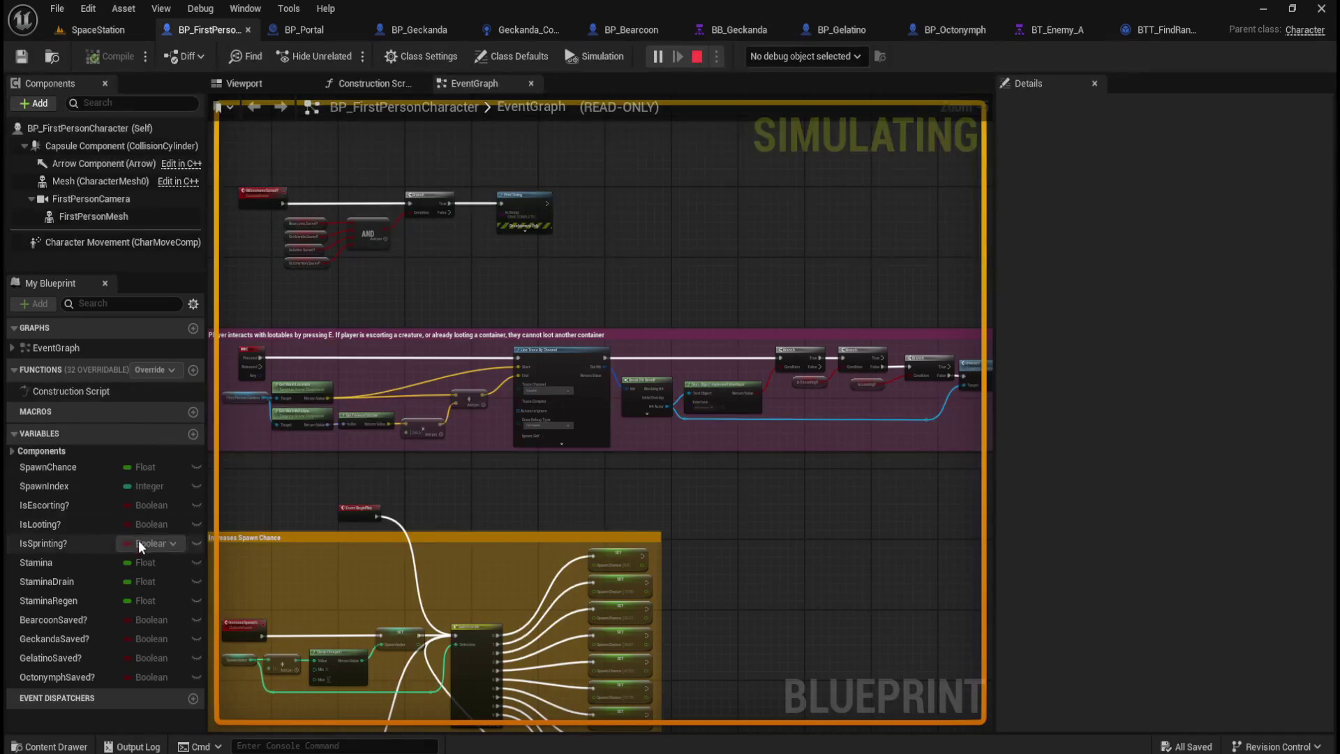
{"action": "left_click", "coordinate": [56, 638]}
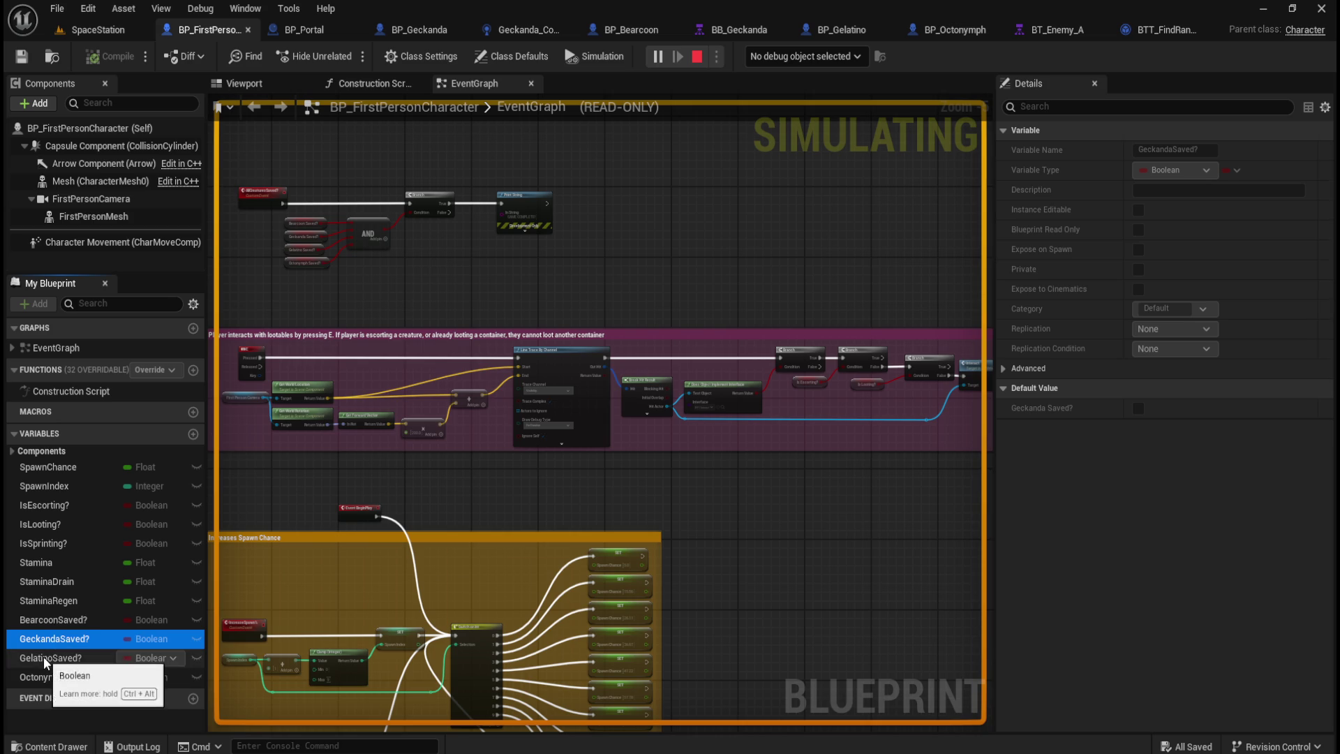
{"action": "left_click", "coordinate": [43, 657]}
{"action": "left_click", "coordinate": [43, 675]}
{"action": "left_click", "coordinate": [60, 642]}
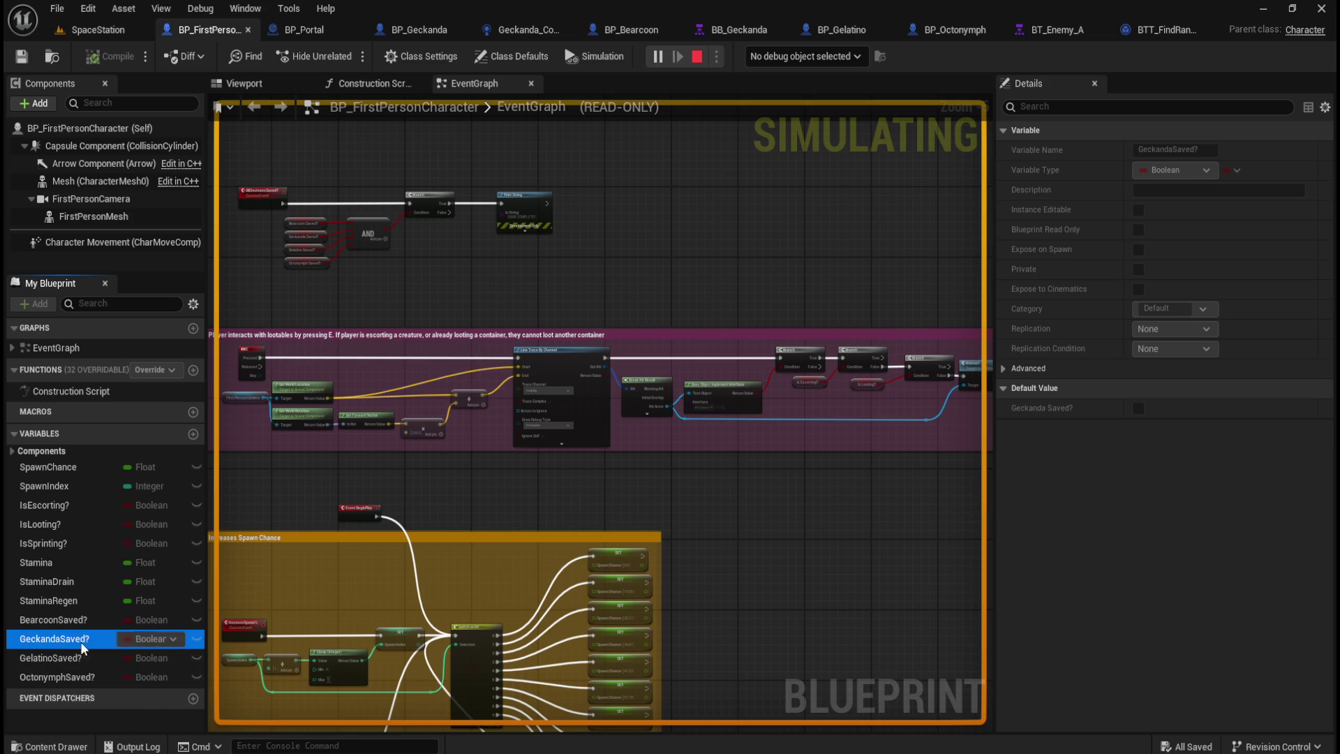
Step: Return to the running game, stop the play session and reopen BP_Portal's event graph
{"action": "left_click", "coordinate": [99, 28]}
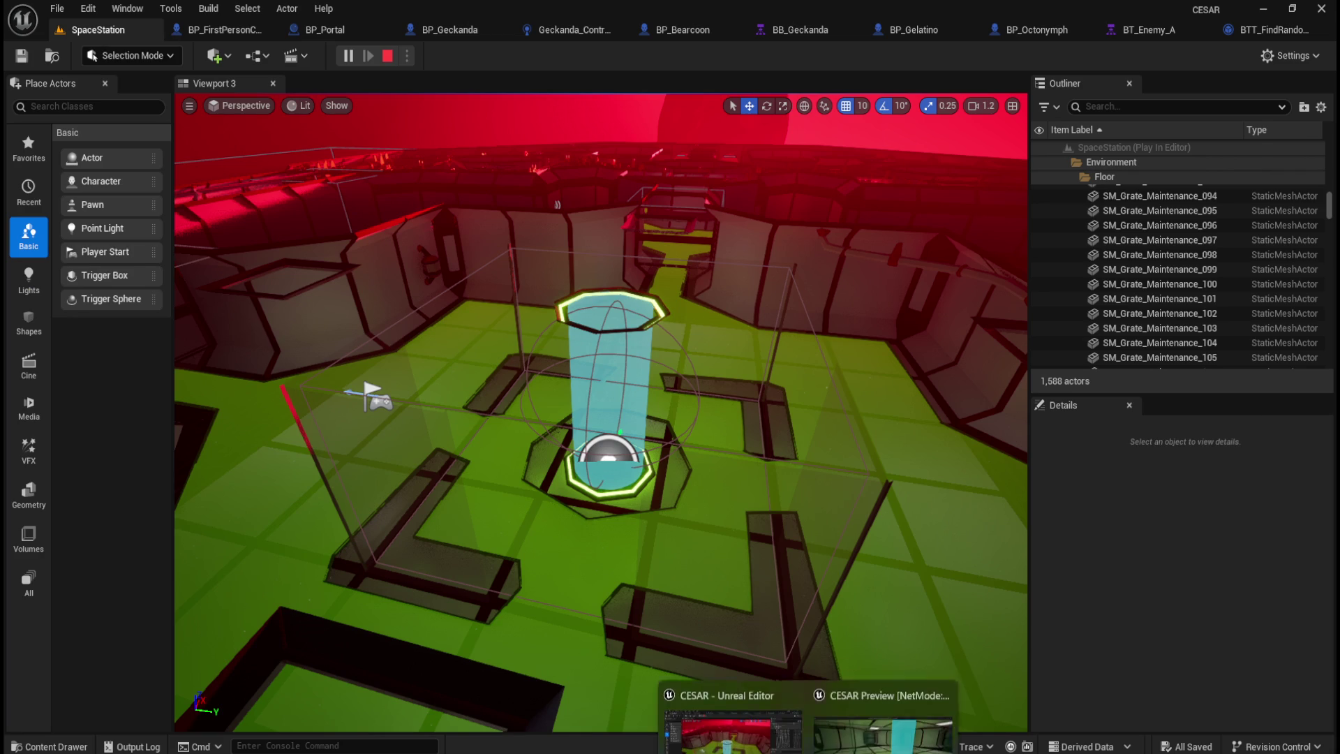
{"action": "left_click", "coordinate": [860, 738]}
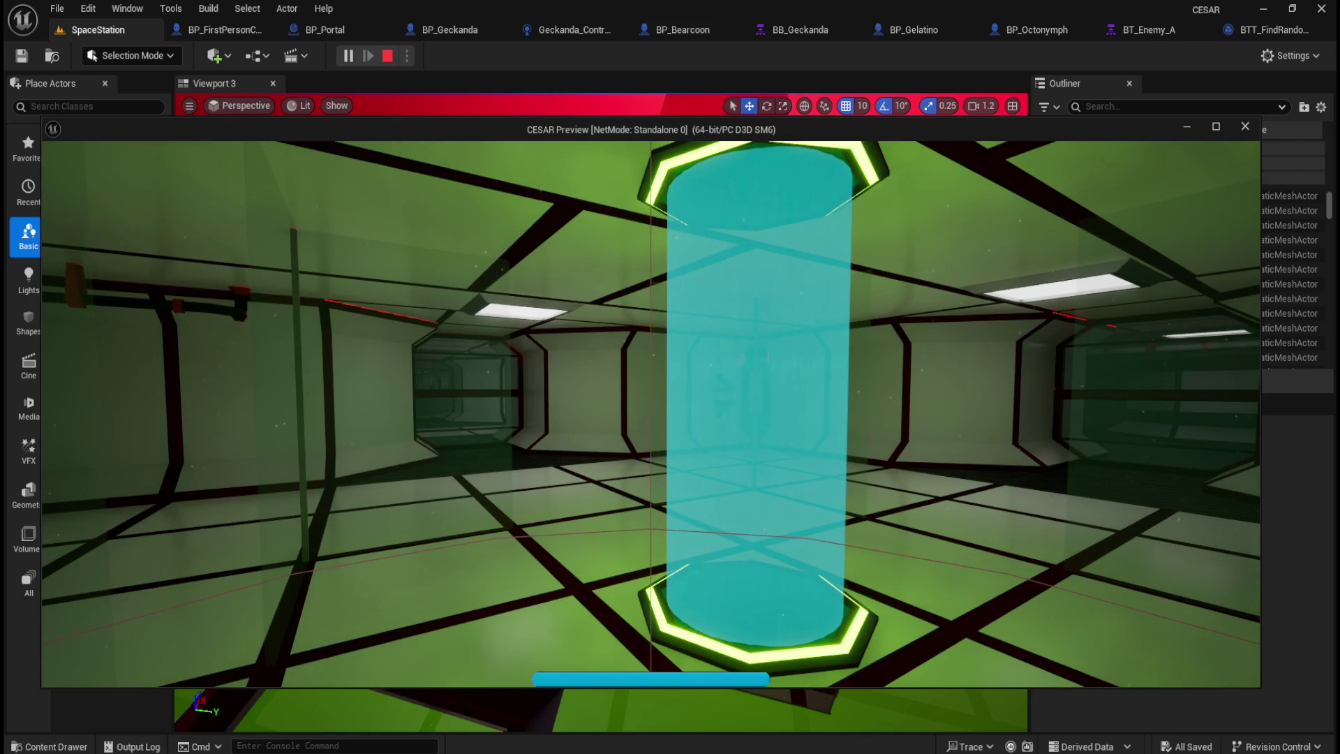
{"action": "key", "text": "Escape"}
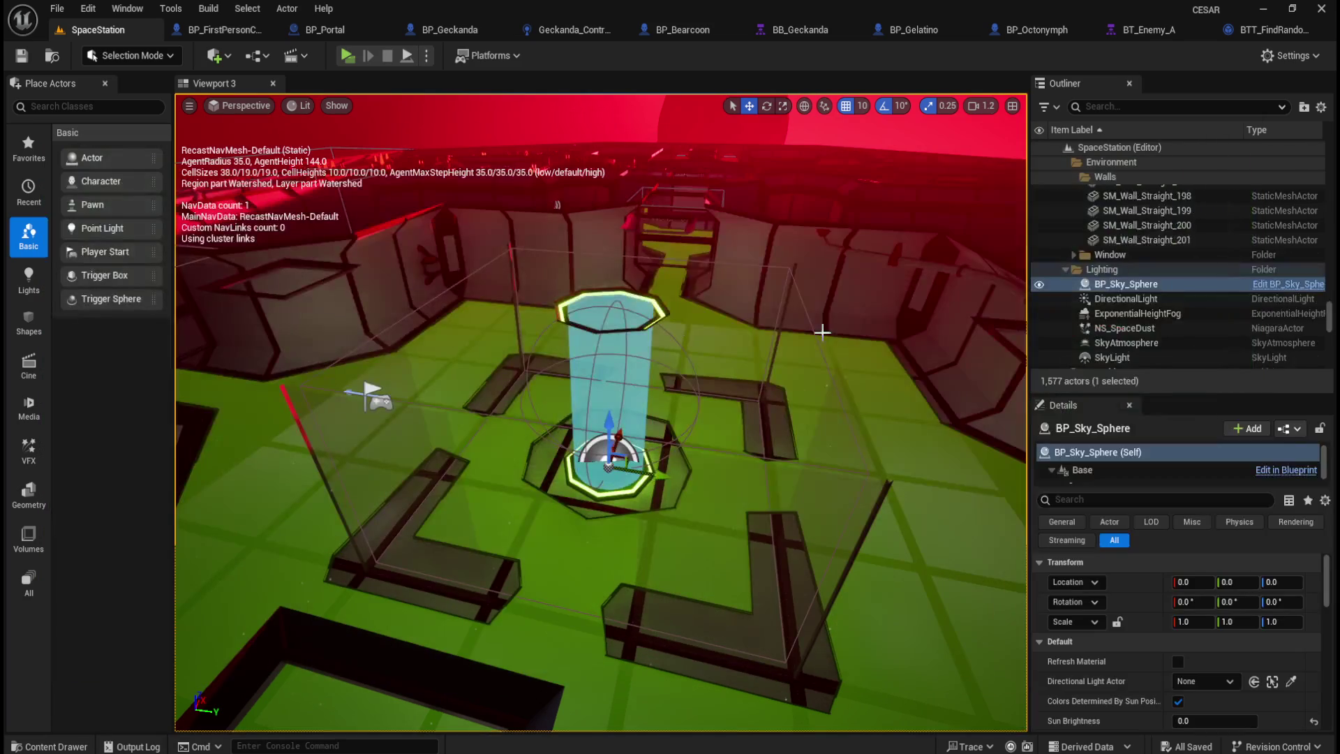
{"action": "left_click", "coordinate": [307, 29]}
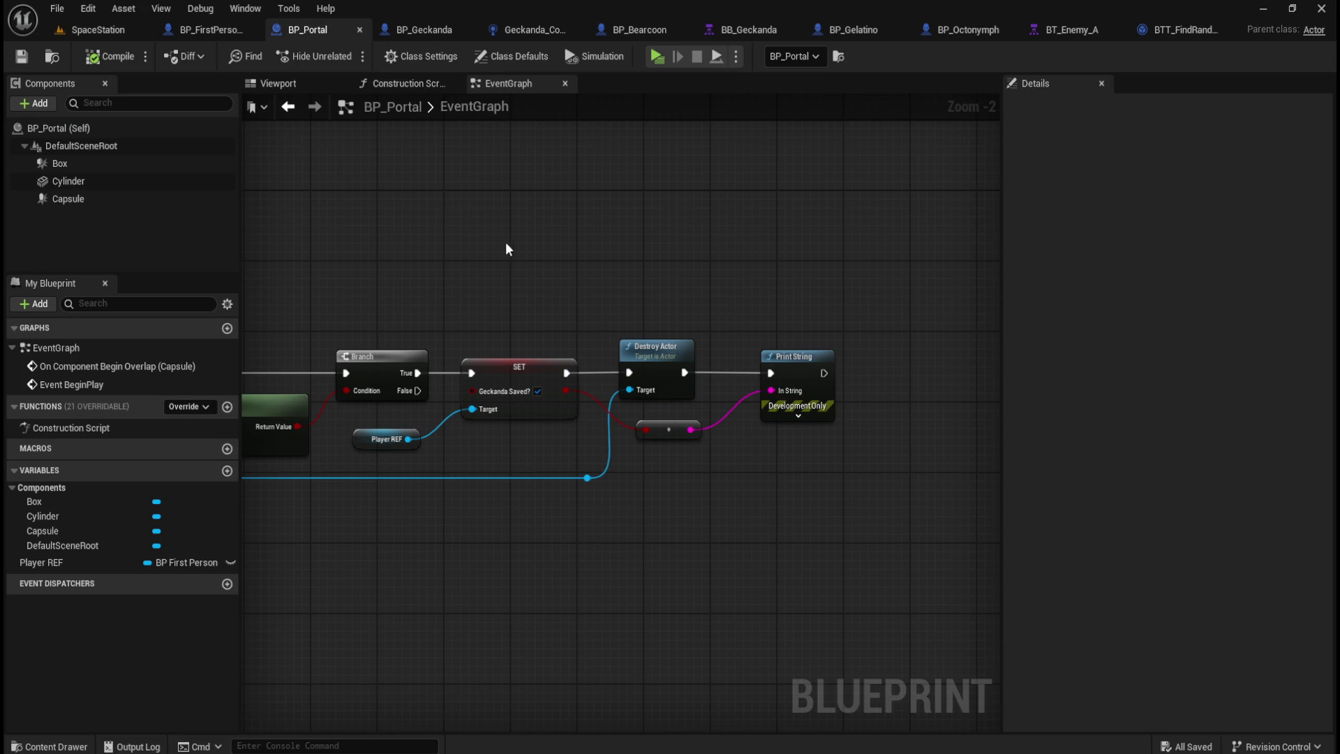
Step: Reposition BP_Portal's BeginPlay node chain and move the overlap chain lower in the graph
{"action": "scroll", "coordinate": [692, 270], "scroll_direction": "down", "scroll_amount": 2}
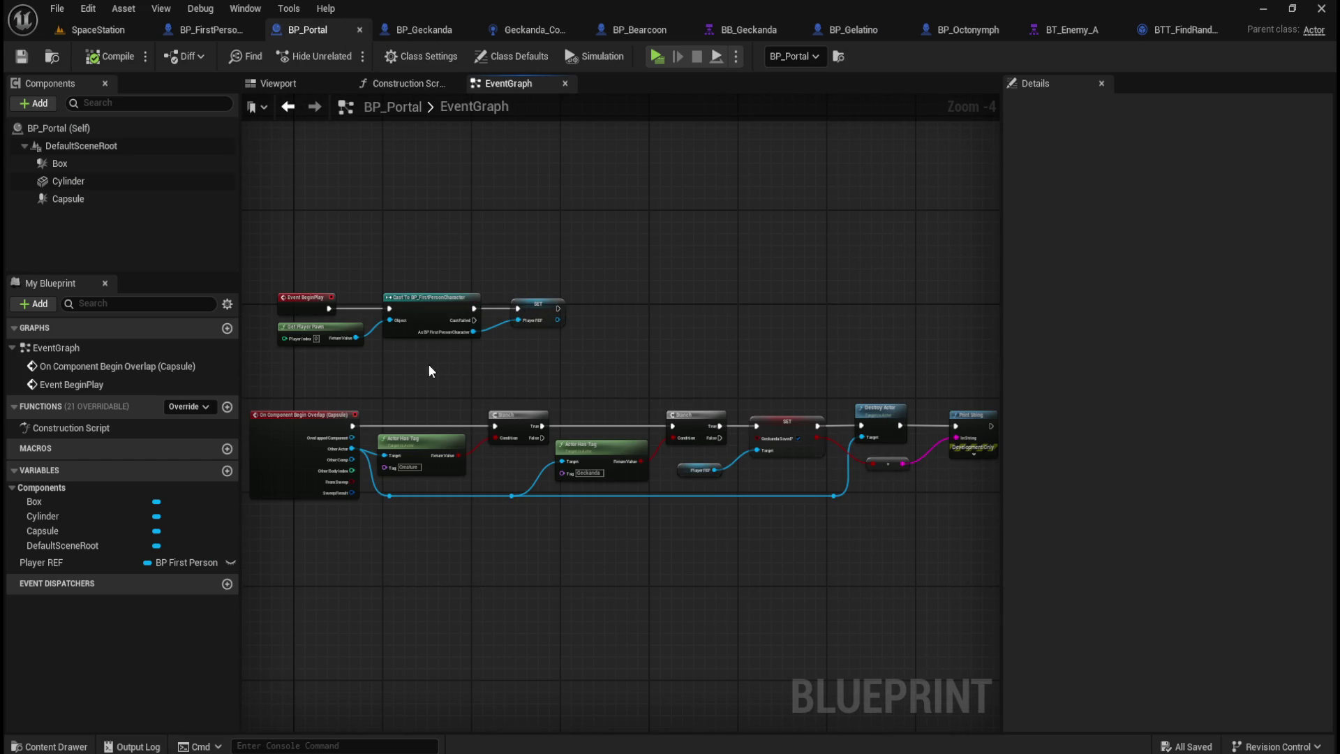
{"action": "mouse_move", "coordinate": [460, 366]}
{"action": "left_mouse_down"}
{"action": "mouse_move", "coordinate": [470, 347]}
{"action": "mouse_move", "coordinate": [450, 315]}
{"action": "mouse_move", "coordinate": [494, 291]}
{"action": "left_mouse_up"}
{"action": "left_click_drag", "start_coordinate": [329, 174], "coordinate": [635, 287]}
{"action": "mouse_move", "coordinate": [341, 235]}
{"action": "left_mouse_down"}
{"action": "mouse_move", "coordinate": [378, 245]}
{"action": "mouse_move", "coordinate": [284, 182]}
{"action": "left_mouse_up"}
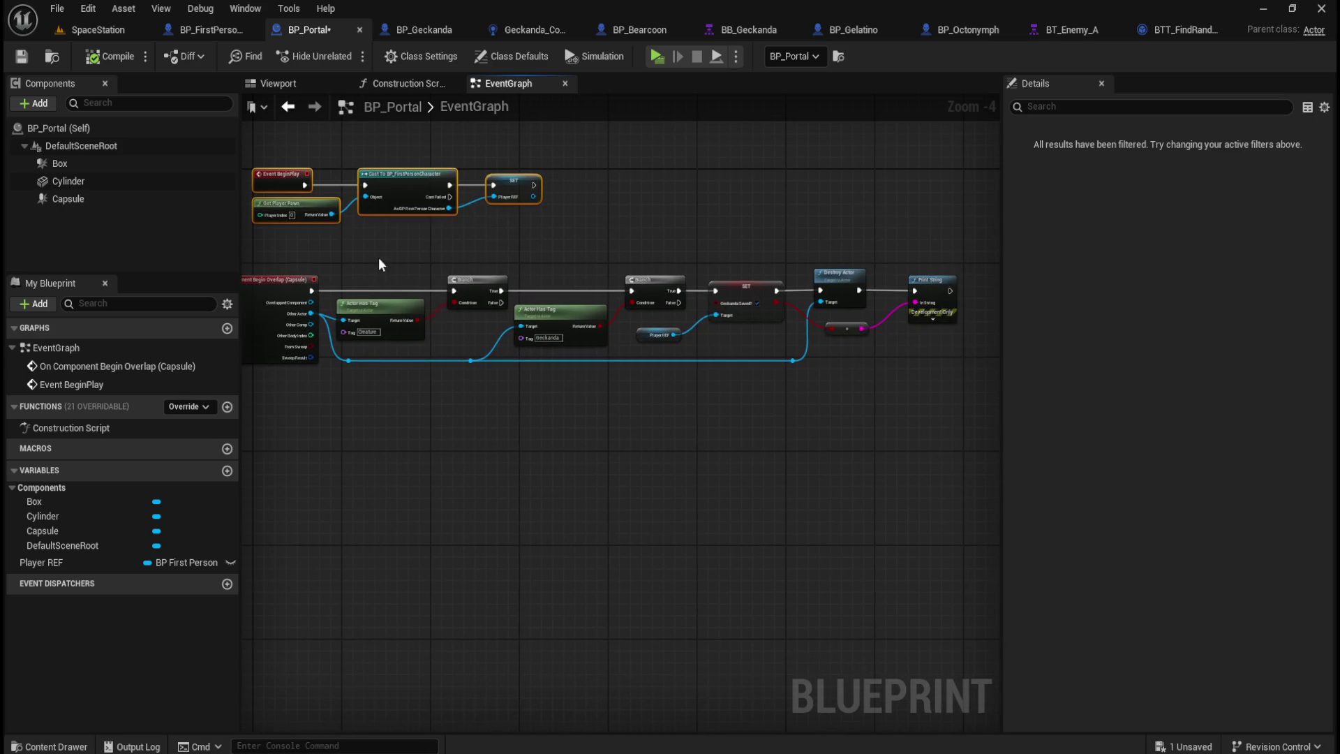
{"action": "scroll", "coordinate": [957, 286], "scroll_direction": "down", "scroll_amount": 1}
{"action": "mouse_move", "coordinate": [966, 272]}
{"action": "left_mouse_down"}
{"action": "mouse_move", "coordinate": [494, 380]}
{"action": "mouse_move", "coordinate": [461, 366]}
{"action": "left_mouse_up"}
{"action": "left_click_drag", "start_coordinate": [440, 318], "coordinate": [458, 382]}
{"action": "left_click", "coordinate": [504, 283]}
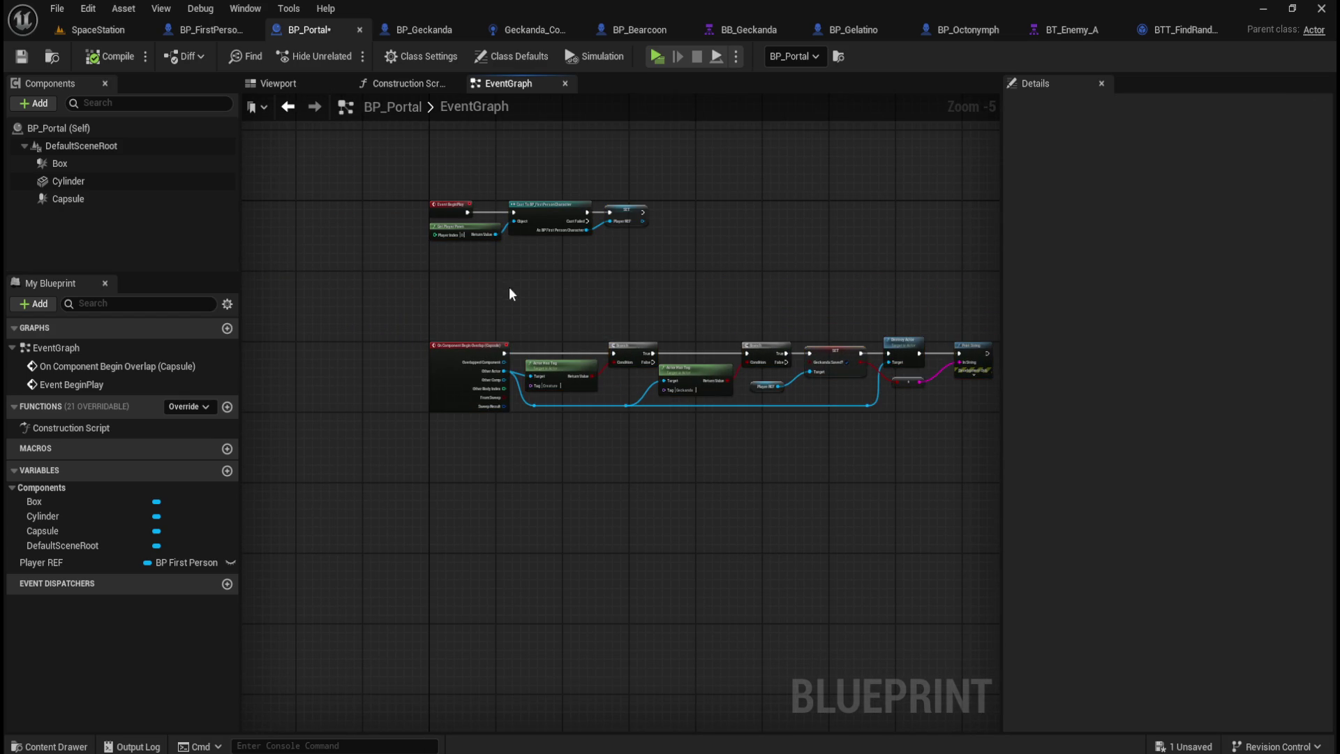
Step: Gather the SET, Destroy Actor, Print String and Actor Has Tag nodes closer together
{"action": "scroll", "coordinate": [604, 426], "scroll_direction": "up", "scroll_amount": 1}
{"action": "scroll", "coordinate": [604, 425], "scroll_direction": "up", "scroll_amount": 1}
{"action": "mouse_move", "coordinate": [670, 482]}
{"action": "left_mouse_down"}
{"action": "mouse_move", "coordinate": [631, 508]}
{"action": "mouse_move", "coordinate": [467, 493]}
{"action": "mouse_move", "coordinate": [476, 509]}
{"action": "mouse_move", "coordinate": [788, 539]}
{"action": "left_mouse_up"}
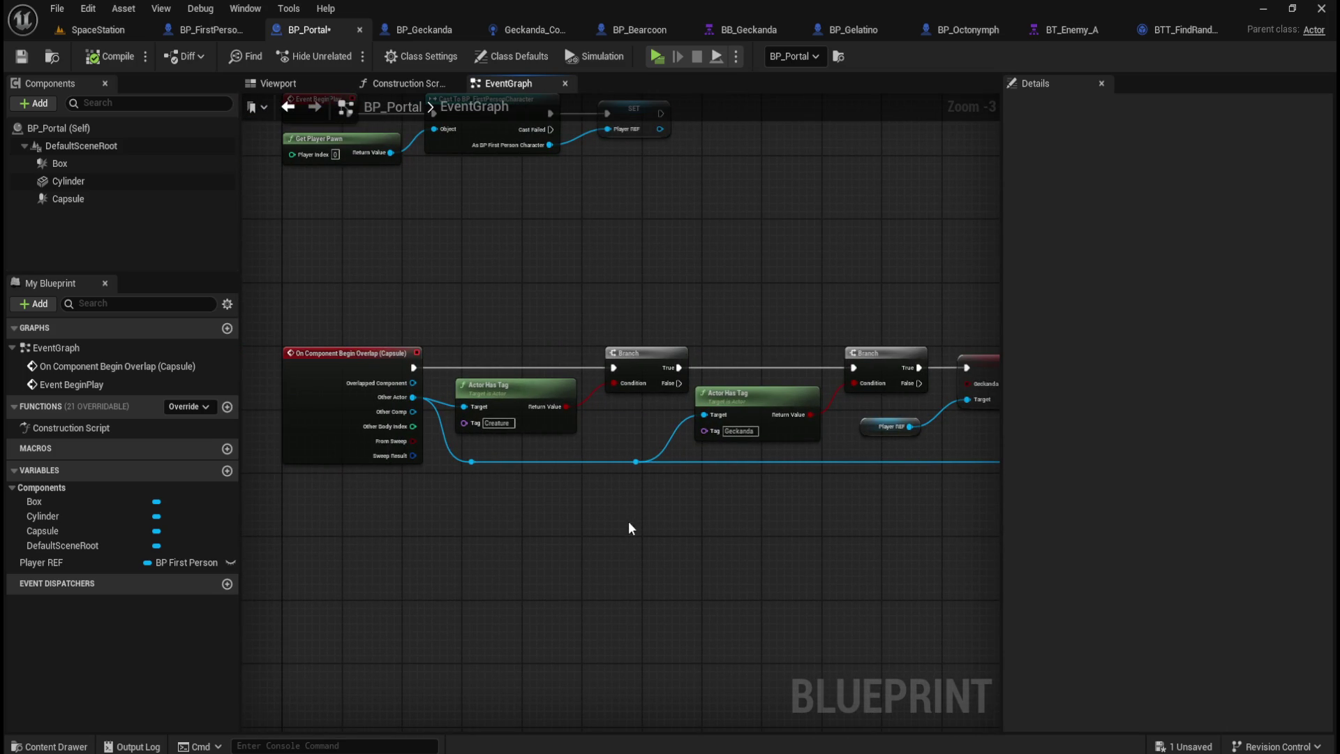
{"action": "left_click_drag", "start_coordinate": [746, 523], "coordinate": [395, 491]}
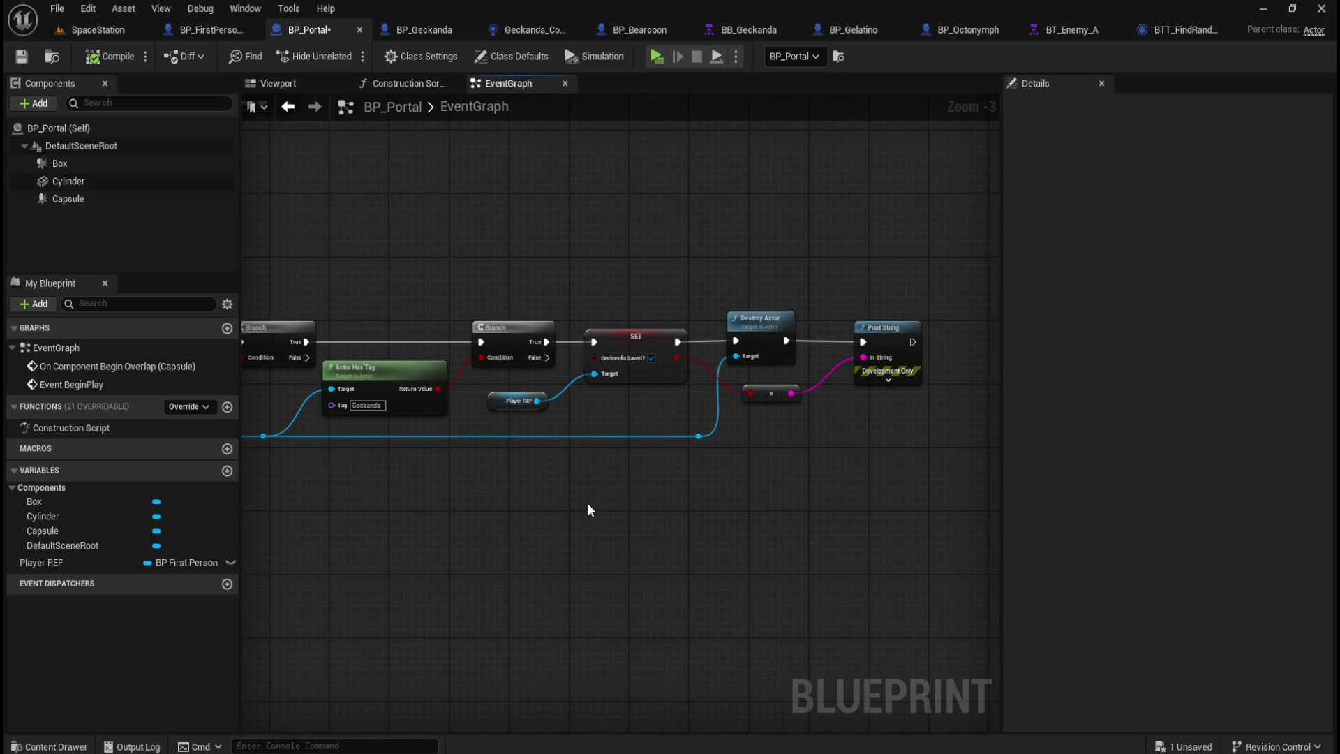
{"action": "mouse_move", "coordinate": [949, 241]}
{"action": "left_mouse_down"}
{"action": "mouse_move", "coordinate": [861, 374]}
{"action": "mouse_move", "coordinate": [562, 504]}
{"action": "mouse_move", "coordinate": [497, 510]}
{"action": "left_mouse_up"}
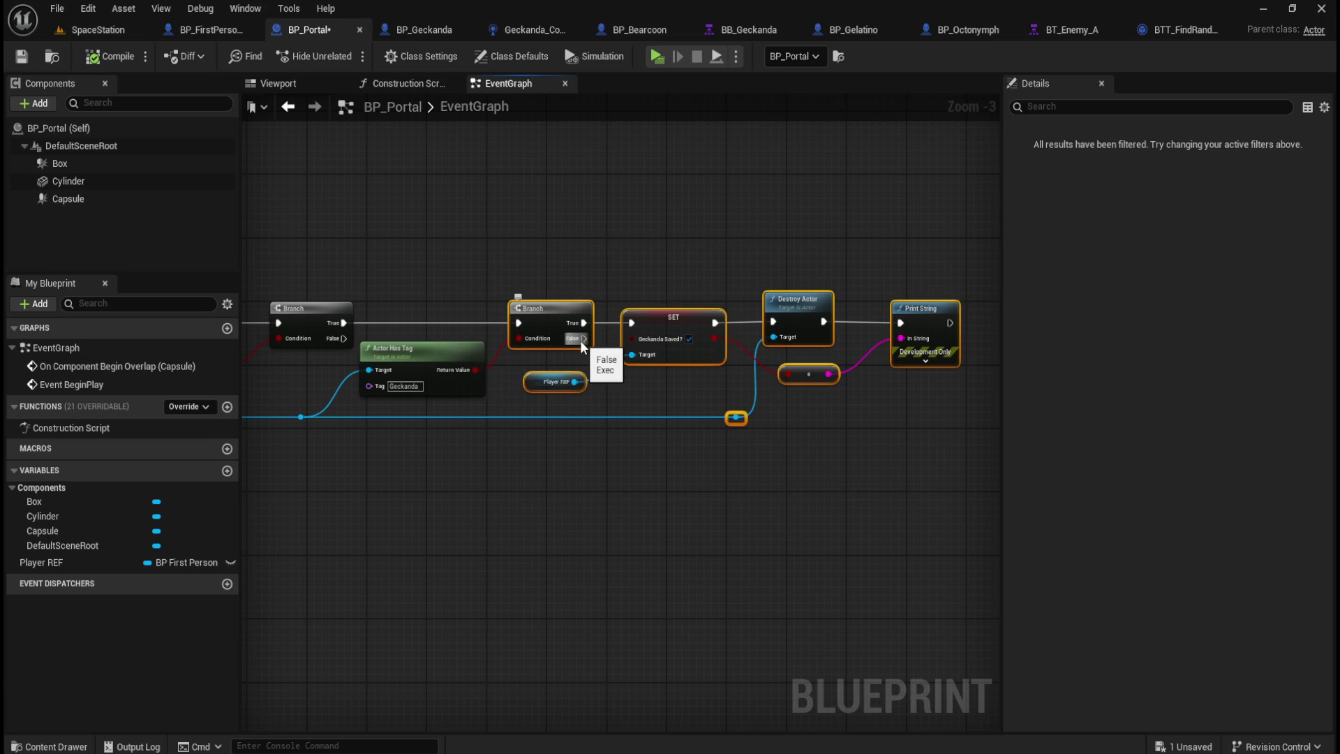
{"action": "mouse_move", "coordinate": [415, 241]}
{"action": "left_mouse_down"}
{"action": "mouse_move", "coordinate": [768, 414]}
{"action": "mouse_move", "coordinate": [956, 486]}
{"action": "left_mouse_up"}
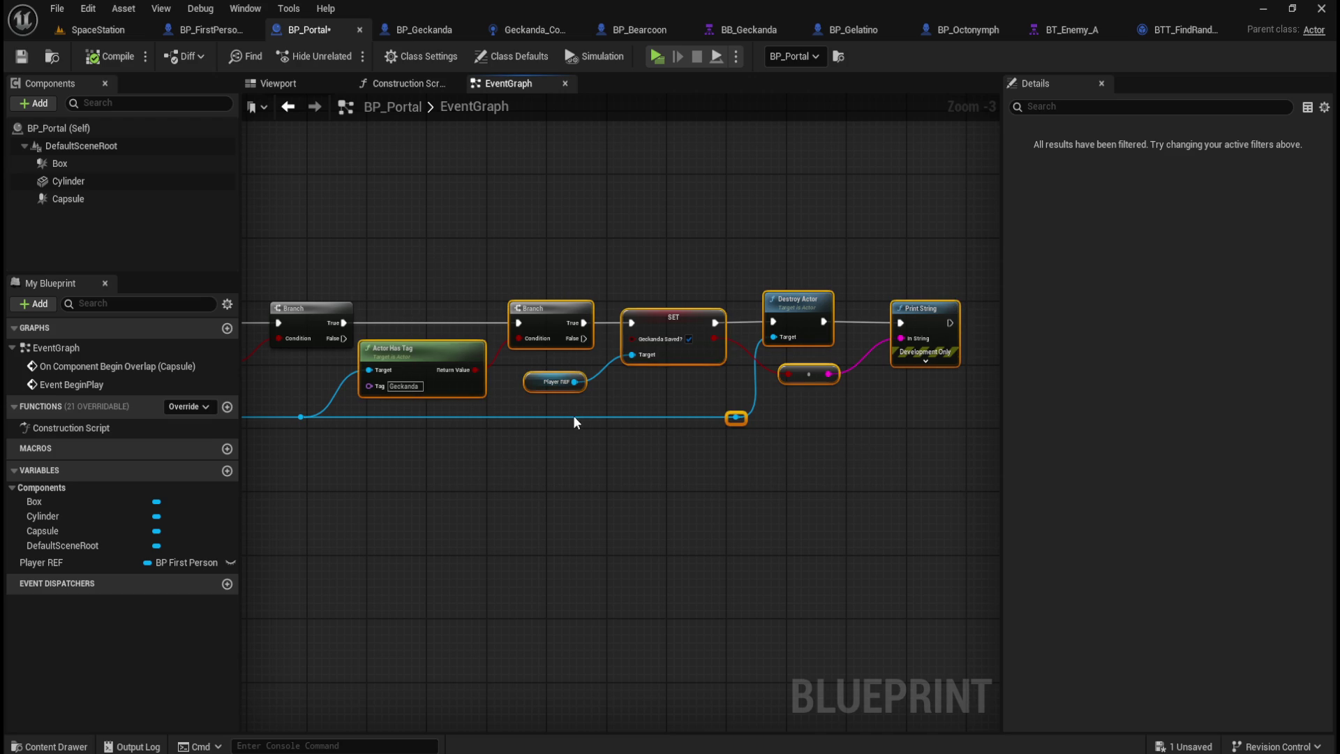
{"action": "left_click", "coordinate": [474, 513]}
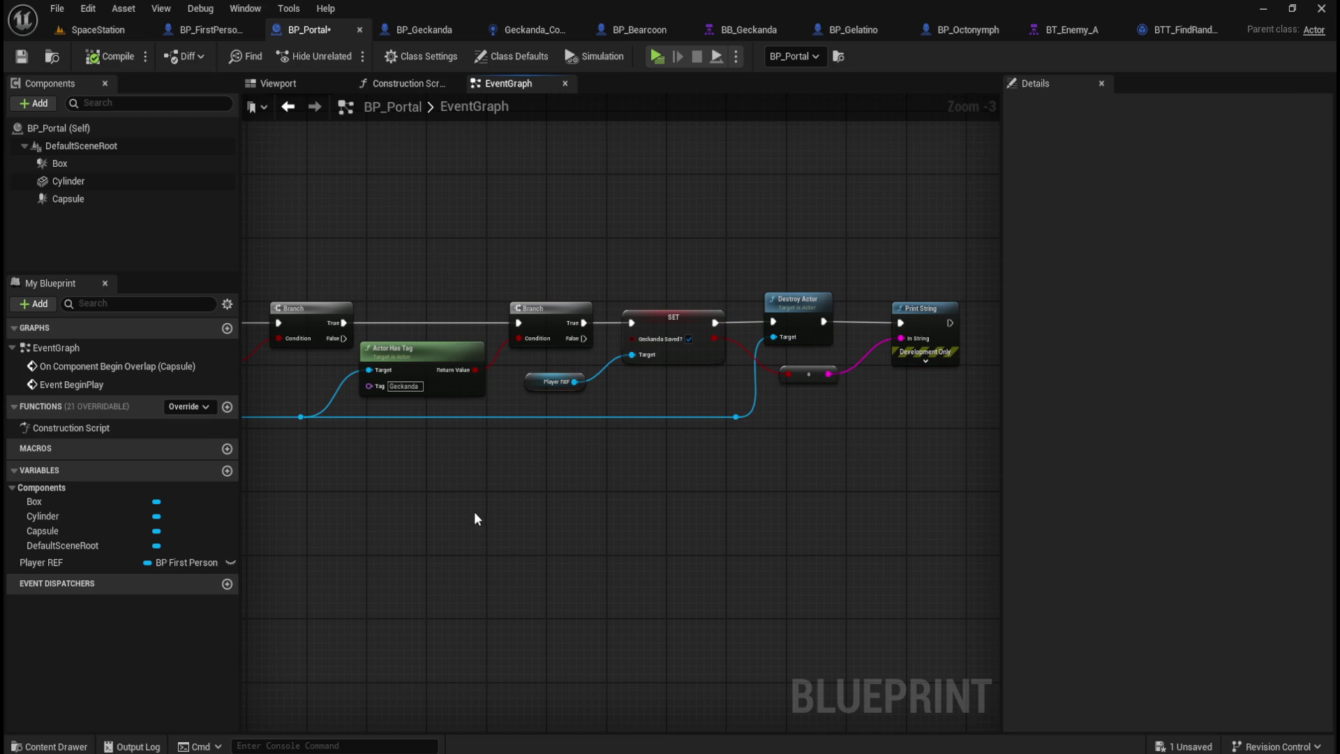
Step: Check the Geckanda tag value on Actor Has Tag, then go to BP_FirstPersonCharacter
{"action": "left_click", "coordinate": [416, 390]}
{"action": "scroll", "coordinate": [710, 527], "scroll_direction": "down", "scroll_amount": 3}
{"action": "scroll", "coordinate": [682, 479], "scroll_direction": "up", "scroll_amount": 2}
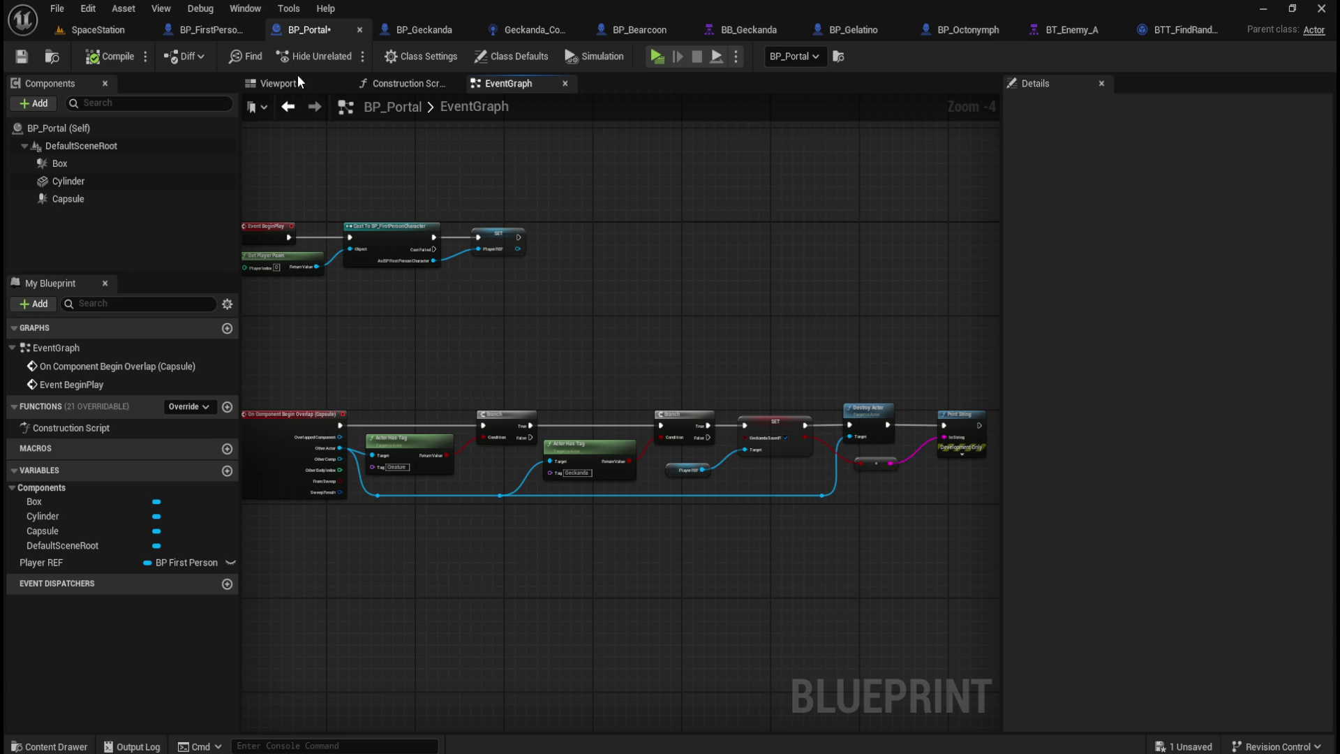
{"action": "left_click", "coordinate": [203, 35]}
{"action": "scroll", "coordinate": [461, 280], "scroll_direction": "up", "scroll_amount": 3}
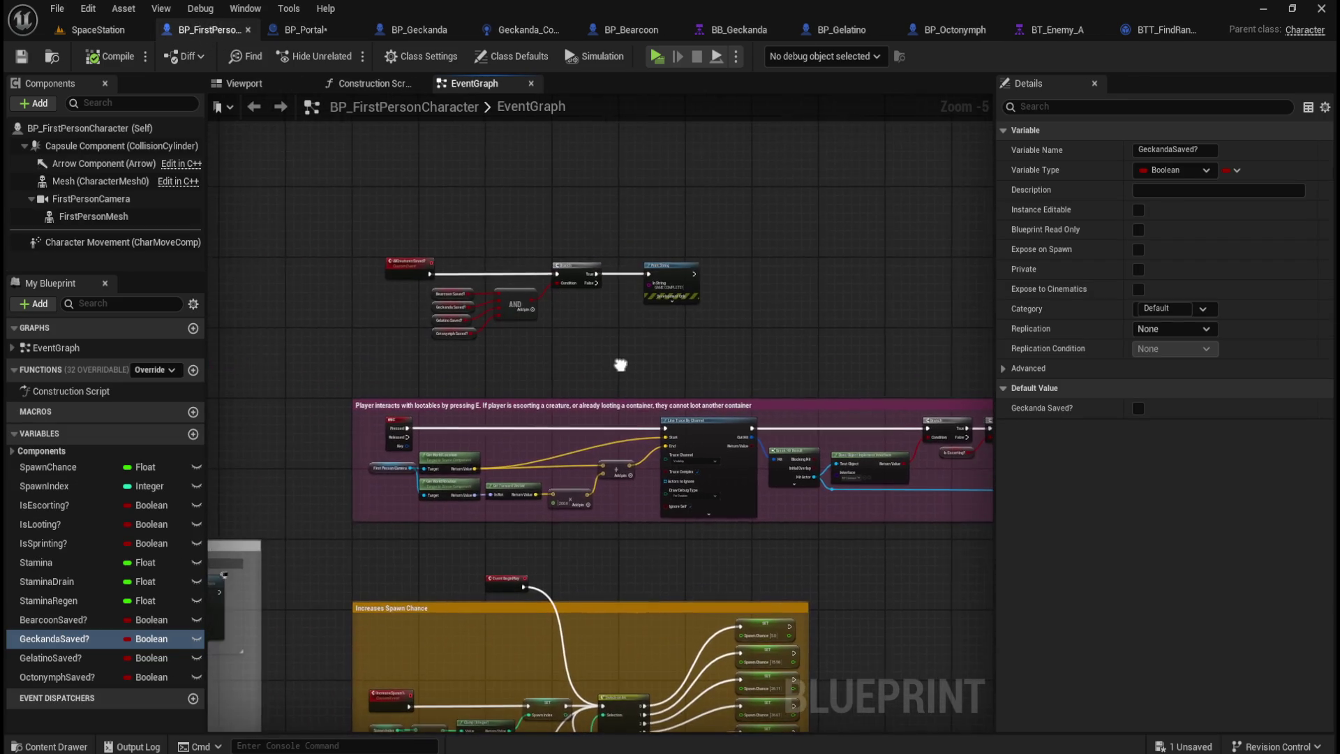
Step: Look over the four Saved? variables, AND node and AllCreaturesSaved? event in BP_FirstPersonCharacter
{"action": "scroll", "coordinate": [612, 406], "scroll_direction": "down", "scroll_amount": 1}
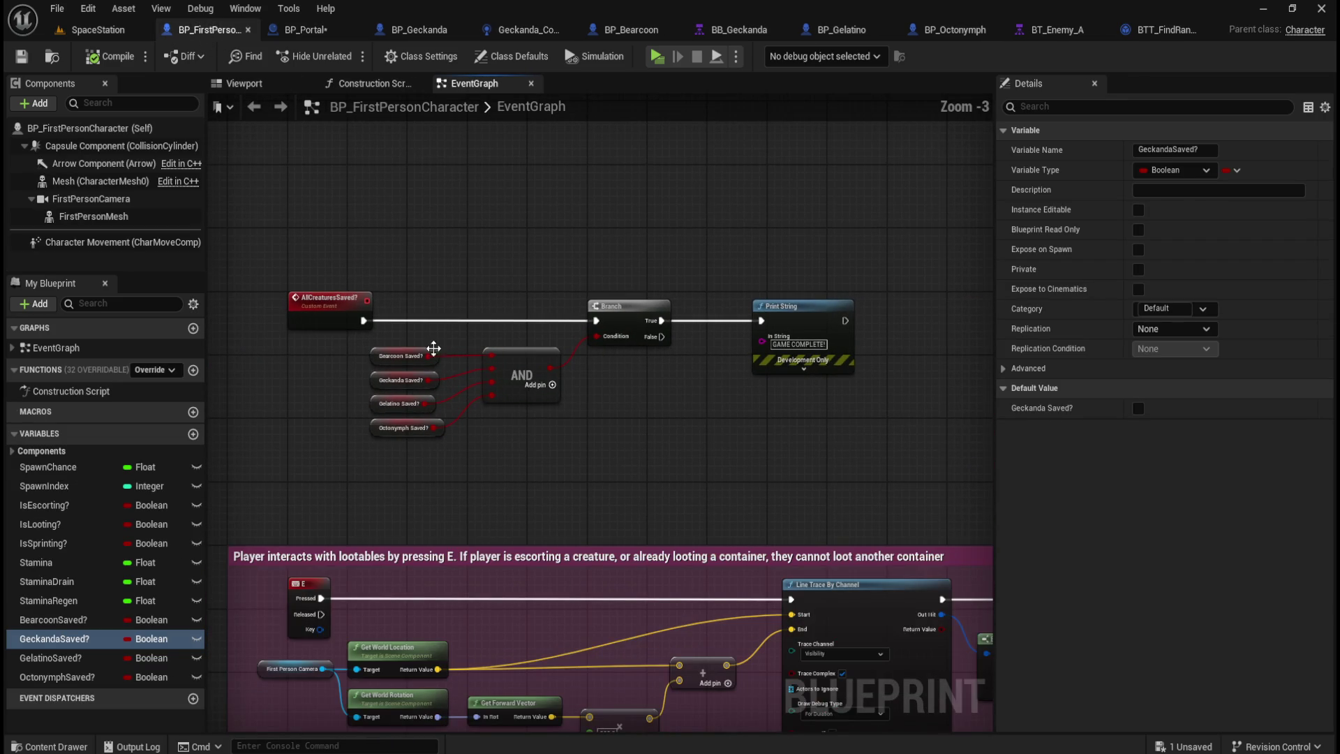
{"action": "left_click_drag", "start_coordinate": [349, 344], "coordinate": [574, 471]}
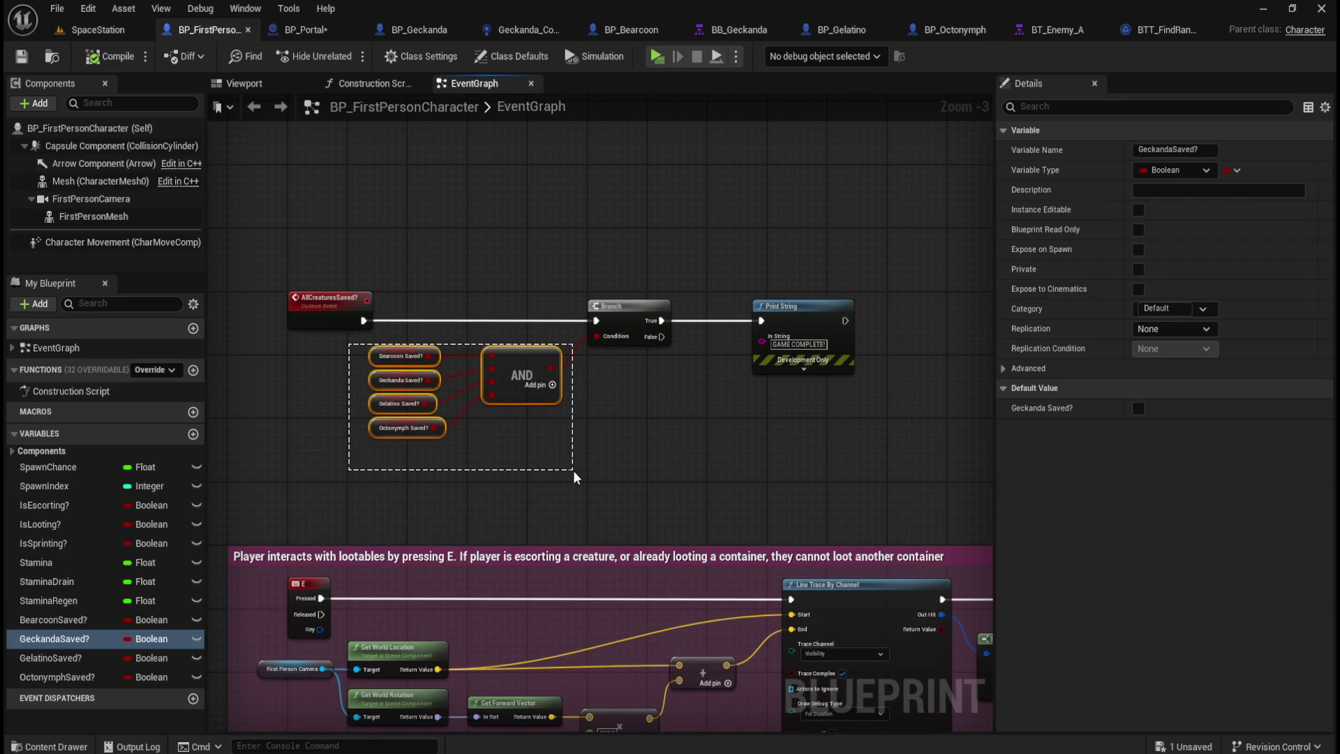
{"action": "left_click", "coordinate": [605, 349]}
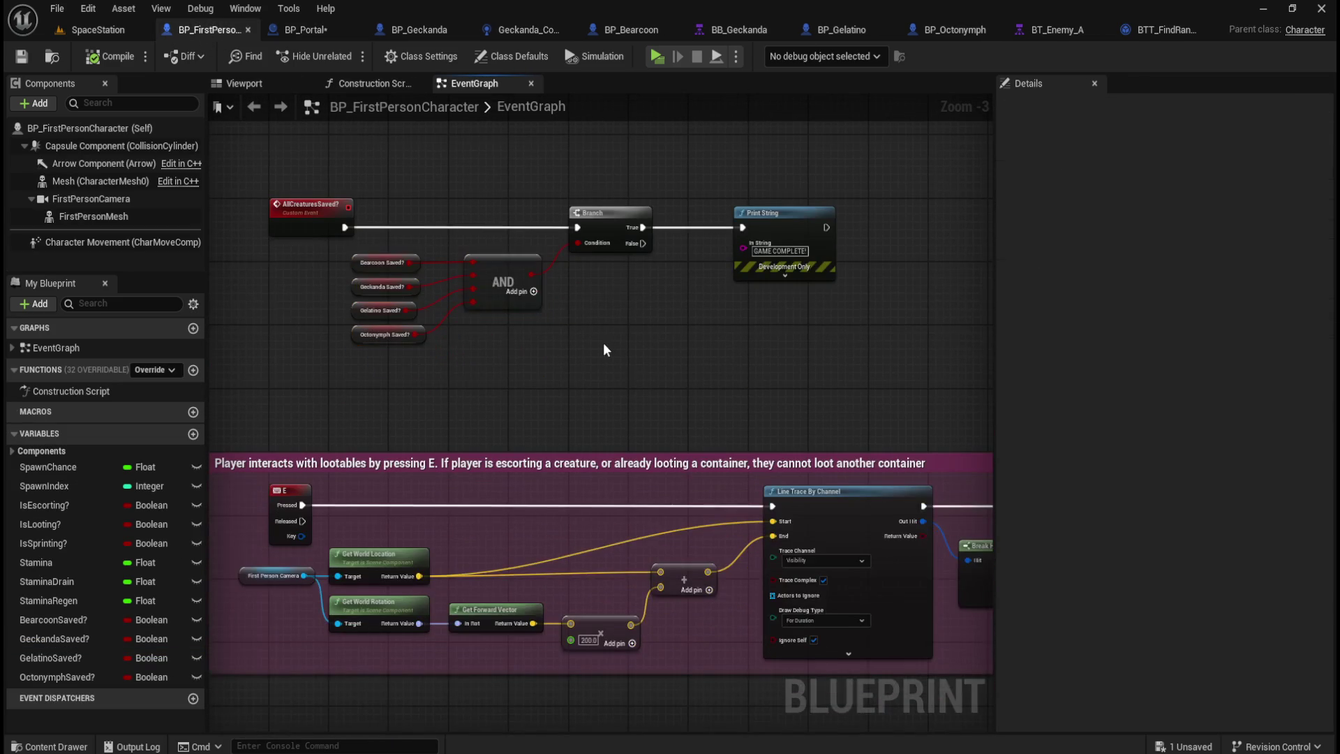
{"action": "left_click", "coordinate": [311, 203]}
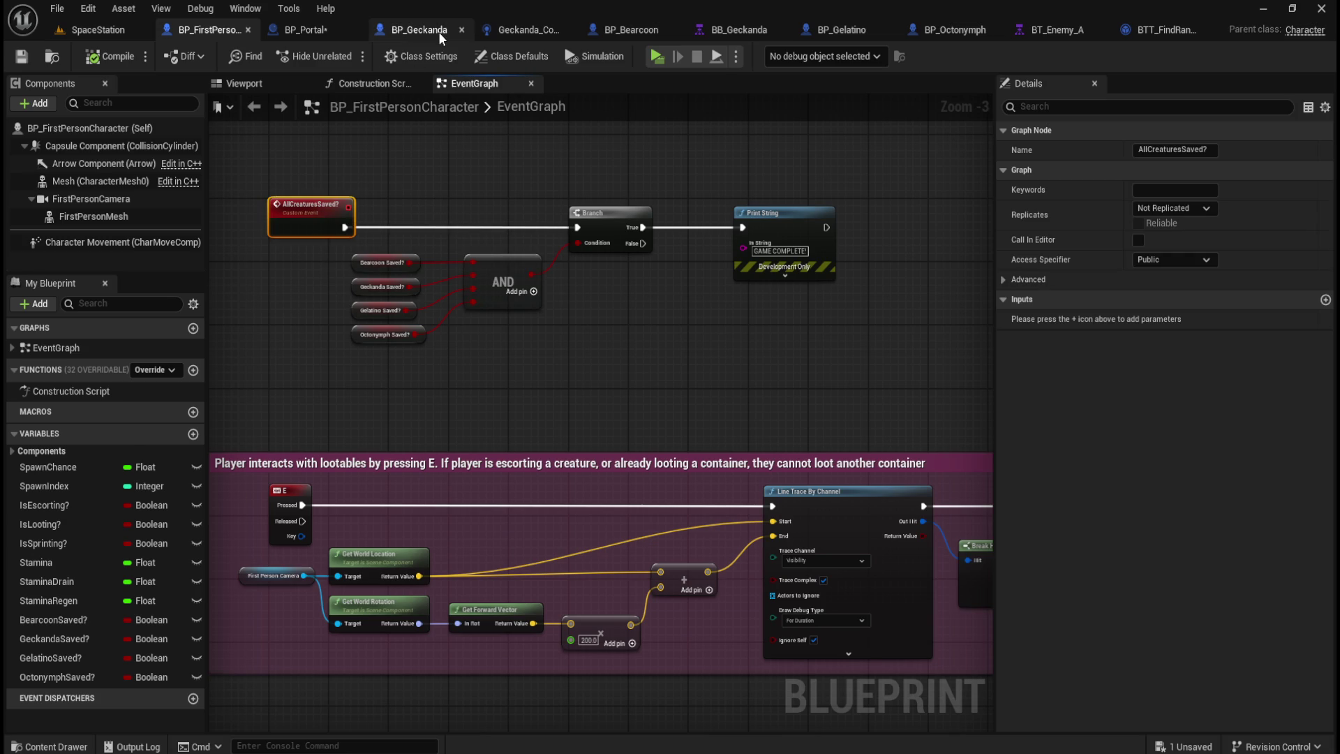
Step: Pan across BP_Geckanda's graph to see its whole overlap chain
{"action": "left_click", "coordinate": [438, 32]}
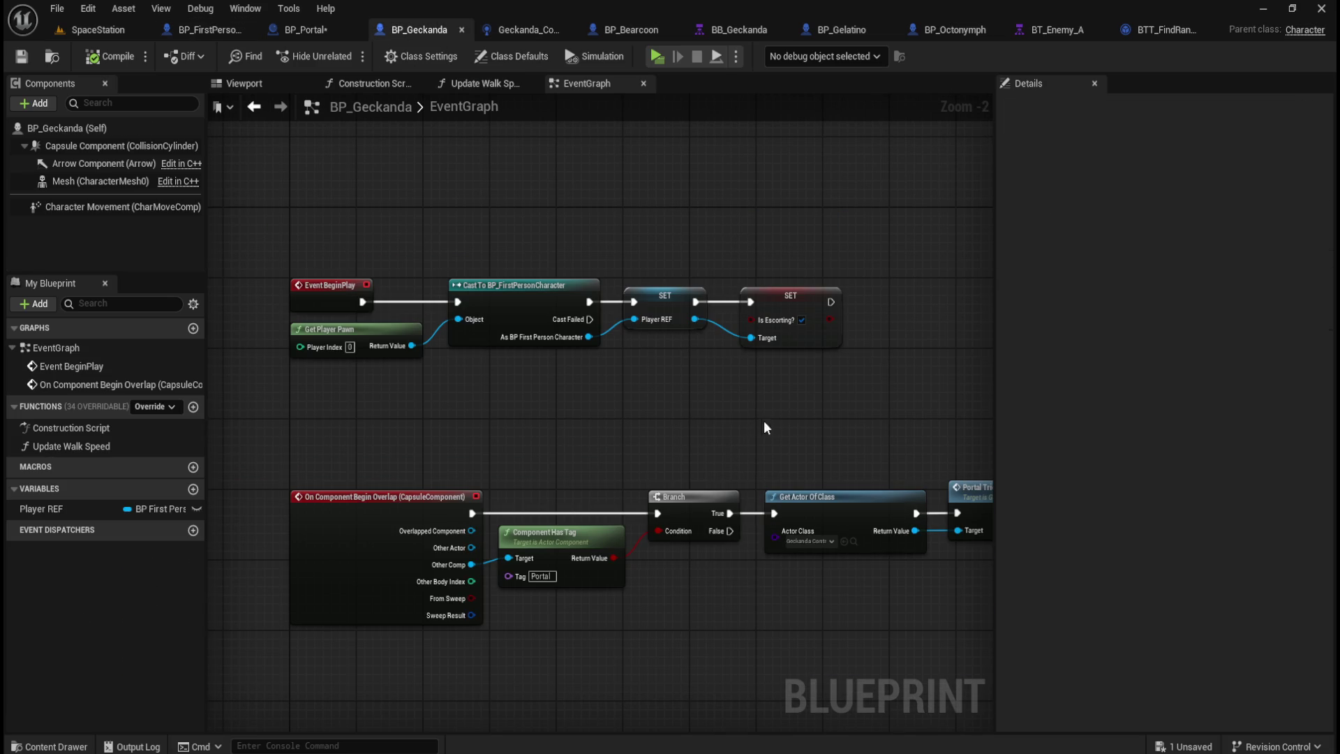
{"action": "mouse_move", "coordinate": [847, 412]}
{"action": "left_mouse_down"}
{"action": "mouse_move", "coordinate": [846, 335]}
{"action": "mouse_move", "coordinate": [779, 363]}
{"action": "left_mouse_up"}
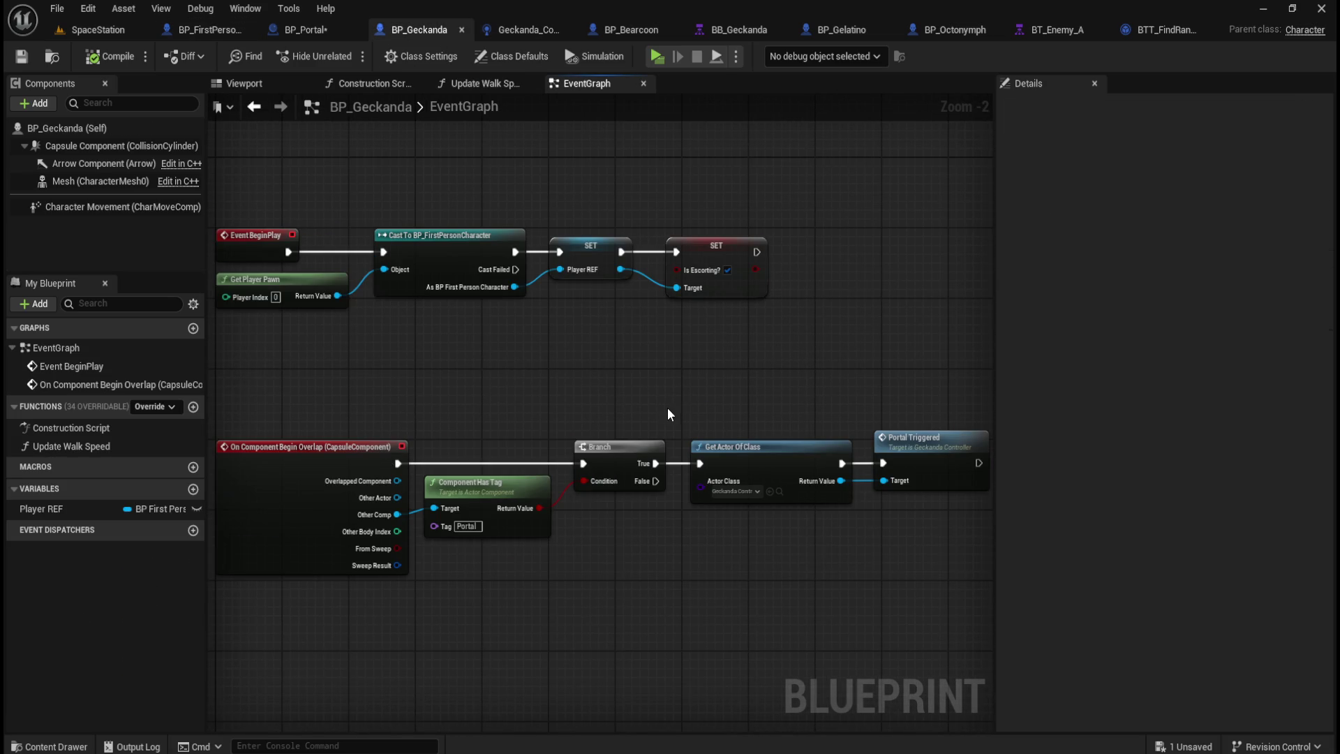
{"action": "left_click_drag", "start_coordinate": [447, 423], "coordinate": [409, 318]}
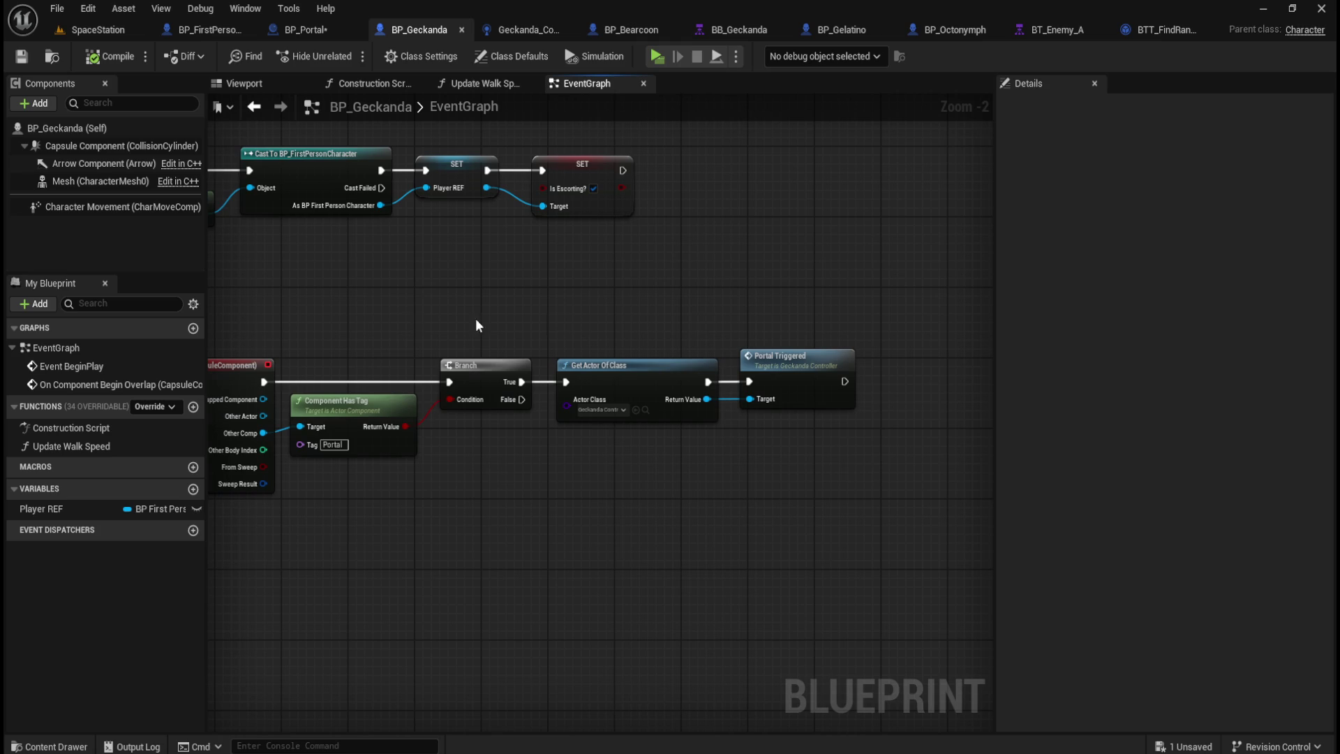
{"action": "mouse_move", "coordinate": [489, 303]}
{"action": "left_mouse_down"}
{"action": "mouse_move", "coordinate": [626, 312]}
{"action": "mouse_move", "coordinate": [538, 311]}
{"action": "mouse_move", "coordinate": [556, 293]}
{"action": "left_mouse_up"}
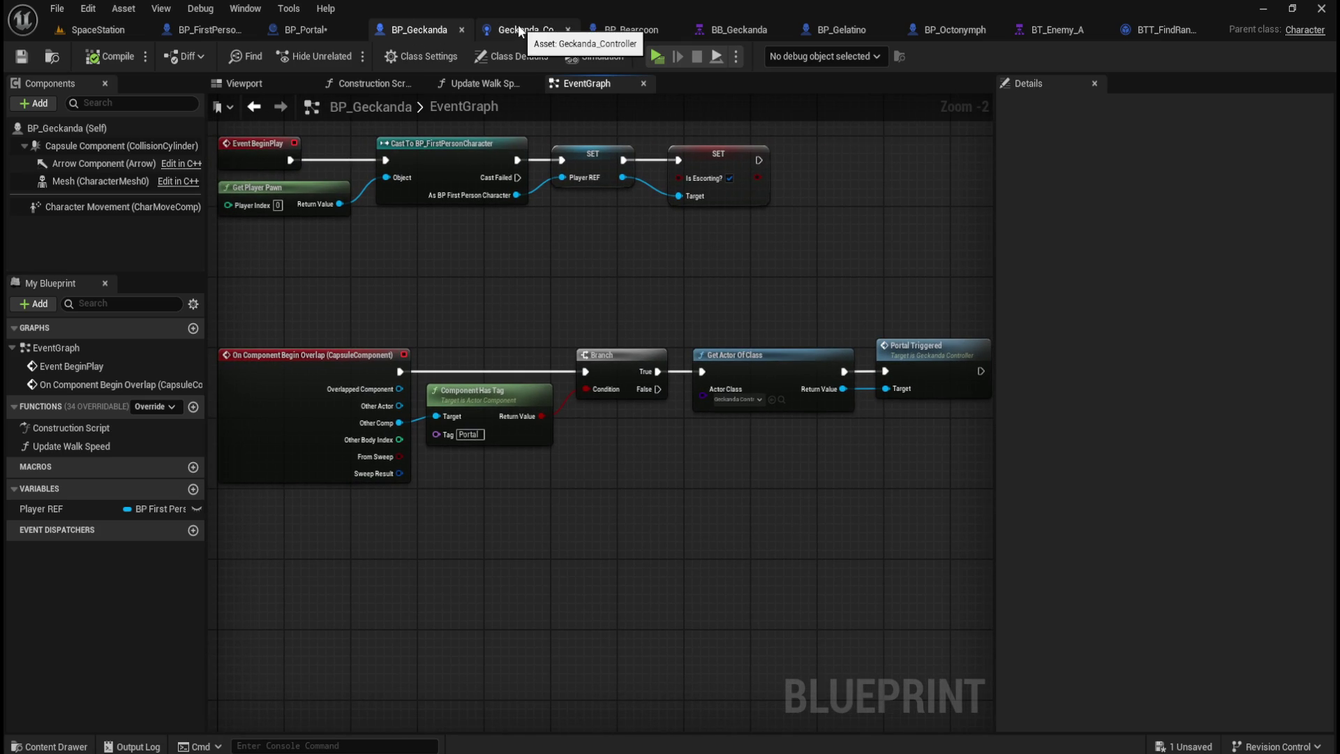
Step: Zoom BP_Portal's graph in on Destroy Actor and Print String
{"action": "left_click", "coordinate": [303, 29]}
{"action": "mouse_move", "coordinate": [721, 328]}
{"action": "left_mouse_down"}
{"action": "mouse_move", "coordinate": [538, 290]}
{"action": "mouse_move", "coordinate": [656, 291]}
{"action": "left_mouse_up"}
{"action": "scroll", "coordinate": [615, 296], "scroll_direction": "up", "scroll_amount": 2}
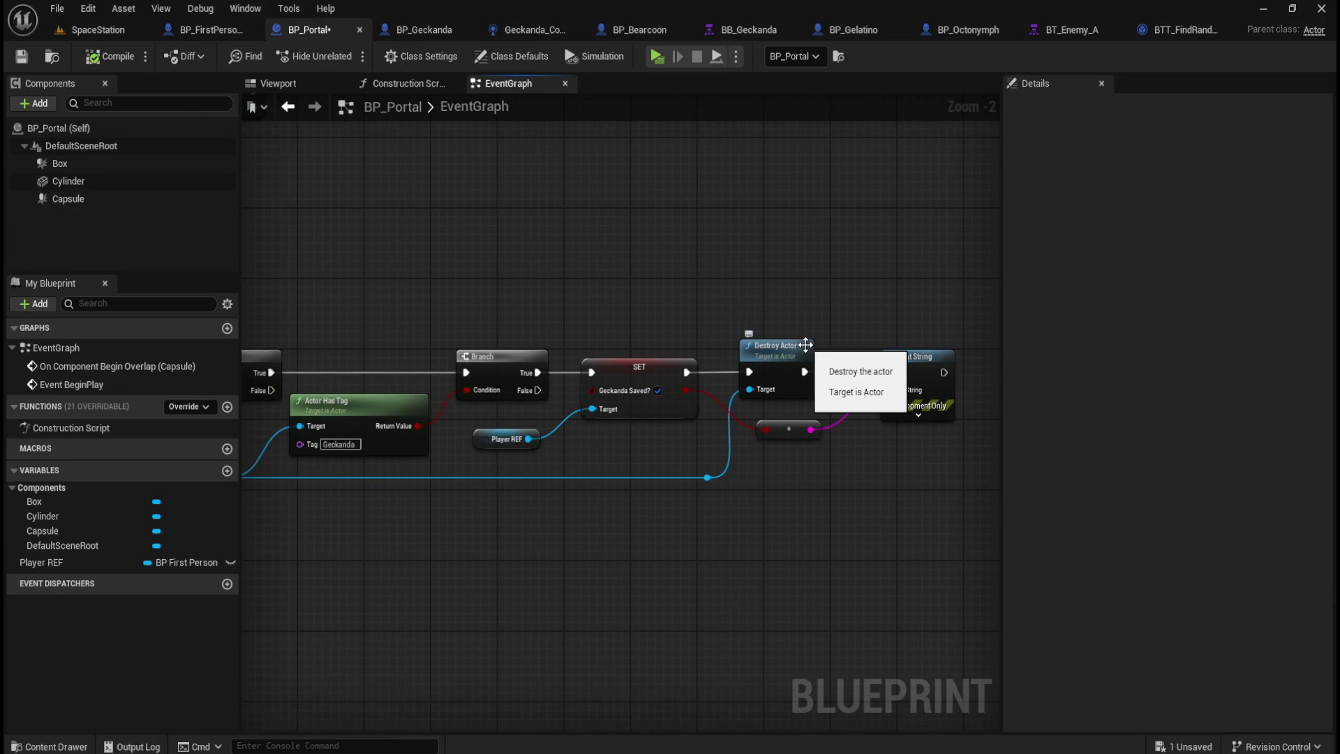
Step: Move Destroy Actor, Print String and their linked nodes to the right in BP_Portal
{"action": "left_click_drag", "start_coordinate": [850, 293], "coordinate": [789, 284]}
{"action": "left_click_drag", "start_coordinate": [912, 225], "coordinate": [614, 501]}
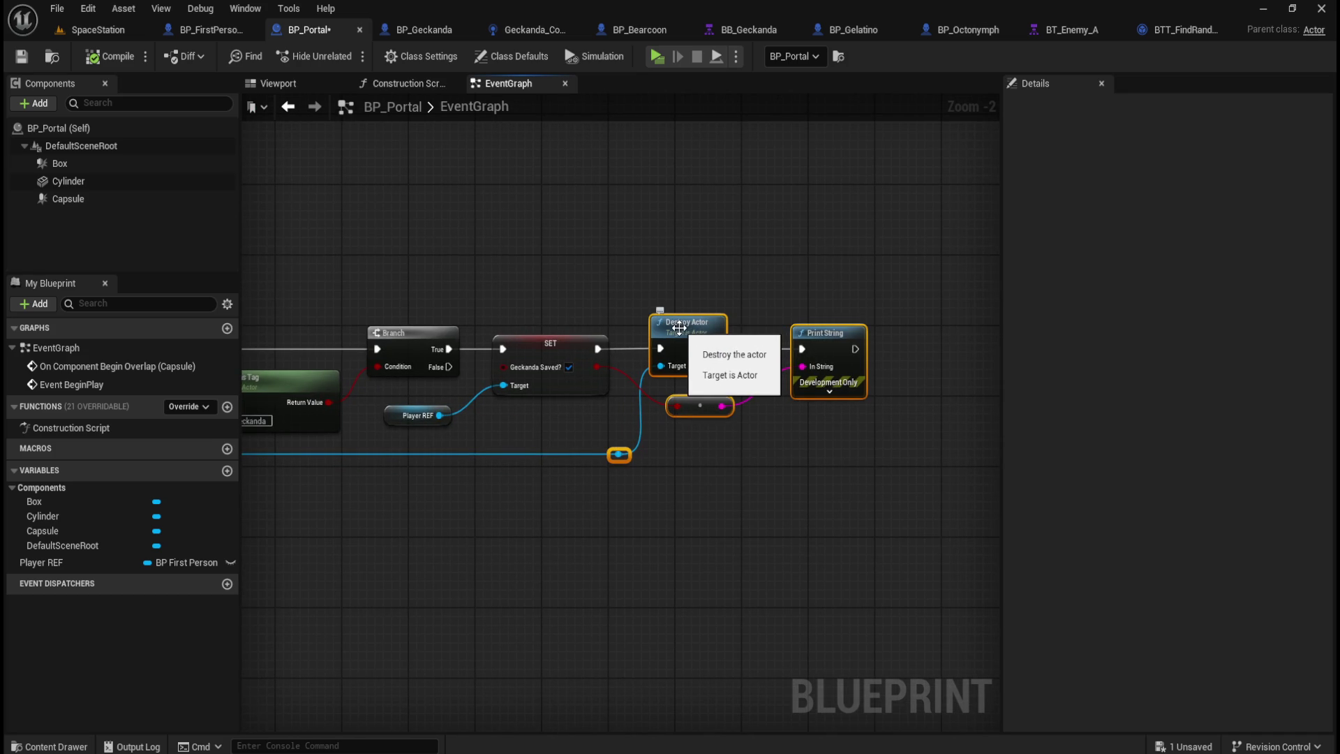
{"action": "left_click_drag", "start_coordinate": [712, 328], "coordinate": [935, 329]}
{"action": "left_click", "coordinate": [723, 266]}
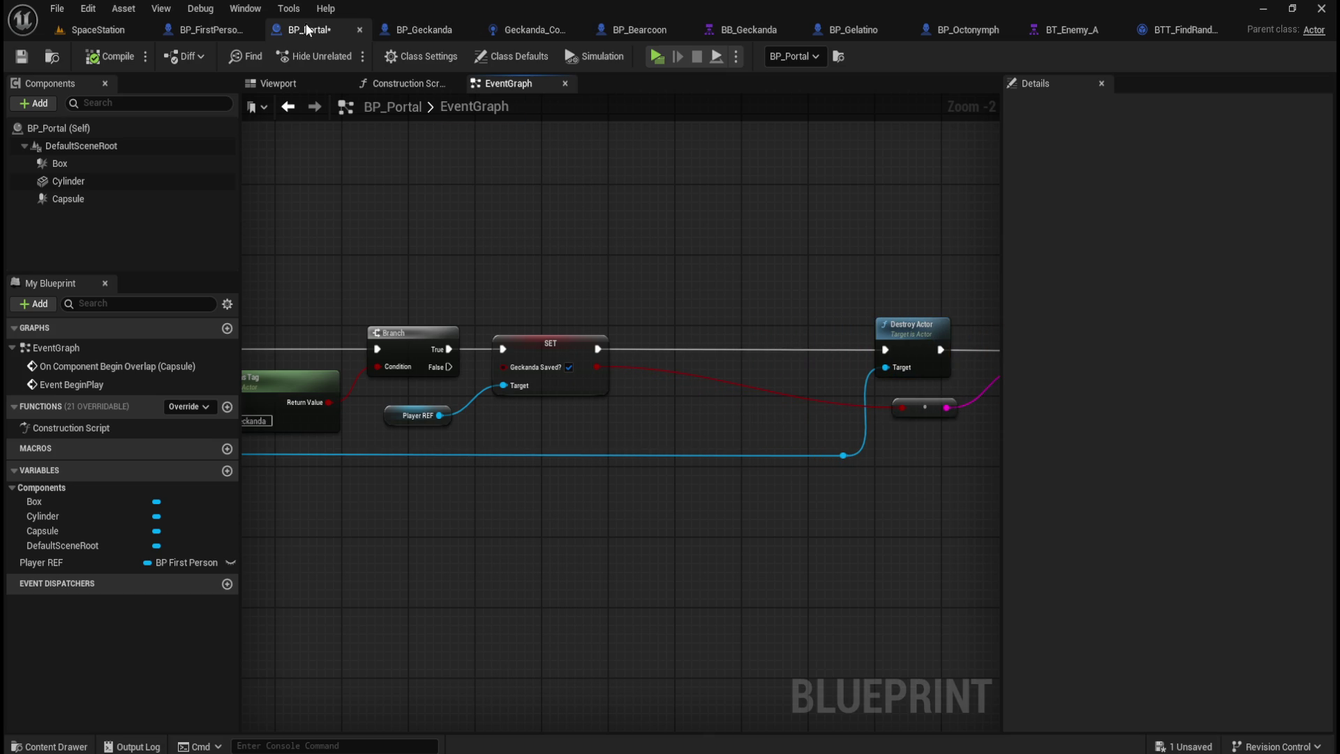
{"action": "scroll", "coordinate": [761, 402], "scroll_direction": "down", "scroll_amount": 4}
{"action": "scroll", "coordinate": [693, 391], "scroll_direction": "up", "scroll_amount": 5}
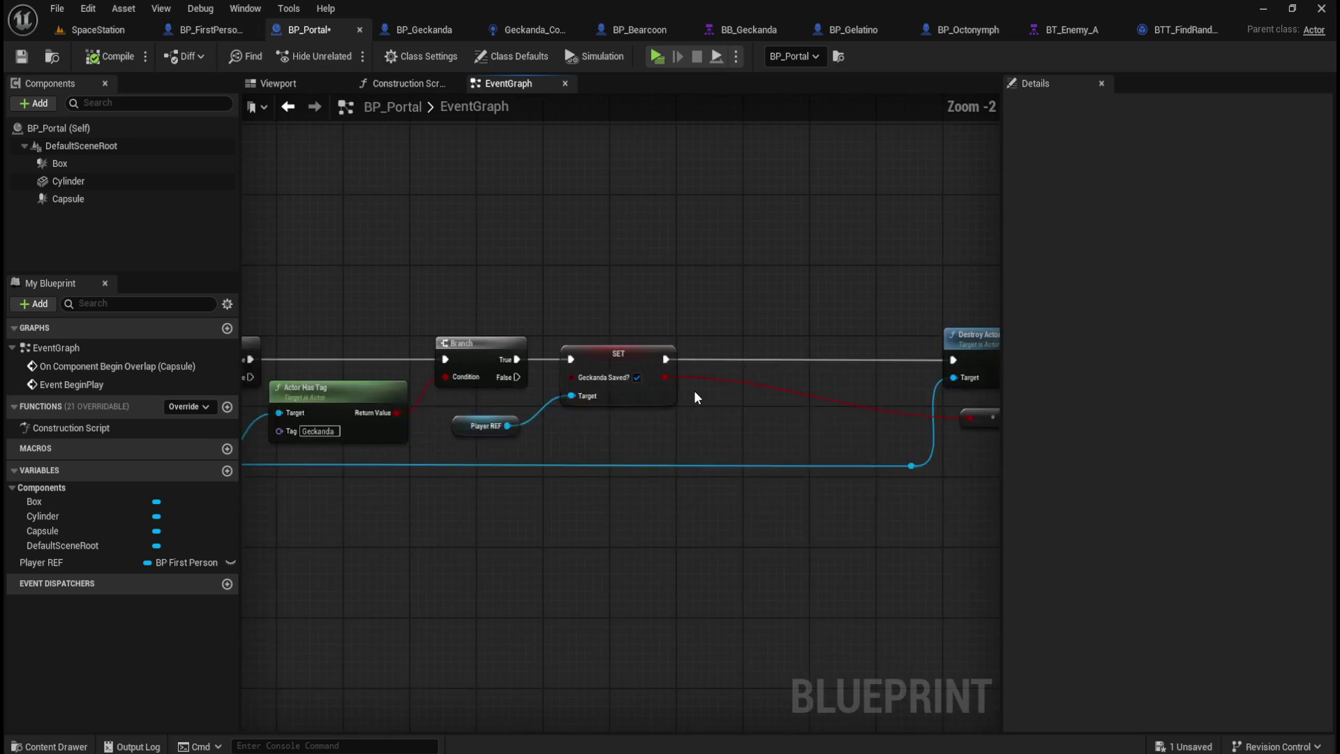
Step: Reselect and reposition the AllCreaturesSaved? event in BP_FirstPersonCharacter, then return to BP_Portal
{"action": "left_click", "coordinate": [210, 31]}
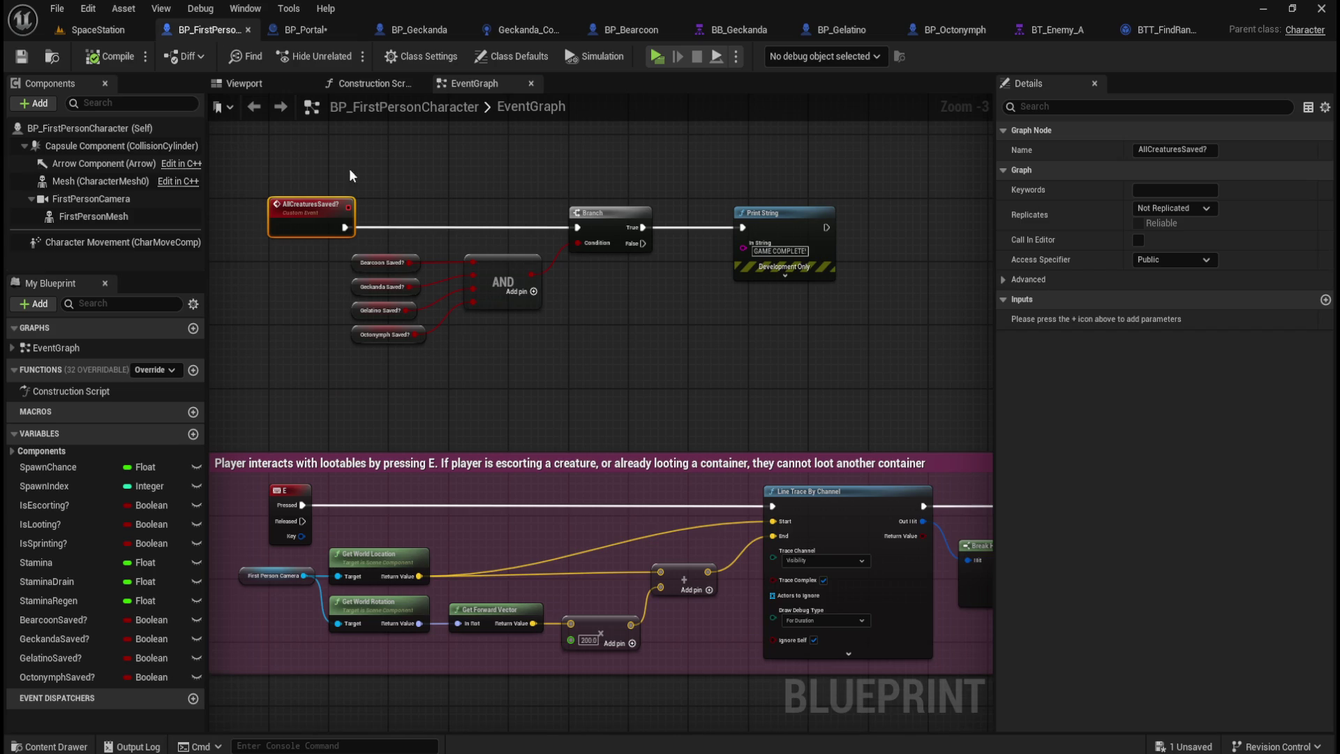
{"action": "left_click", "coordinate": [408, 166]}
{"action": "left_click_drag", "start_coordinate": [380, 176], "coordinate": [493, 243]}
{"action": "left_click_drag", "start_coordinate": [373, 226], "coordinate": [513, 311]}
{"action": "left_click_drag", "start_coordinate": [359, 243], "coordinate": [479, 316]}
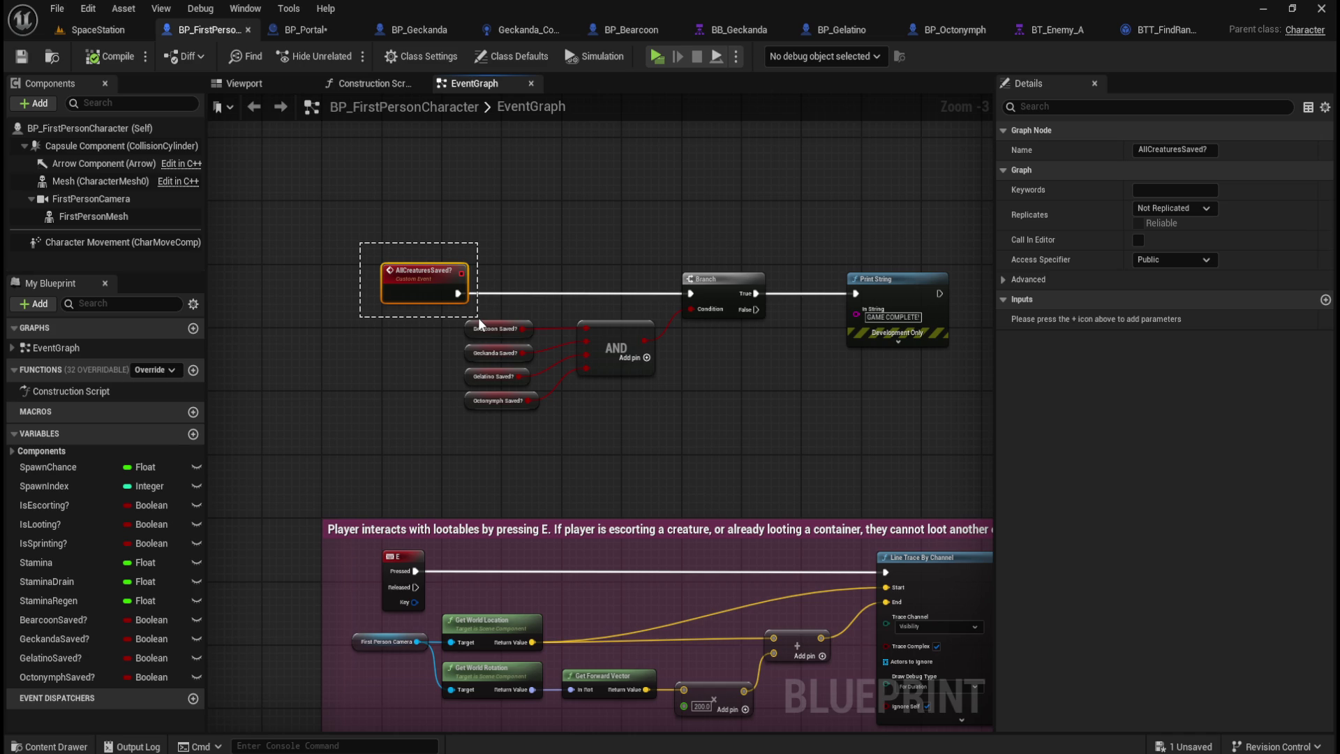
{"action": "left_click_drag", "start_coordinate": [479, 317], "coordinate": [479, 316]}
{"action": "mouse_move", "coordinate": [485, 319]}
{"action": "left_mouse_down"}
{"action": "mouse_move", "coordinate": [513, 307]}
{"action": "mouse_move", "coordinate": [941, 426]}
{"action": "mouse_move", "coordinate": [534, 300]}
{"action": "mouse_move", "coordinate": [472, 307]}
{"action": "mouse_move", "coordinate": [533, 183]}
{"action": "left_mouse_up"}
{"action": "left_click", "coordinate": [317, 28]}
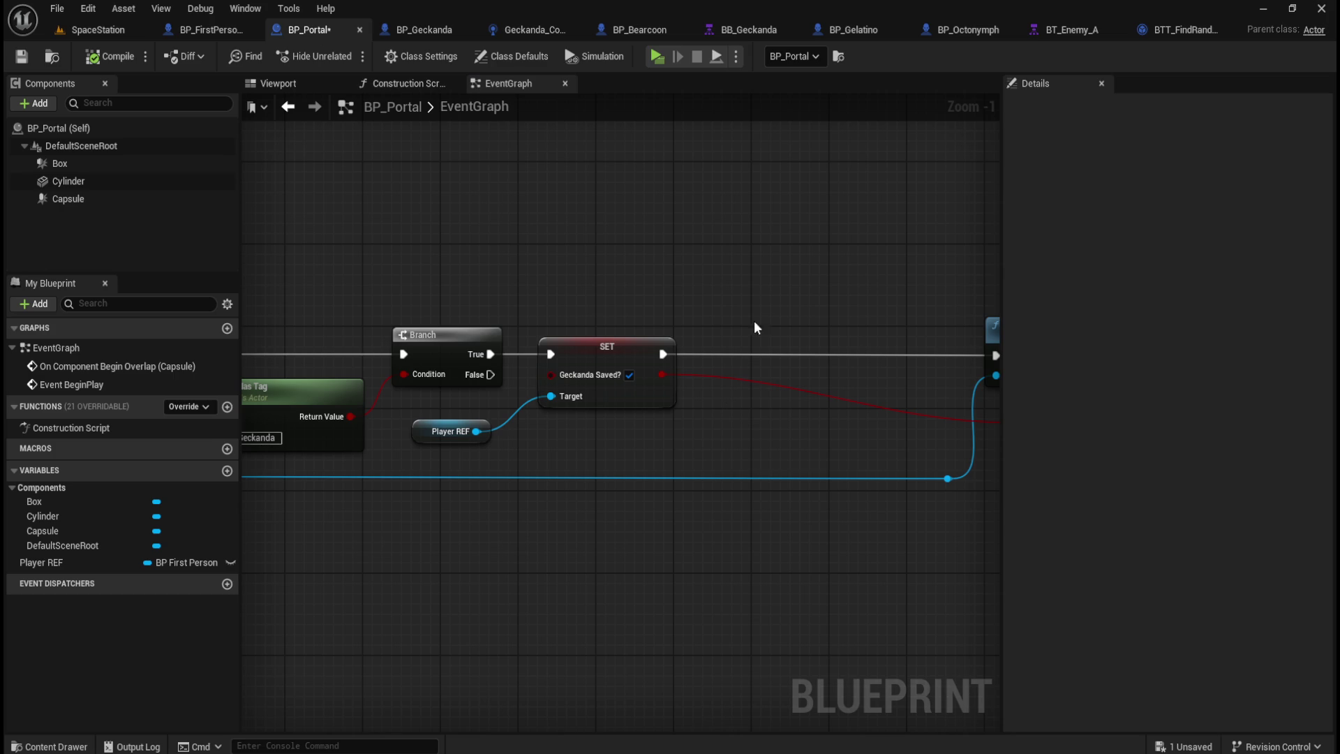
Step: Add an All Creatures Saved? call on Player REF, executed after the Geckanda Saved? SET
{"action": "left_click_drag", "start_coordinate": [476, 431], "coordinate": [683, 433]}
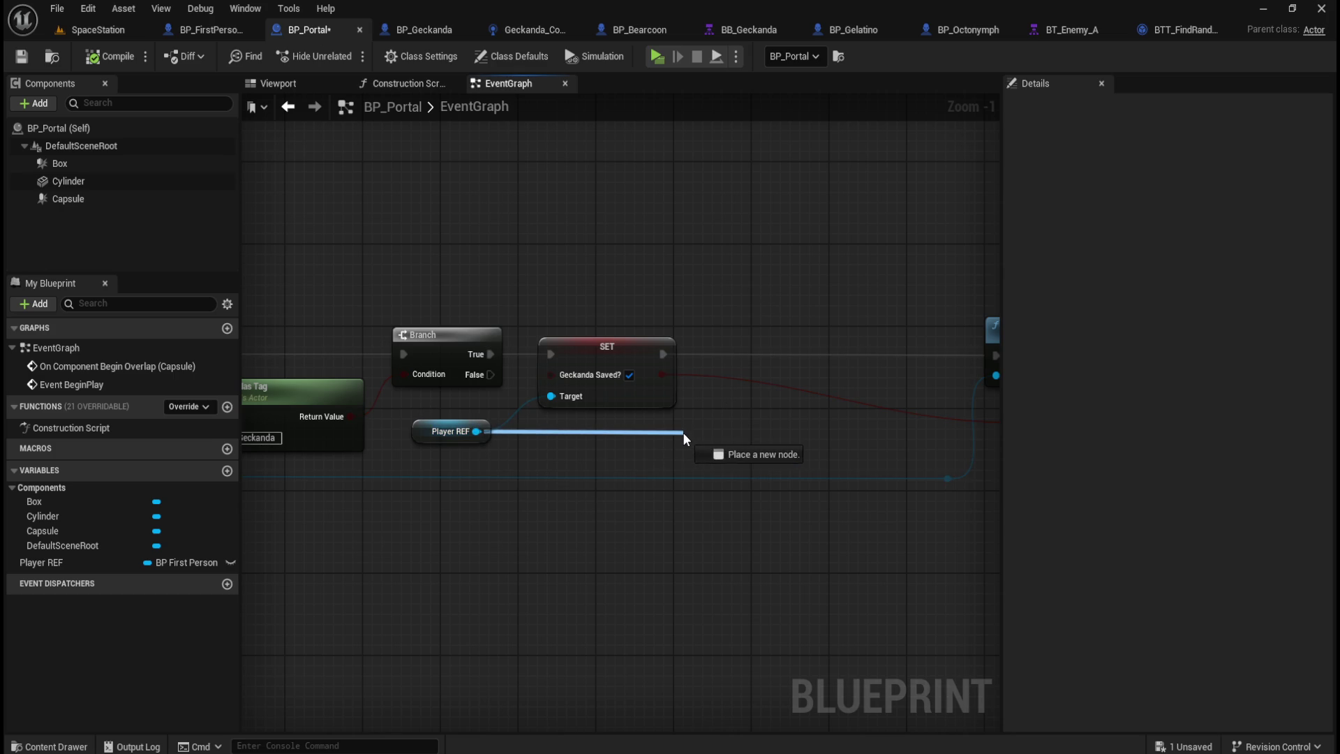
{"action": "type", "text": "isaved"}
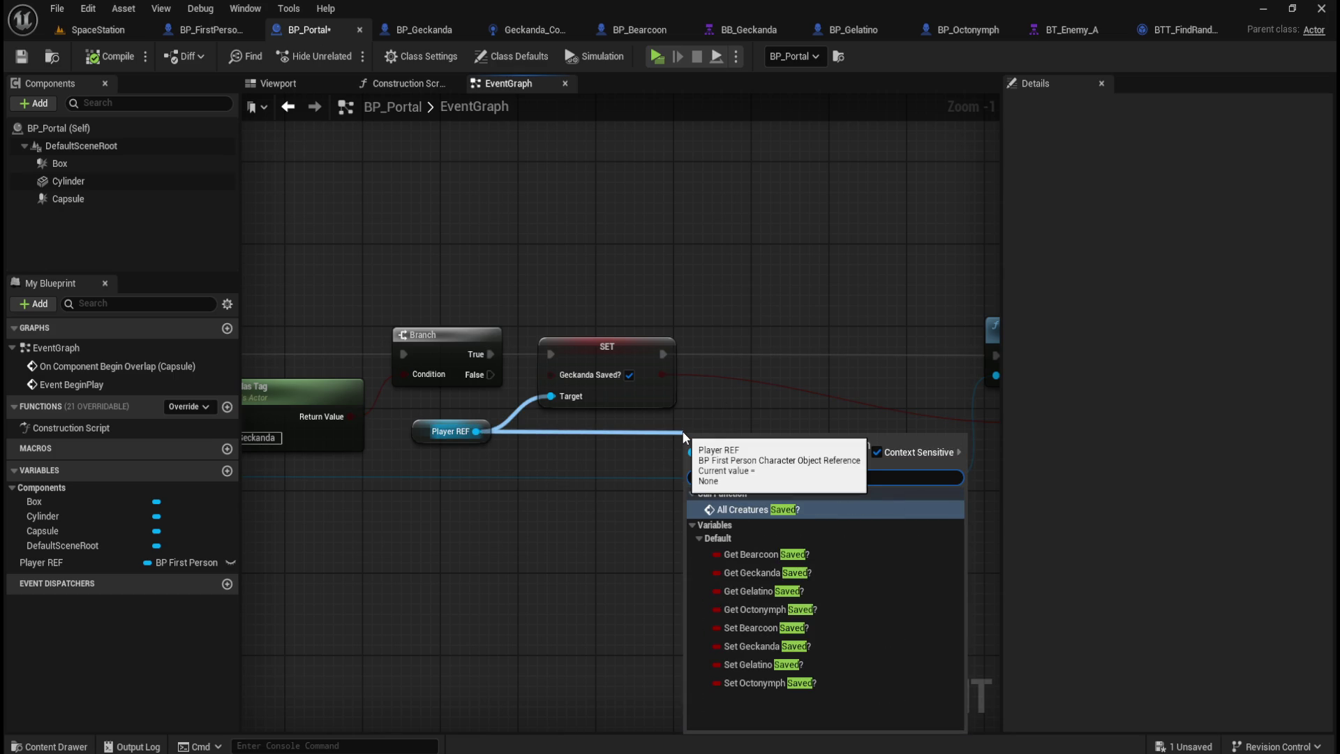
{"action": "left_click", "coordinate": [747, 509]}
{"action": "mouse_move", "coordinate": [741, 438]}
{"action": "left_mouse_down"}
{"action": "mouse_move", "coordinate": [817, 391]}
{"action": "mouse_move", "coordinate": [784, 328]}
{"action": "left_mouse_up"}
{"action": "left_click_drag", "start_coordinate": [663, 355], "coordinate": [785, 363]}
{"action": "left_click", "coordinate": [480, 392]}
Step: Add a reroute point on the Target wire below SET and tidy Player REF's position
{"action": "double_click", "coordinate": [482, 388]}
{"action": "left_click_drag", "start_coordinate": [484, 391], "coordinate": [492, 448]}
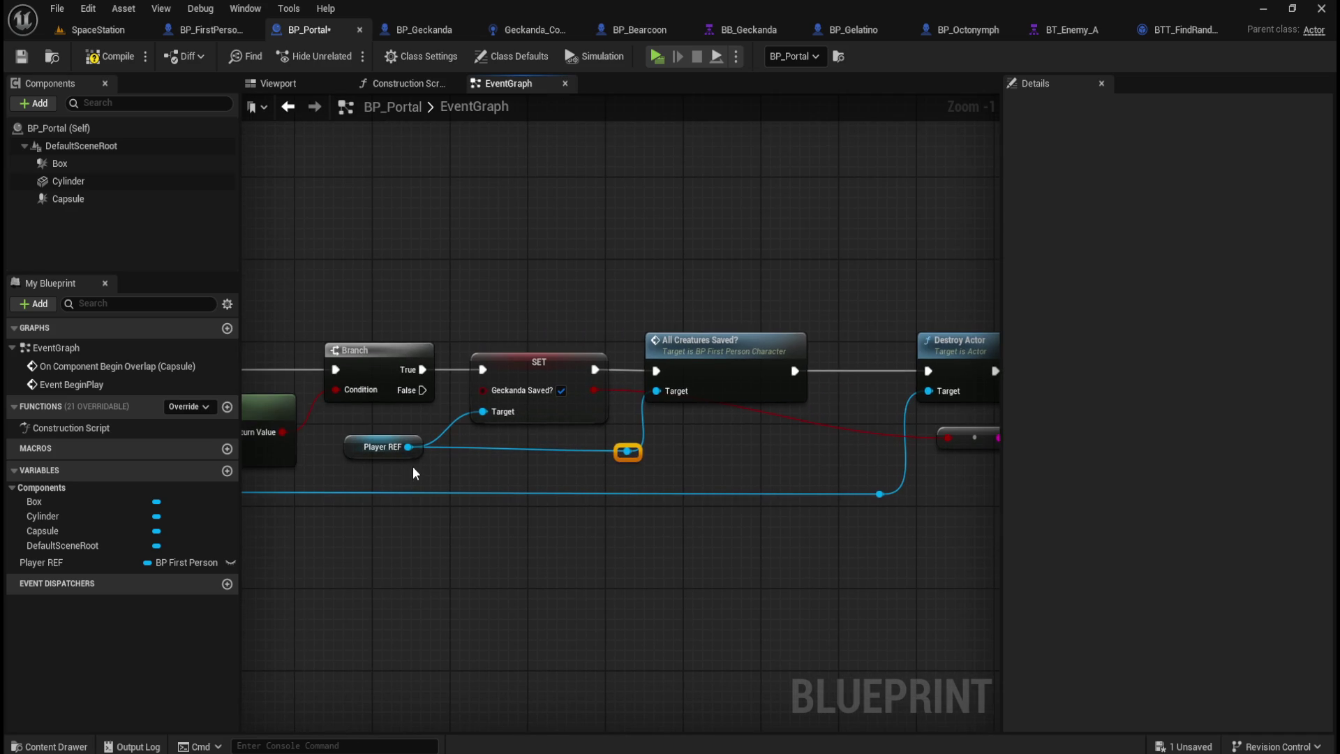
{"action": "left_click_drag", "start_coordinate": [344, 435], "coordinate": [646, 468]}
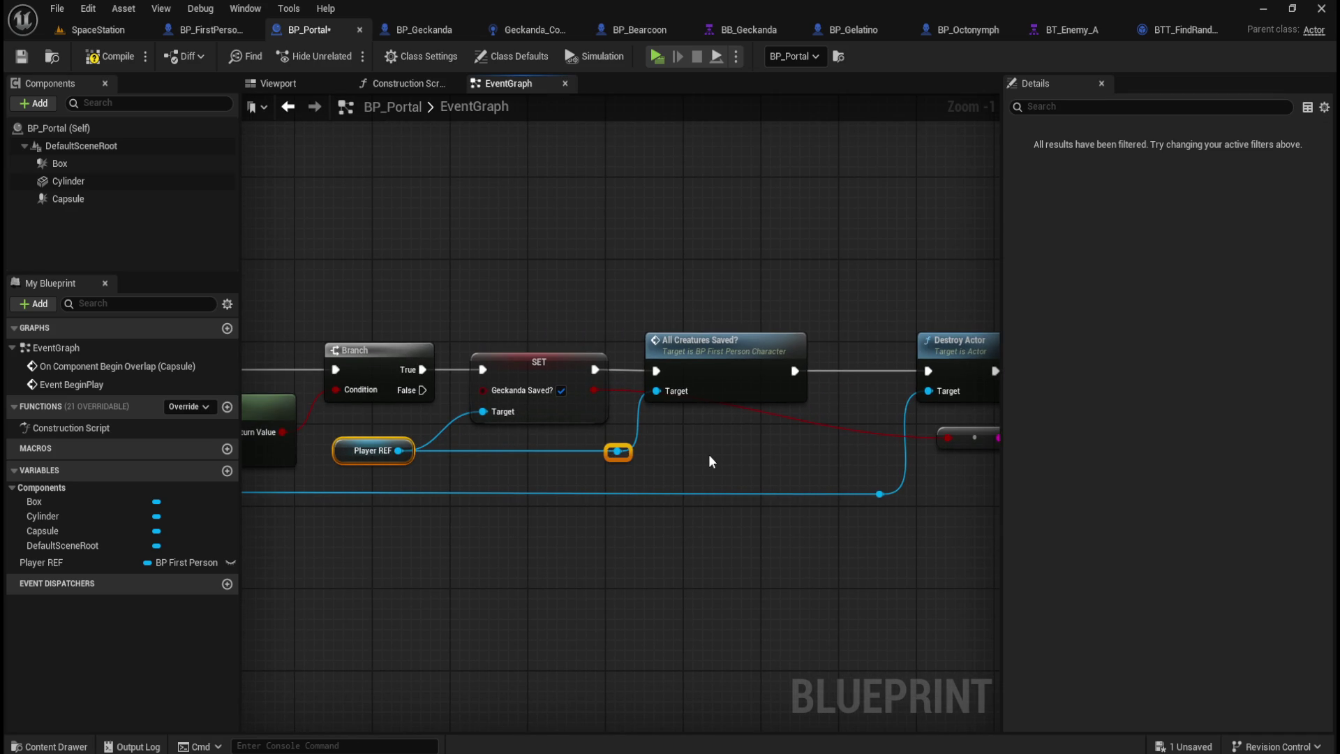
{"action": "left_click", "coordinate": [395, 408]}
{"action": "left_click_drag", "start_coordinate": [389, 449], "coordinate": [407, 459]}
{"action": "left_click", "coordinate": [680, 287]}
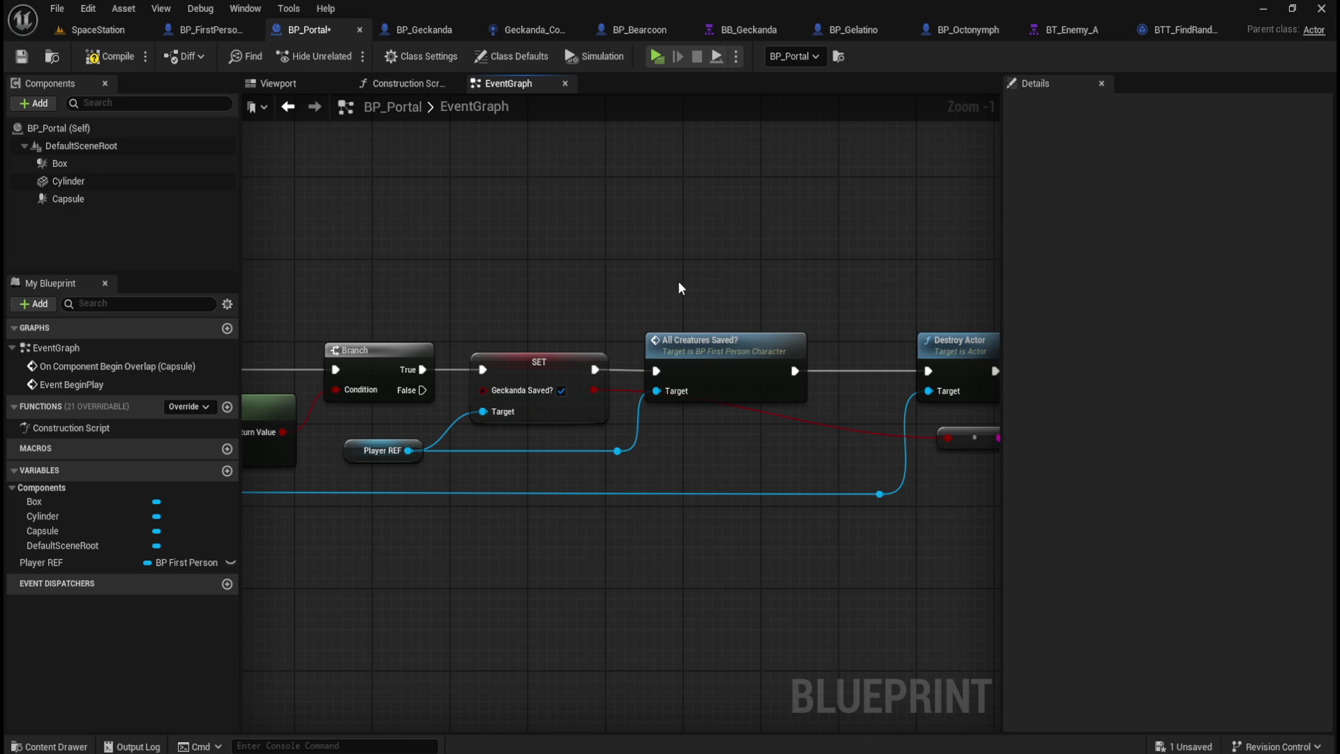
{"action": "scroll", "coordinate": [880, 328], "scroll_direction": "down", "scroll_amount": 2}
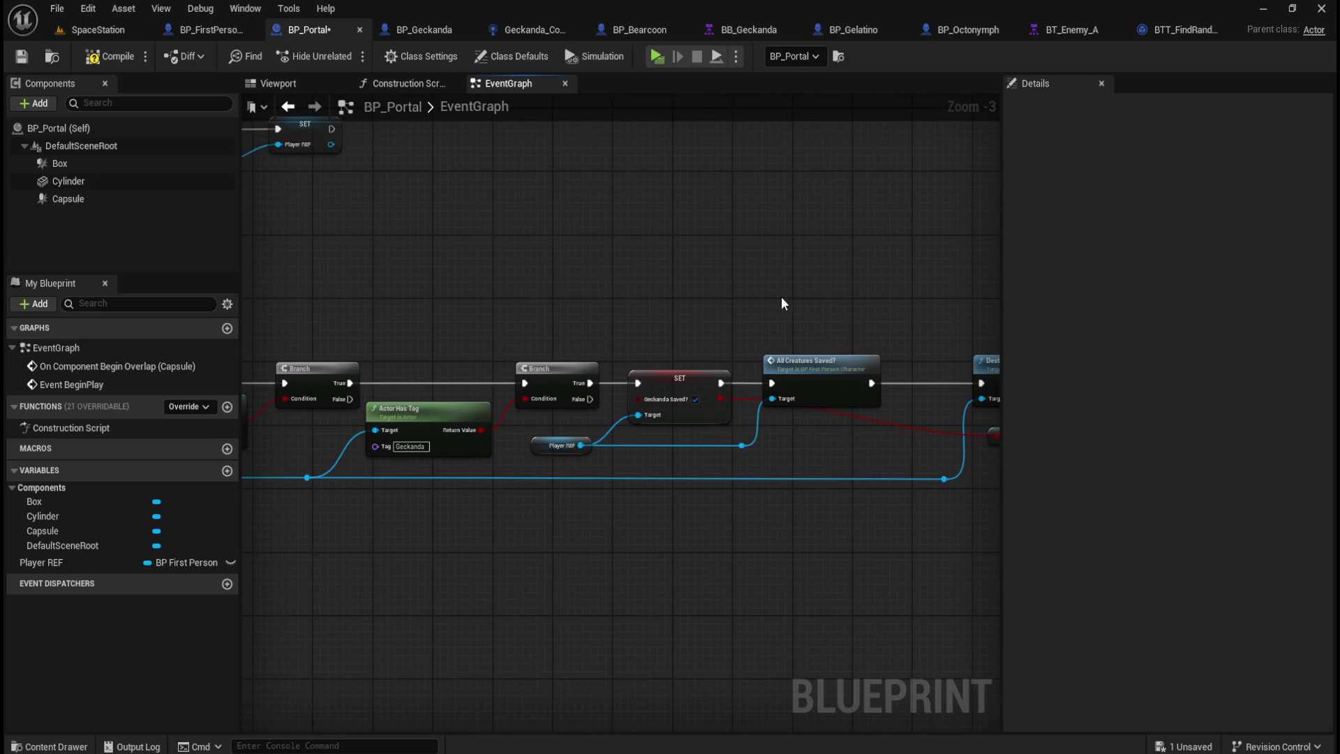
Step: Save the modified BP_Portal blueprint
{"action": "left_click", "coordinate": [204, 30]}
{"action": "left_click", "coordinate": [307, 30]}
{"action": "left_click", "coordinate": [110, 55]}
{"action": "left_click", "coordinate": [21, 55]}
Step: Review the AllCreaturesSaved? event, Branch, AND and four Saved? nodes in BP_FirstPersonCharacter
{"action": "left_click", "coordinate": [224, 31]}
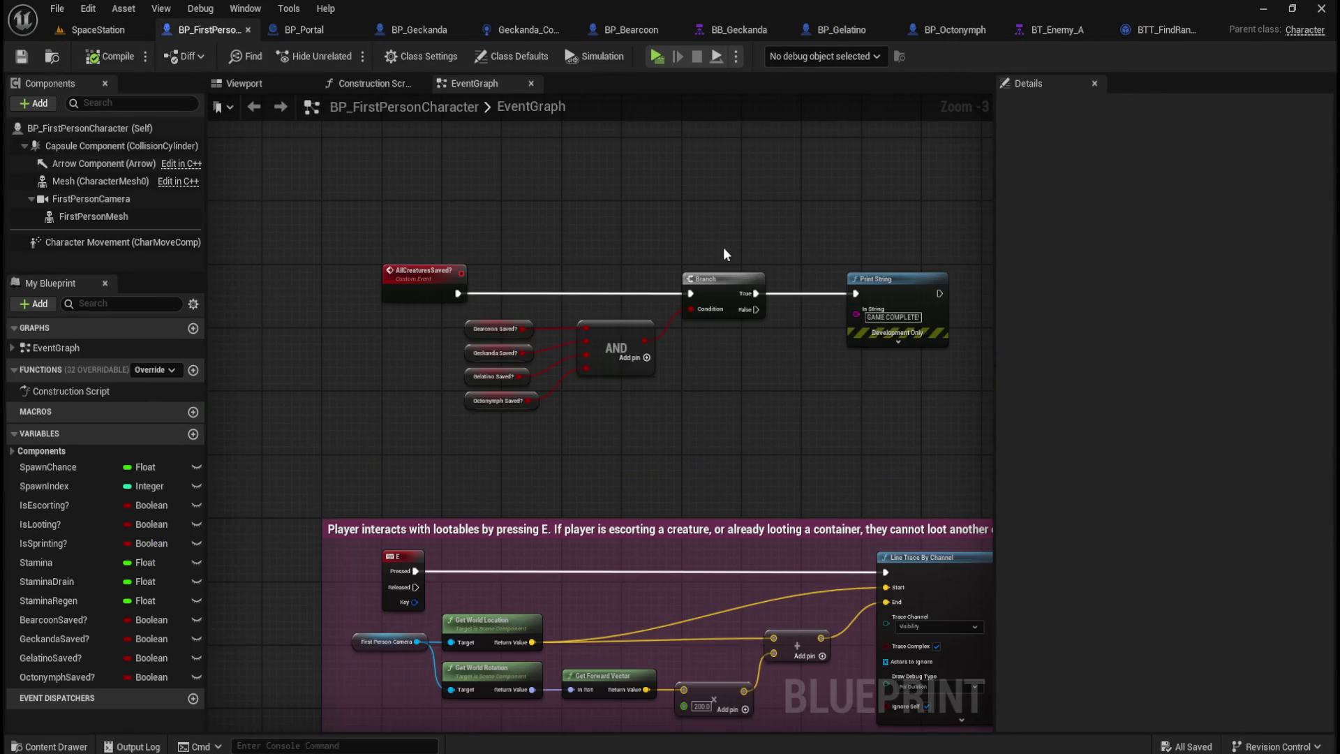
{"action": "left_click_drag", "start_coordinate": [368, 225], "coordinate": [753, 428]}
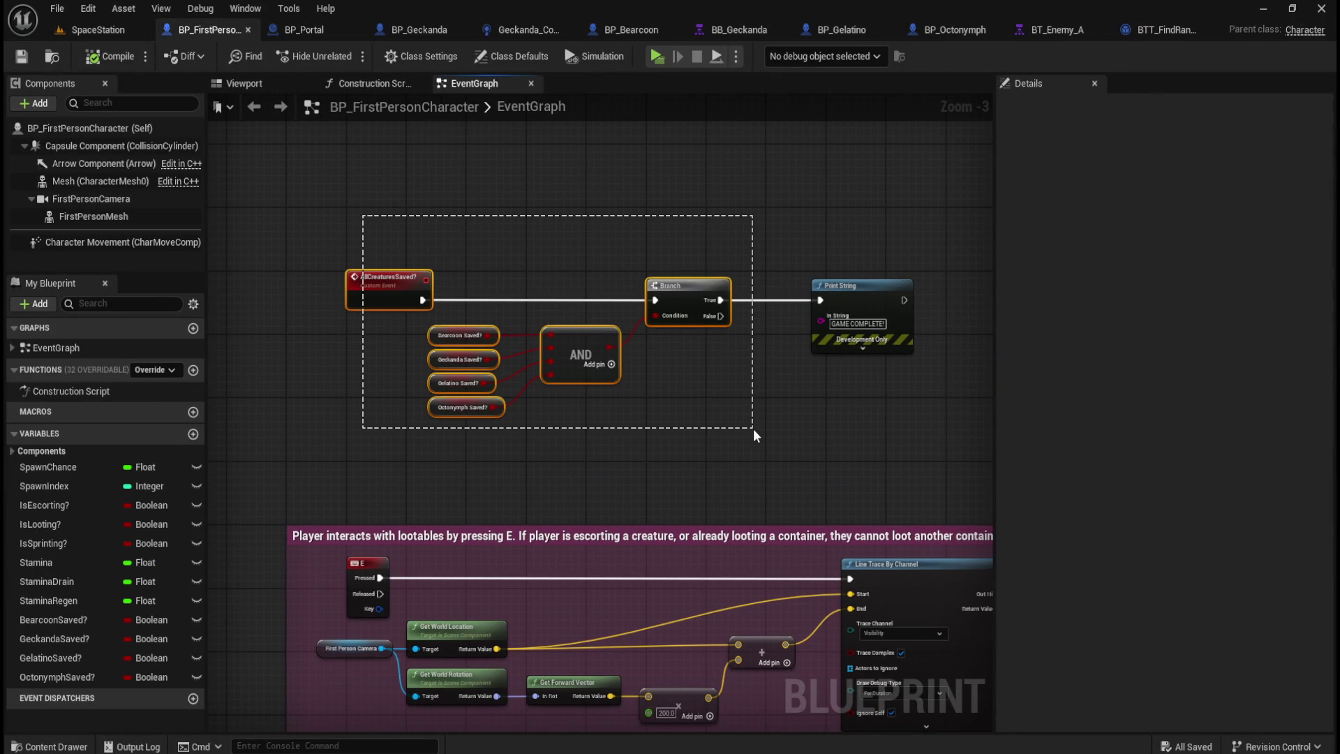
{"action": "left_click_drag", "start_coordinate": [465, 455], "coordinate": [486, 334]}
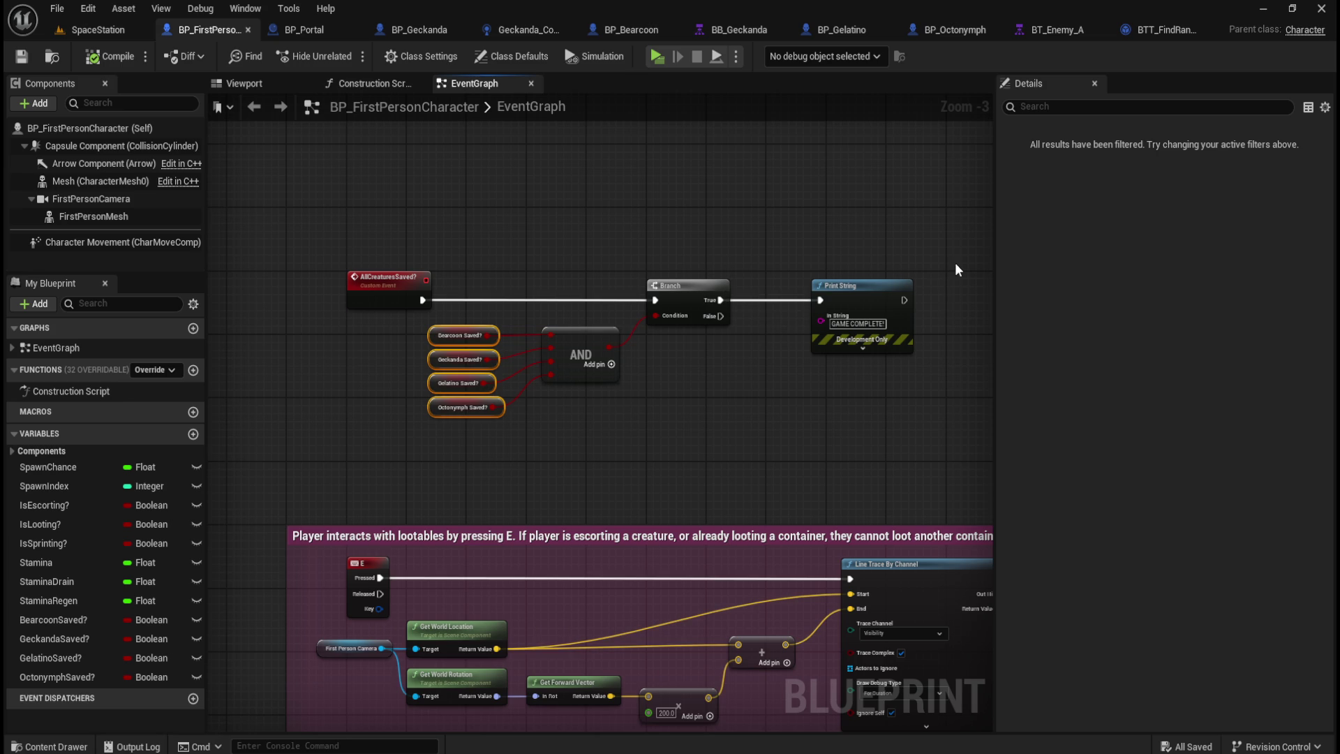
Step: Zoom out over BP_Portal's graph to view the All Creatures Saved? to Print String chain
{"action": "left_click", "coordinate": [320, 28]}
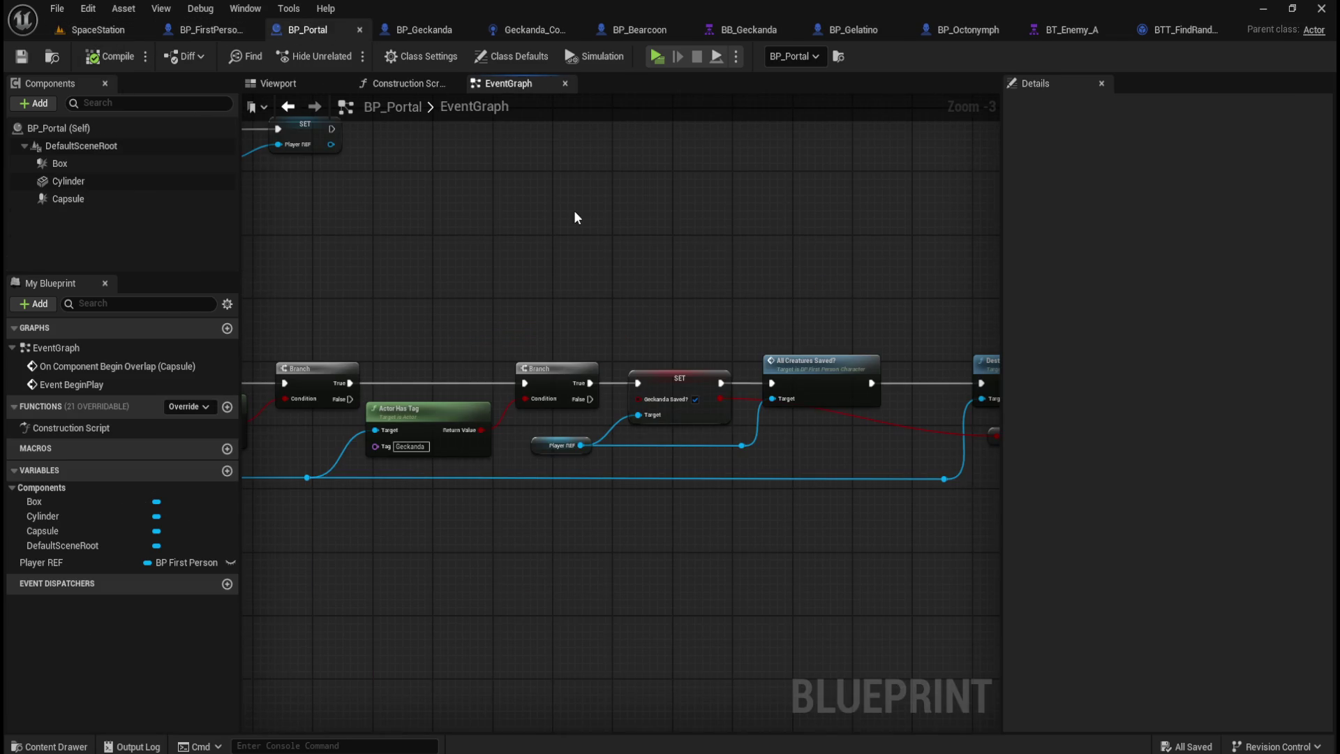
{"action": "mouse_move", "coordinate": [793, 281]}
{"action": "left_mouse_down"}
{"action": "mouse_move", "coordinate": [837, 266]}
{"action": "mouse_move", "coordinate": [374, 250]}
{"action": "mouse_move", "coordinate": [419, 270]}
{"action": "mouse_move", "coordinate": [711, 293]}
{"action": "mouse_move", "coordinate": [514, 296]}
{"action": "mouse_move", "coordinate": [466, 273]}
{"action": "left_mouse_up"}
{"action": "scroll", "coordinate": [466, 281], "scroll_direction": "down", "scroll_amount": 1}
{"action": "left_click_drag", "start_coordinate": [691, 249], "coordinate": [647, 271]}
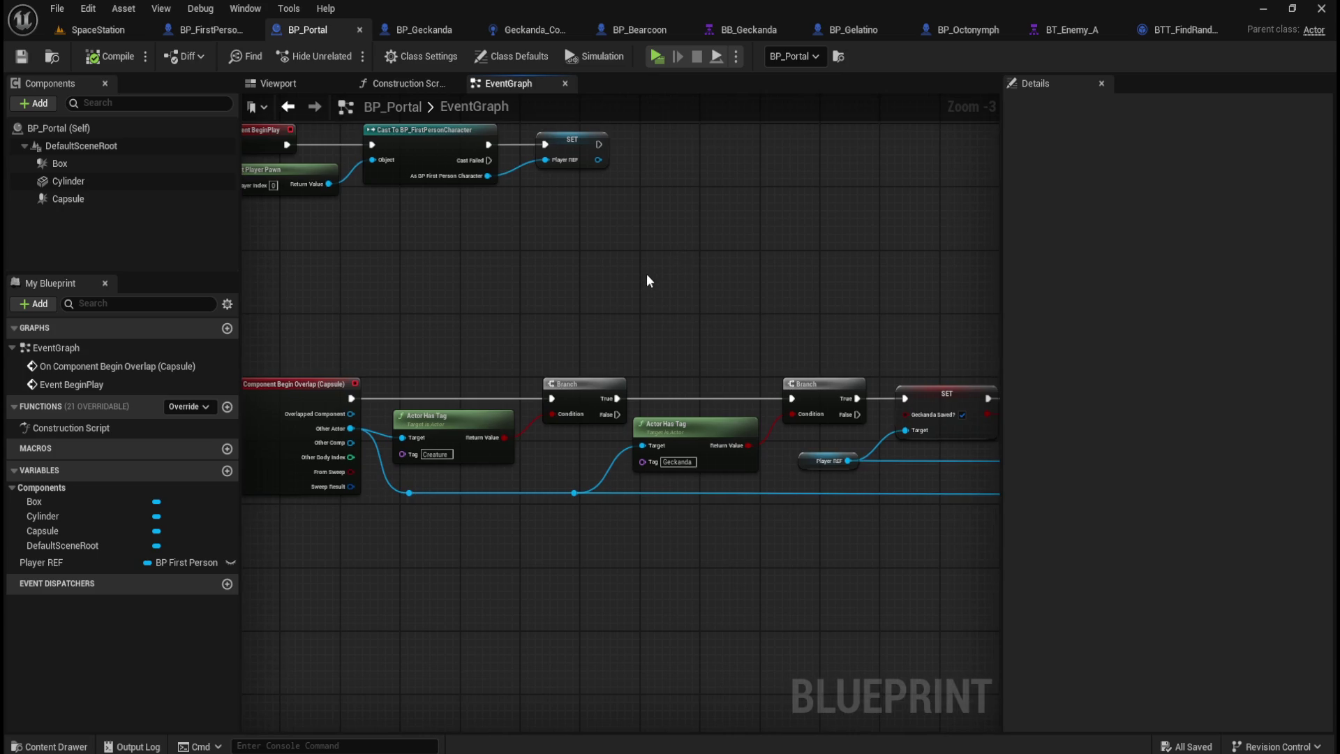
{"action": "scroll", "coordinate": [693, 287], "scroll_direction": "down", "scroll_amount": 1}
{"action": "scroll", "coordinate": [748, 298], "scroll_direction": "up", "scroll_amount": 1}
{"action": "mouse_move", "coordinate": [748, 298]}
{"action": "left_mouse_down"}
{"action": "mouse_move", "coordinate": [512, 299]}
{"action": "mouse_move", "coordinate": [420, 280]}
{"action": "mouse_move", "coordinate": [848, 486]}
{"action": "left_mouse_up"}
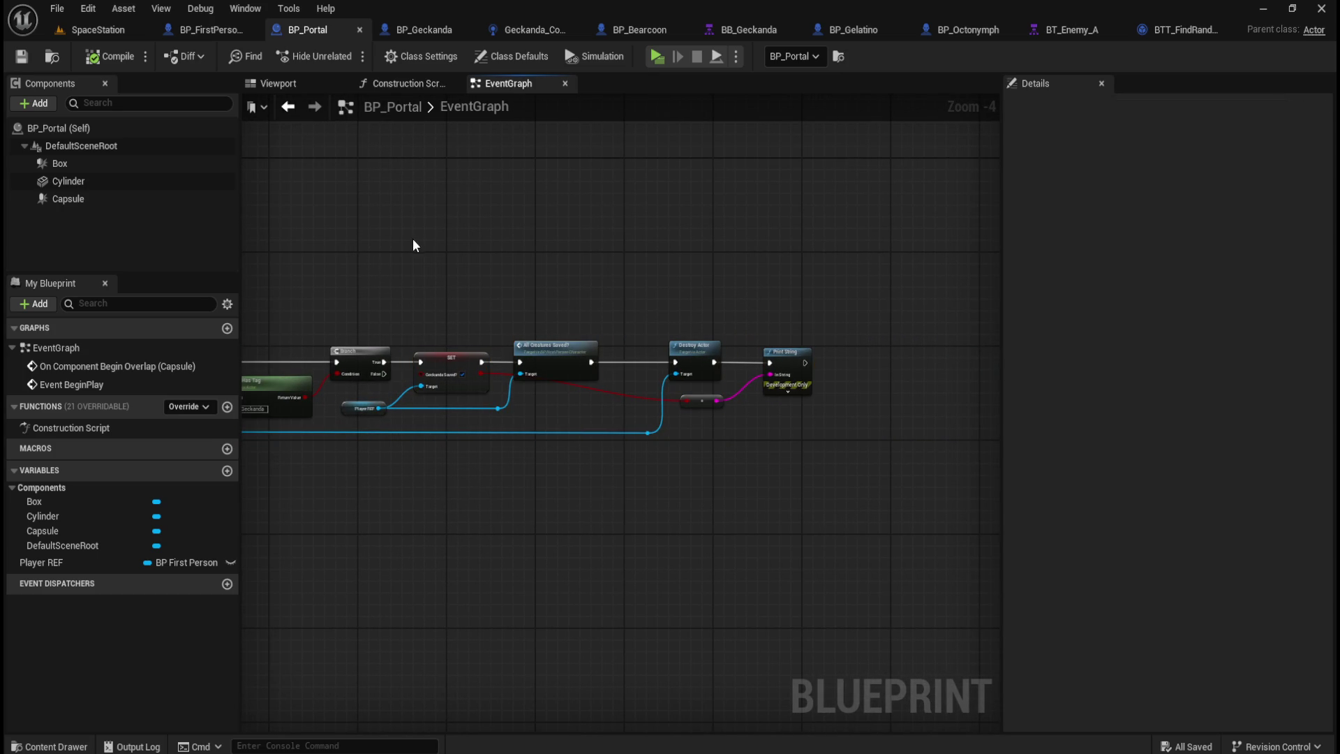
Step: Glance at BP_Geckanda's graph, then bring up the BP_Gelatino blueprint
{"action": "left_click", "coordinate": [417, 29]}
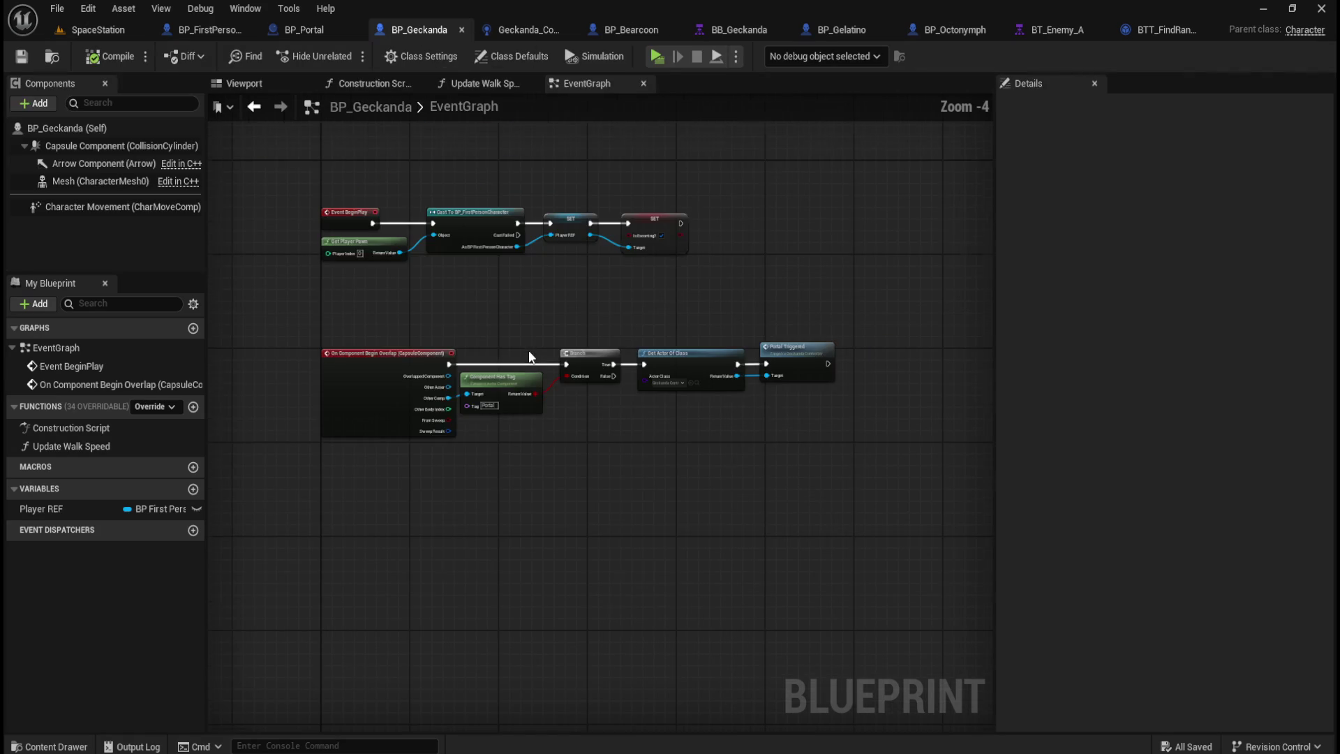
{"action": "left_click_drag", "start_coordinate": [506, 304], "coordinate": [534, 342]}
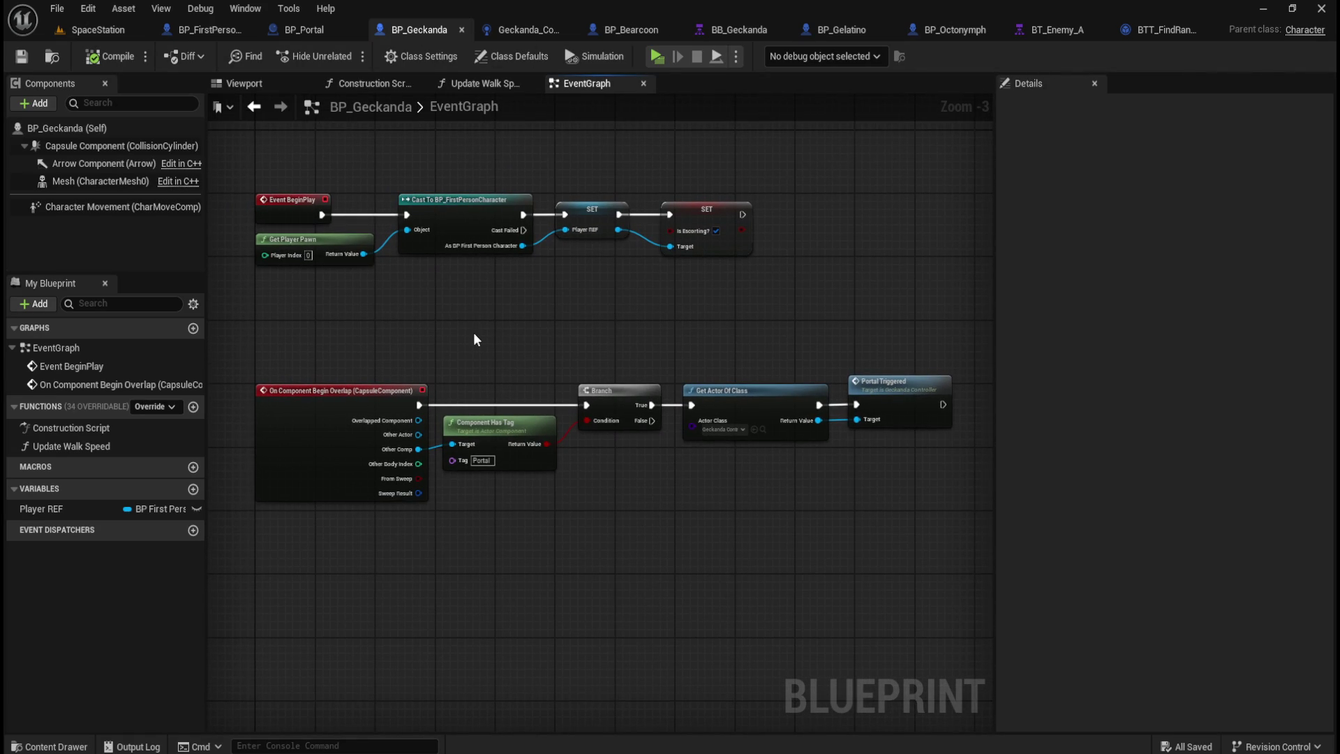
{"action": "left_click", "coordinate": [854, 27]}
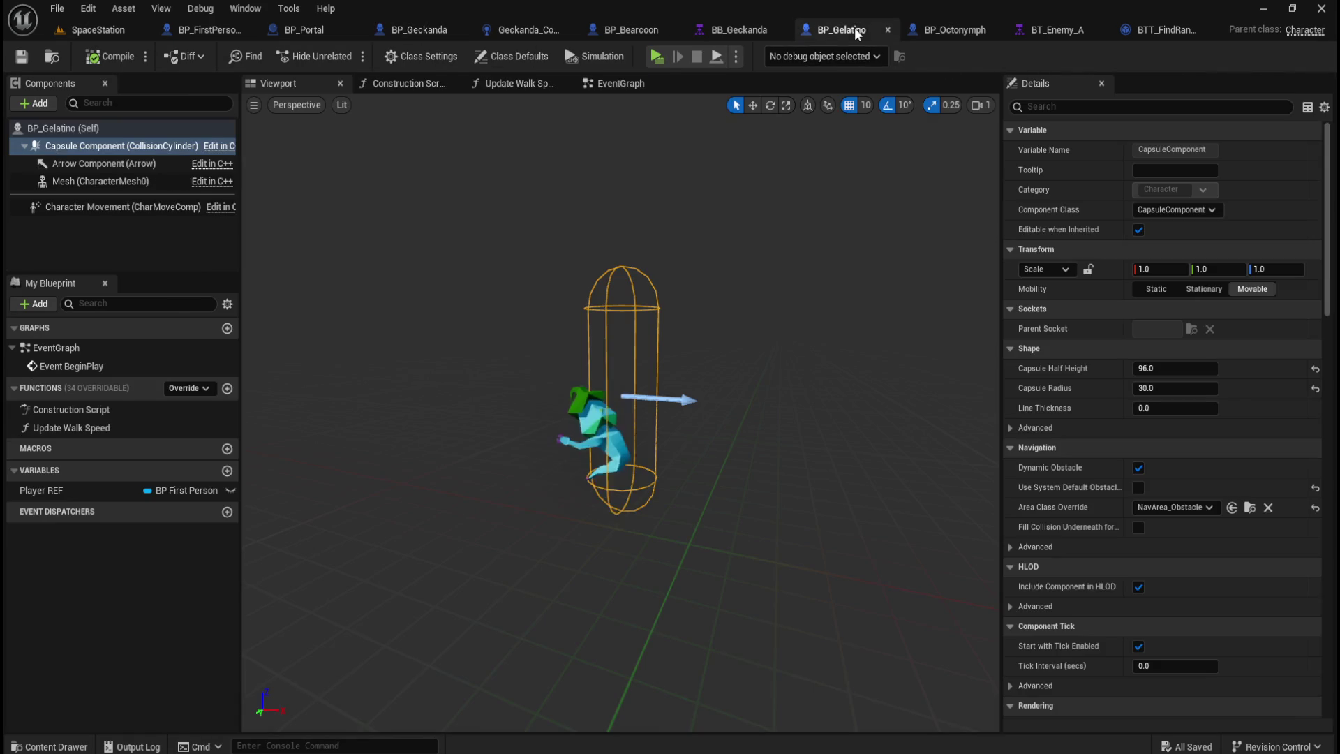
Step: Browse the Gelatino, Geckanda_Controller, Bearcoon, BB_Geckanda, behavior tree and Octonymph editors
{"action": "left_click", "coordinate": [610, 82]}
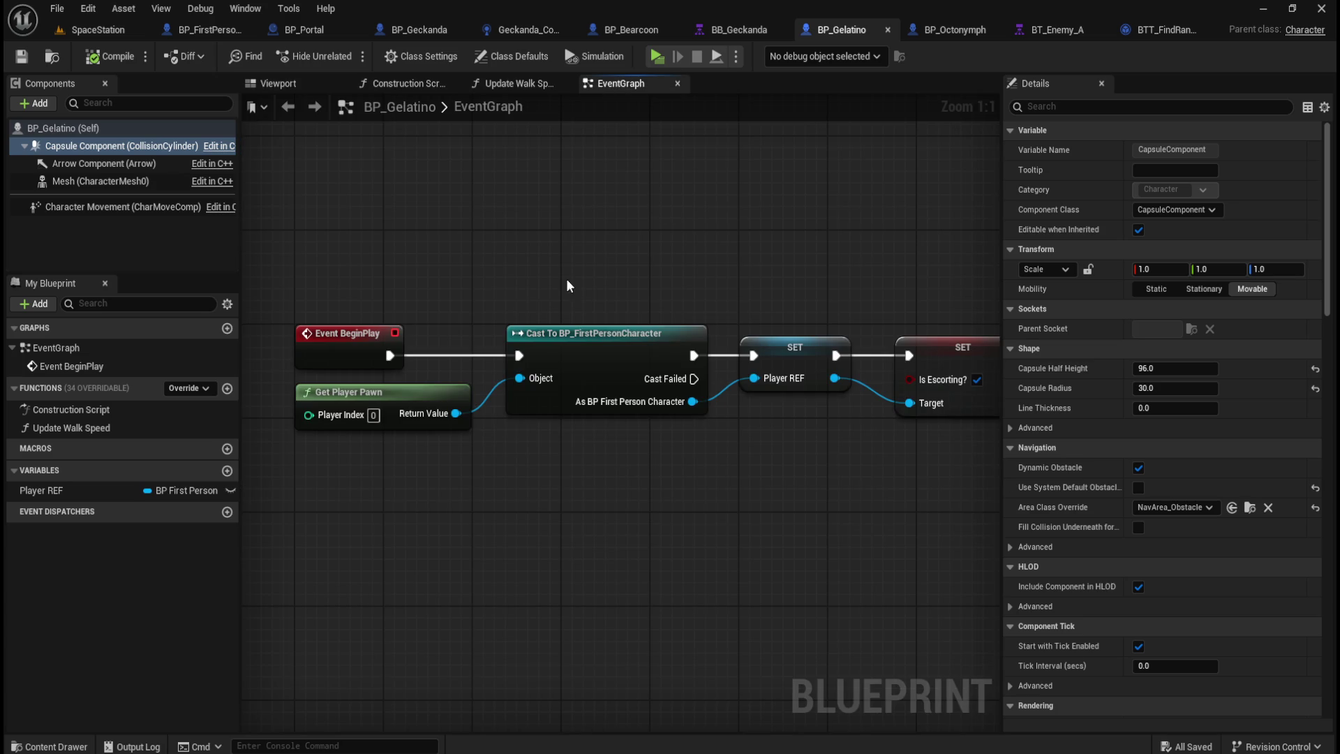
{"action": "scroll", "coordinate": [462, 320], "scroll_direction": "down", "scroll_amount": 1}
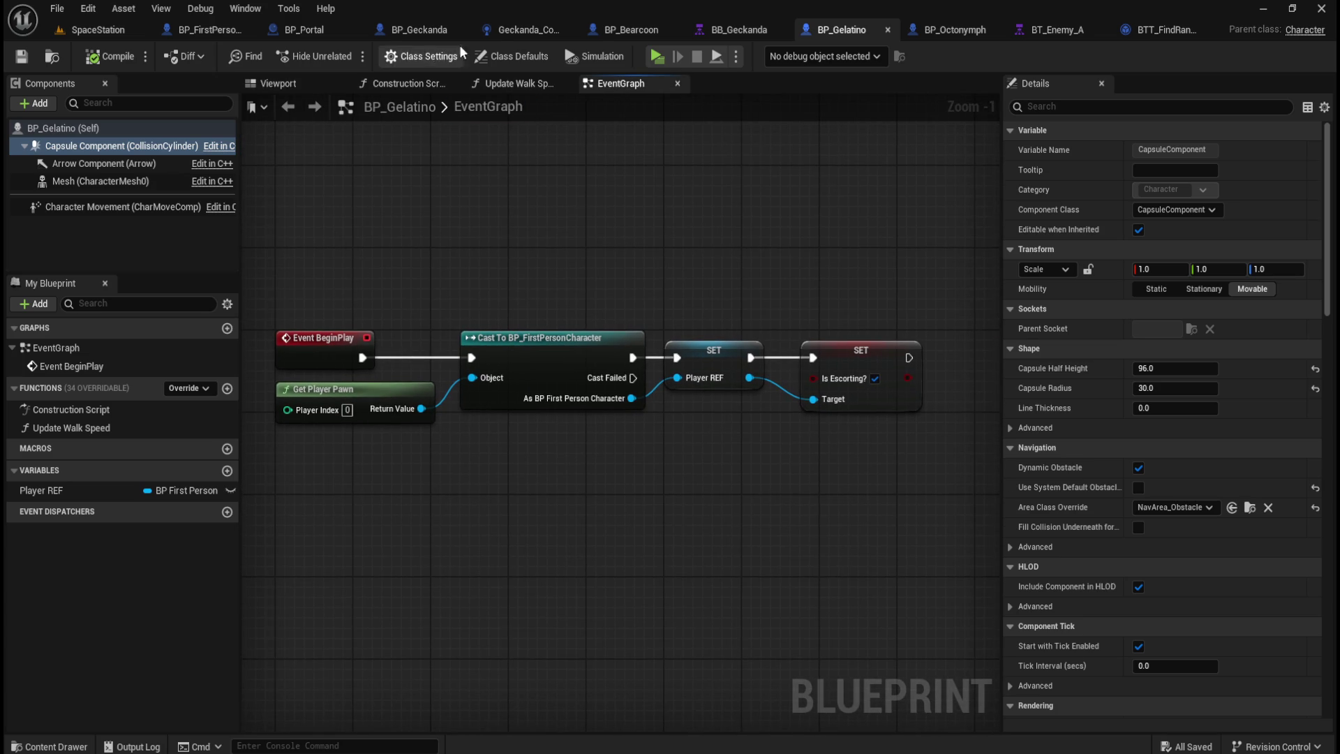
{"action": "left_click", "coordinate": [521, 32]}
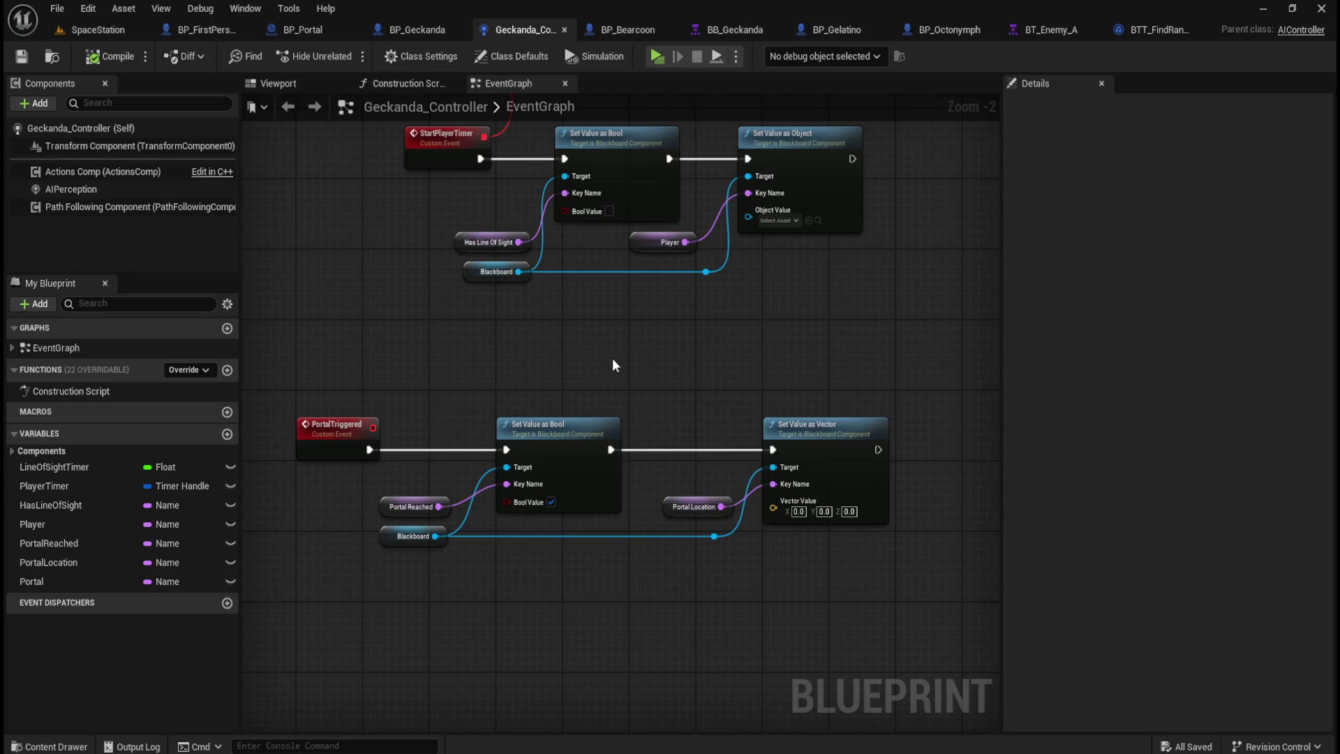
{"action": "left_click", "coordinate": [624, 27]}
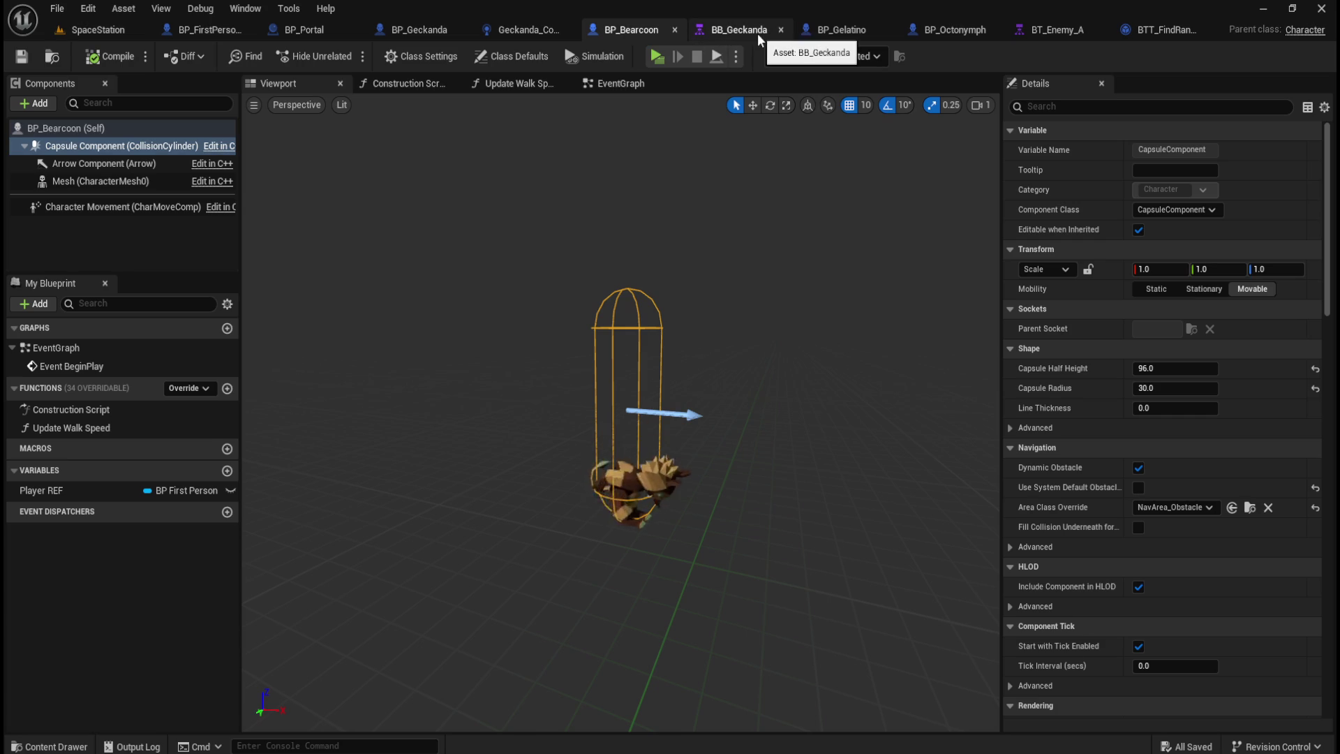
{"action": "left_click", "coordinate": [739, 29]}
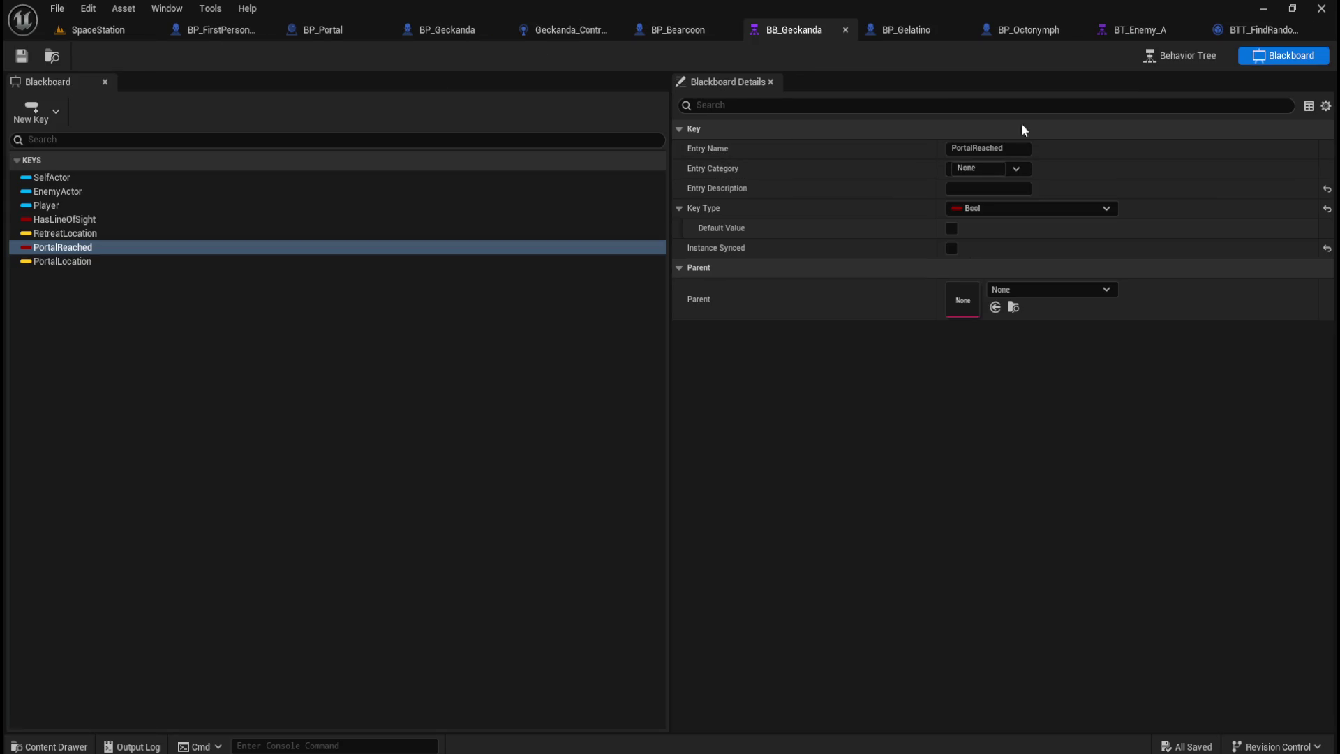
{"action": "left_click", "coordinate": [1183, 60]}
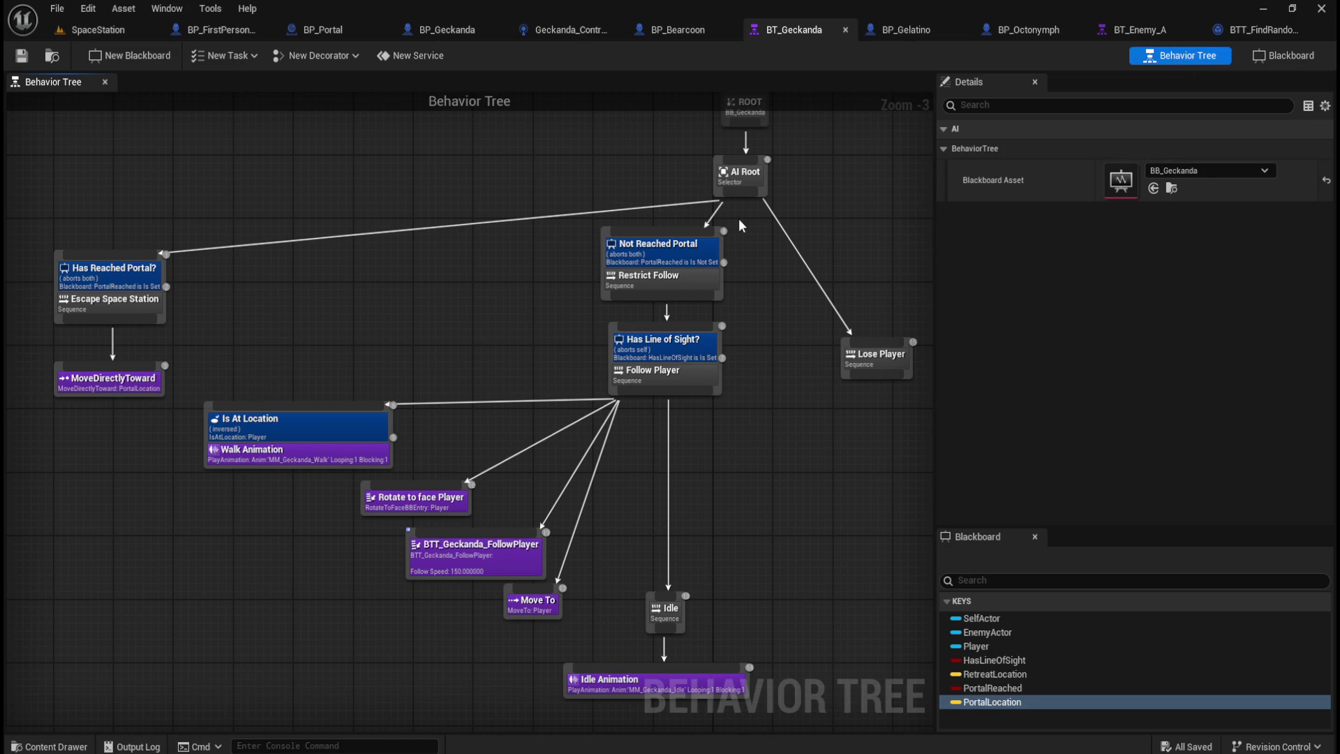
{"action": "left_click", "coordinate": [1058, 37]}
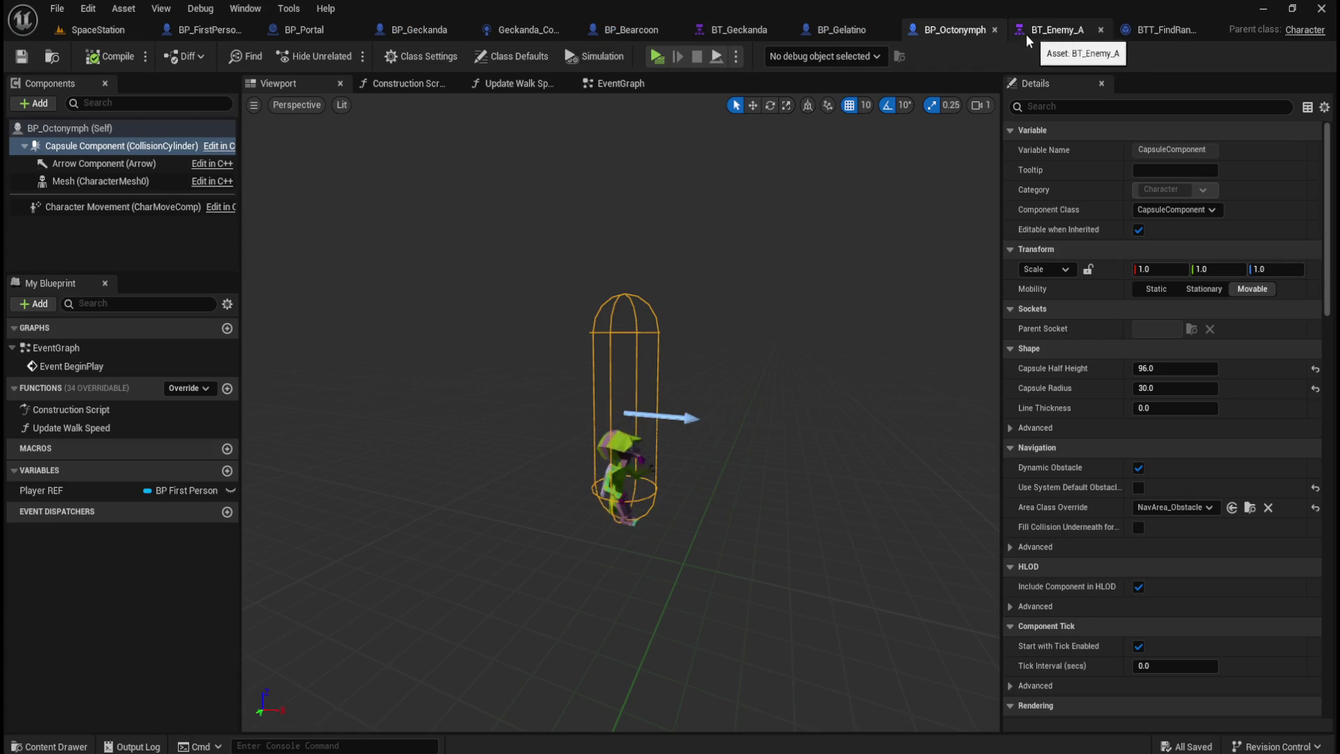
Step: Close the BP_Octonymph, BP_Gelatino, BT_Enemy_A and BTT_FindRandomPatrol tabs
{"action": "left_click", "coordinate": [873, 32]}
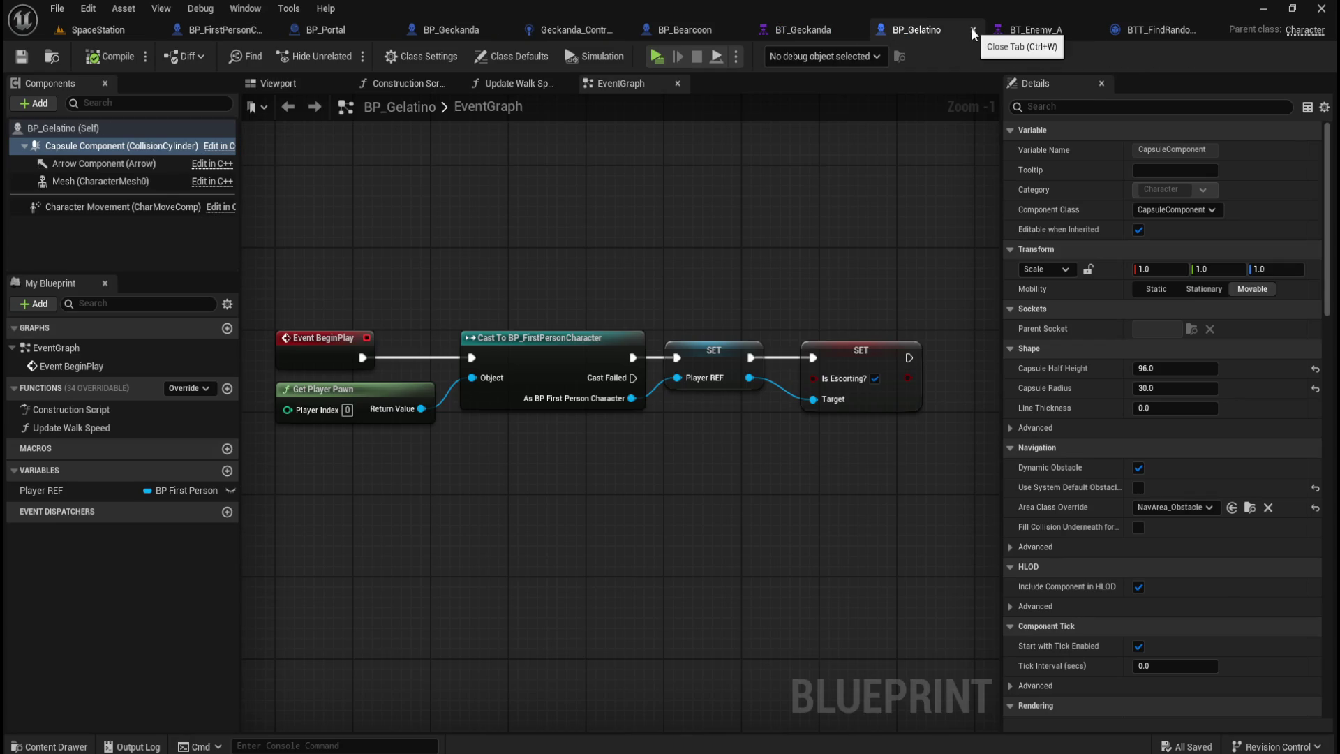
{"action": "left_click", "coordinate": [973, 30]}
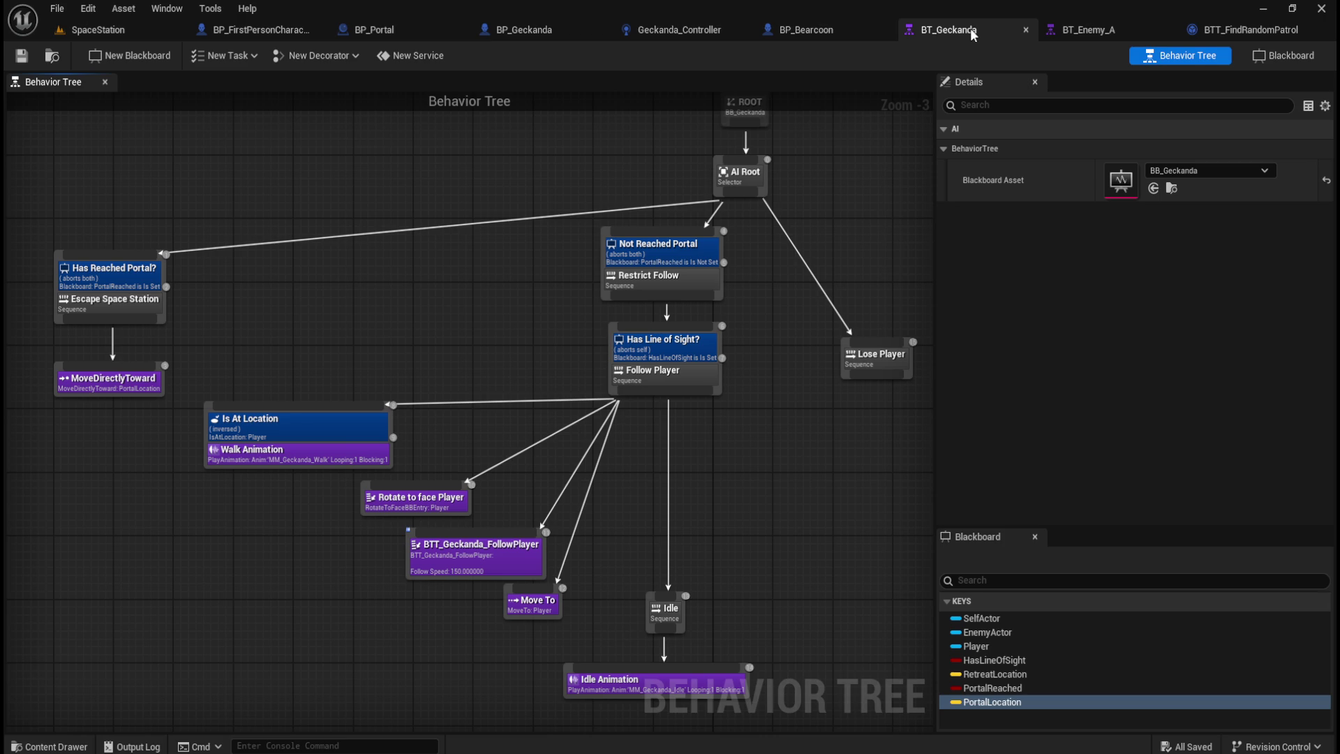
{"action": "left_click", "coordinate": [1171, 30]}
{"action": "left_click", "coordinate": [1153, 31]}
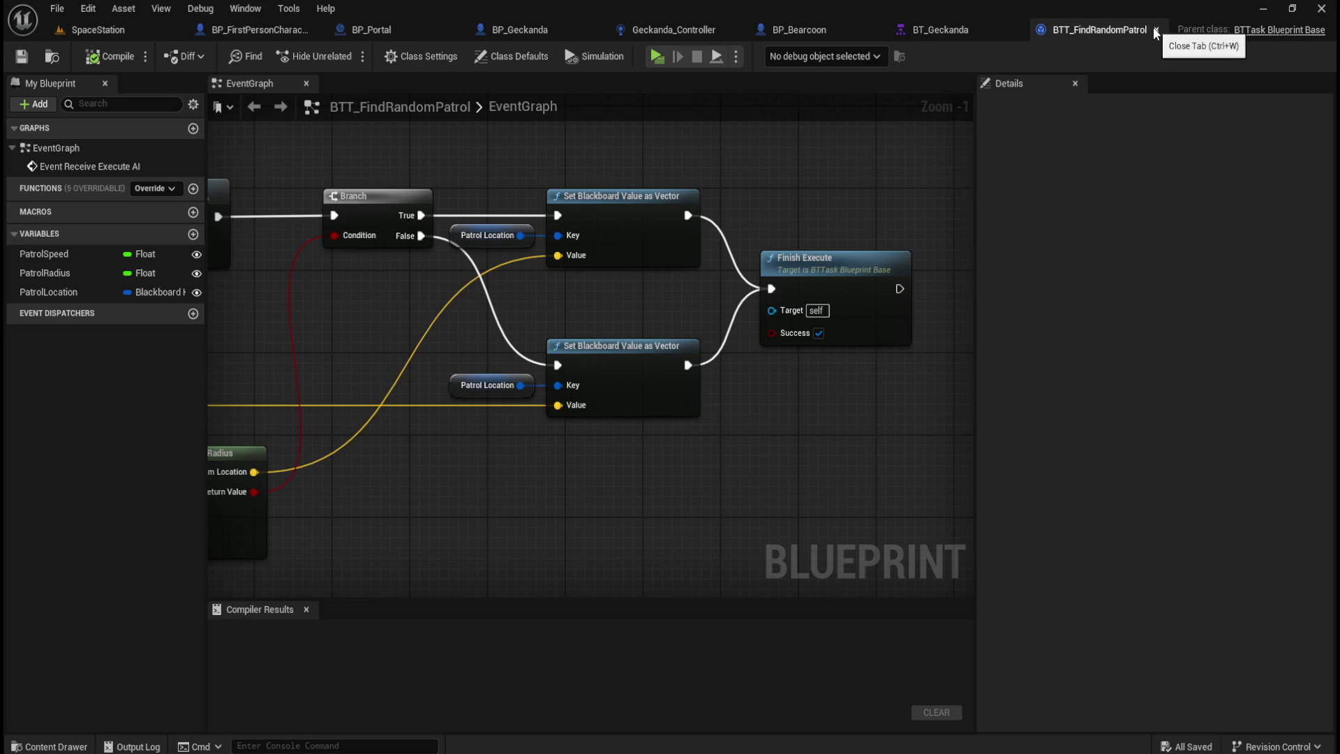
{"action": "left_click", "coordinate": [1212, 29]}
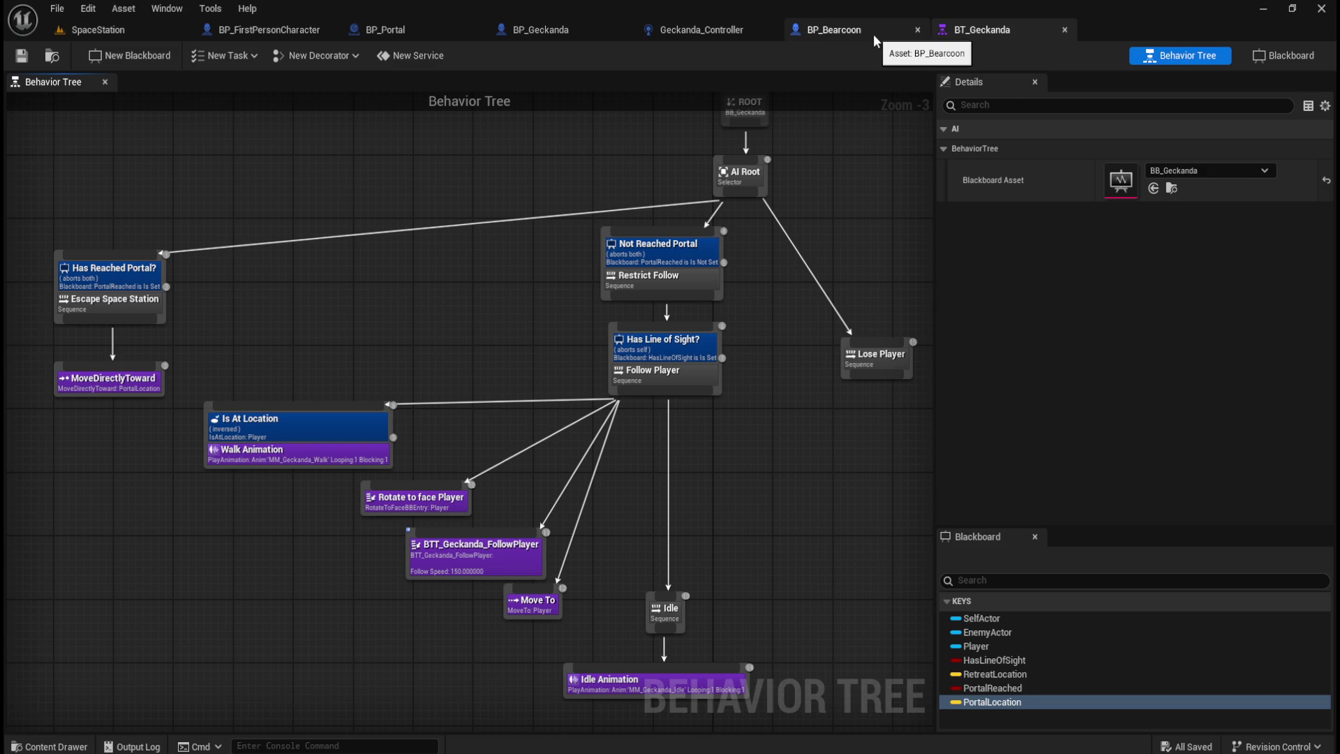
Step: Review the Bearcoon and Geckanda event graphs' BeginPlay rows, then return to BP_Portal
{"action": "left_click", "coordinate": [851, 32]}
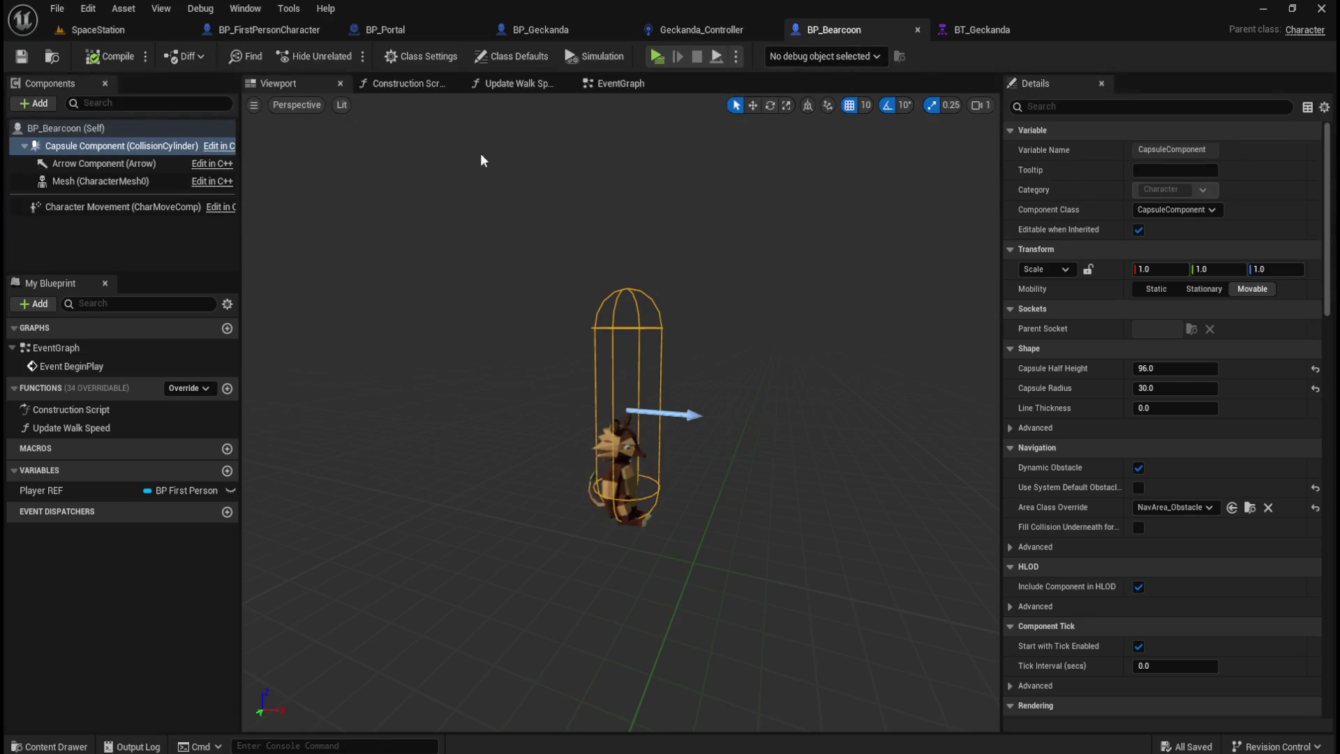
{"action": "left_click", "coordinate": [614, 83]}
{"action": "scroll", "coordinate": [642, 314], "scroll_direction": "down", "scroll_amount": 2}
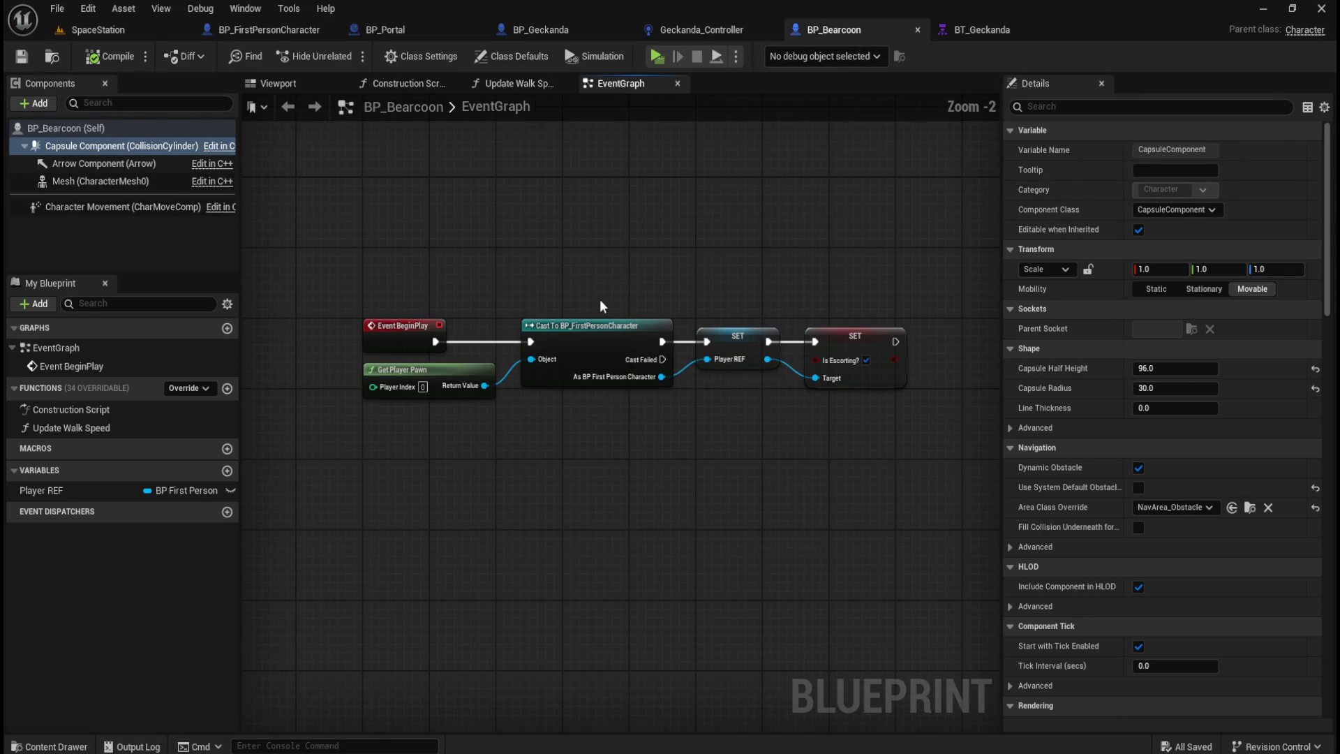
{"action": "left_click", "coordinate": [552, 29]}
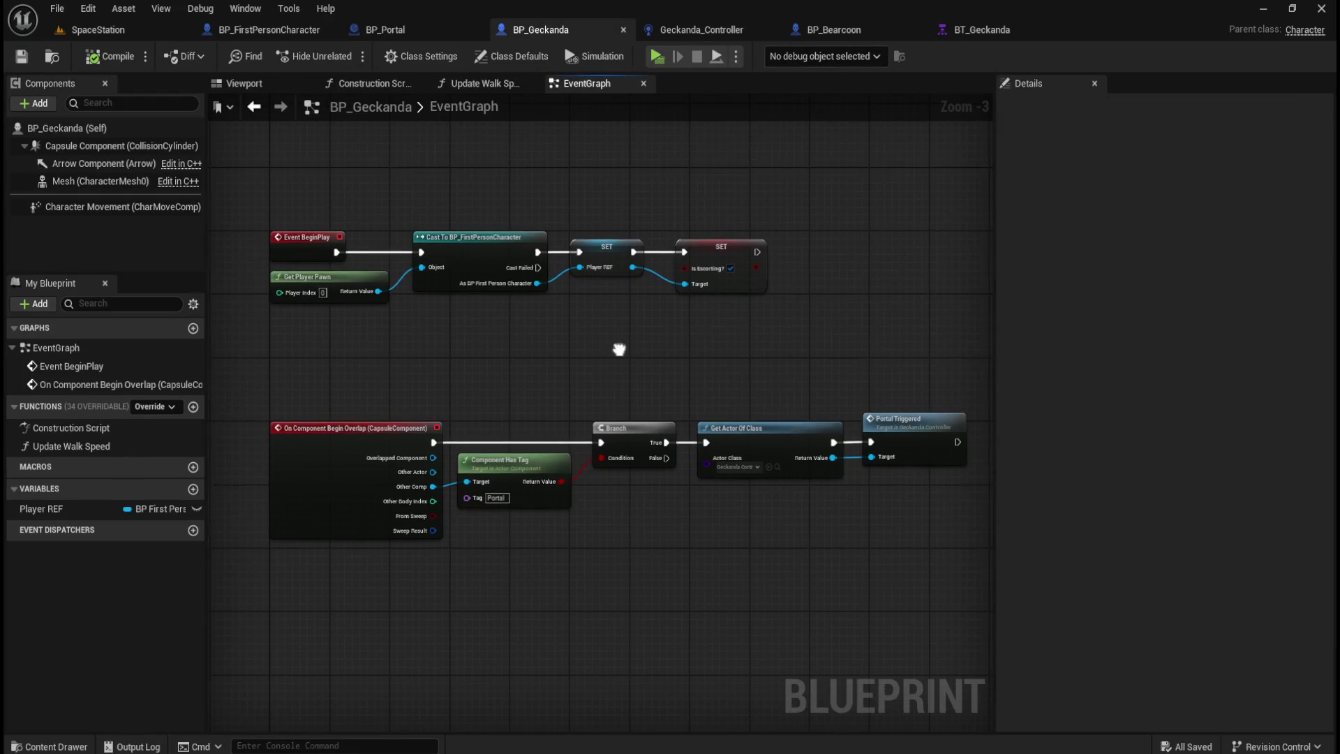
{"action": "left_click_drag", "start_coordinate": [236, 178], "coordinate": [818, 365]}
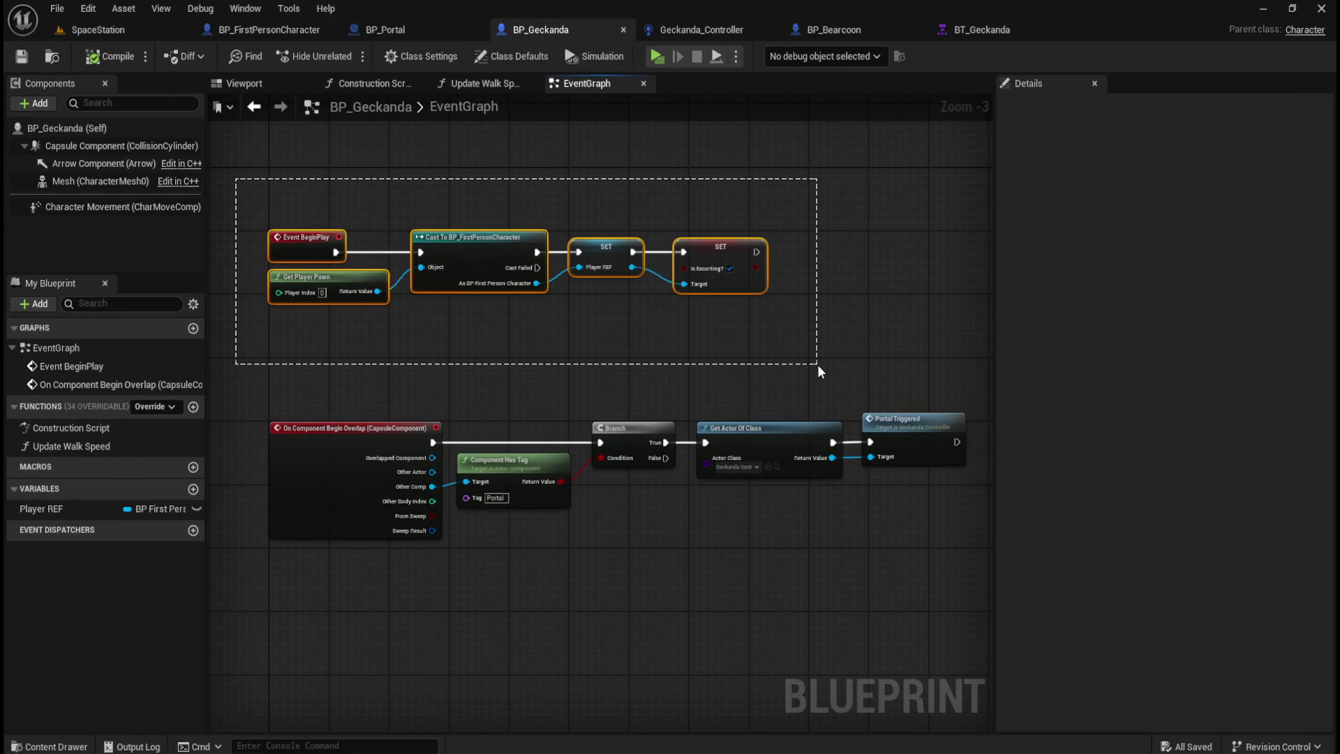
{"action": "left_click_drag", "start_coordinate": [818, 364], "coordinate": [817, 364]}
{"action": "left_click", "coordinate": [743, 331]}
{"action": "left_click_drag", "start_coordinate": [244, 194], "coordinate": [810, 362]}
{"action": "left_click", "coordinate": [415, 31]}
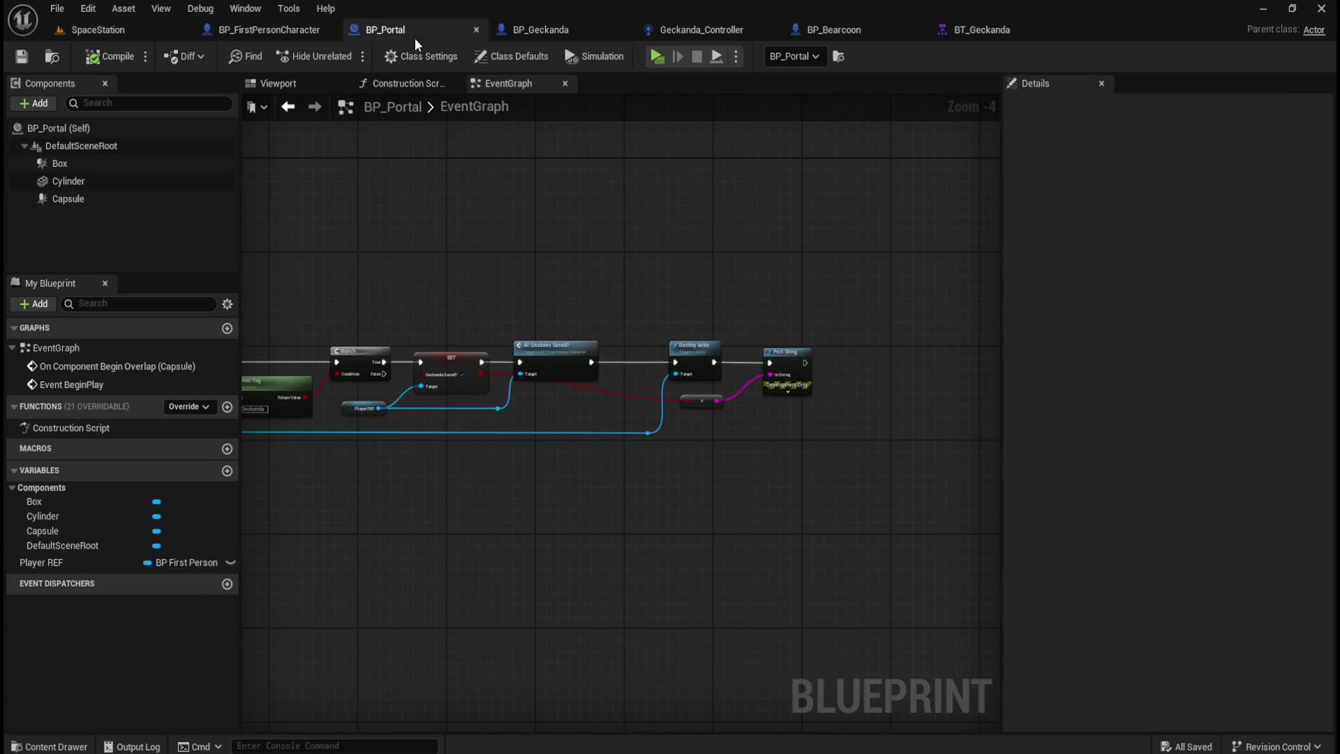
Step: Review the BP_Portal graph and shift Destroy Actor and Print String right to make room
{"action": "scroll", "coordinate": [721, 265], "scroll_direction": "up", "scroll_amount": 2}
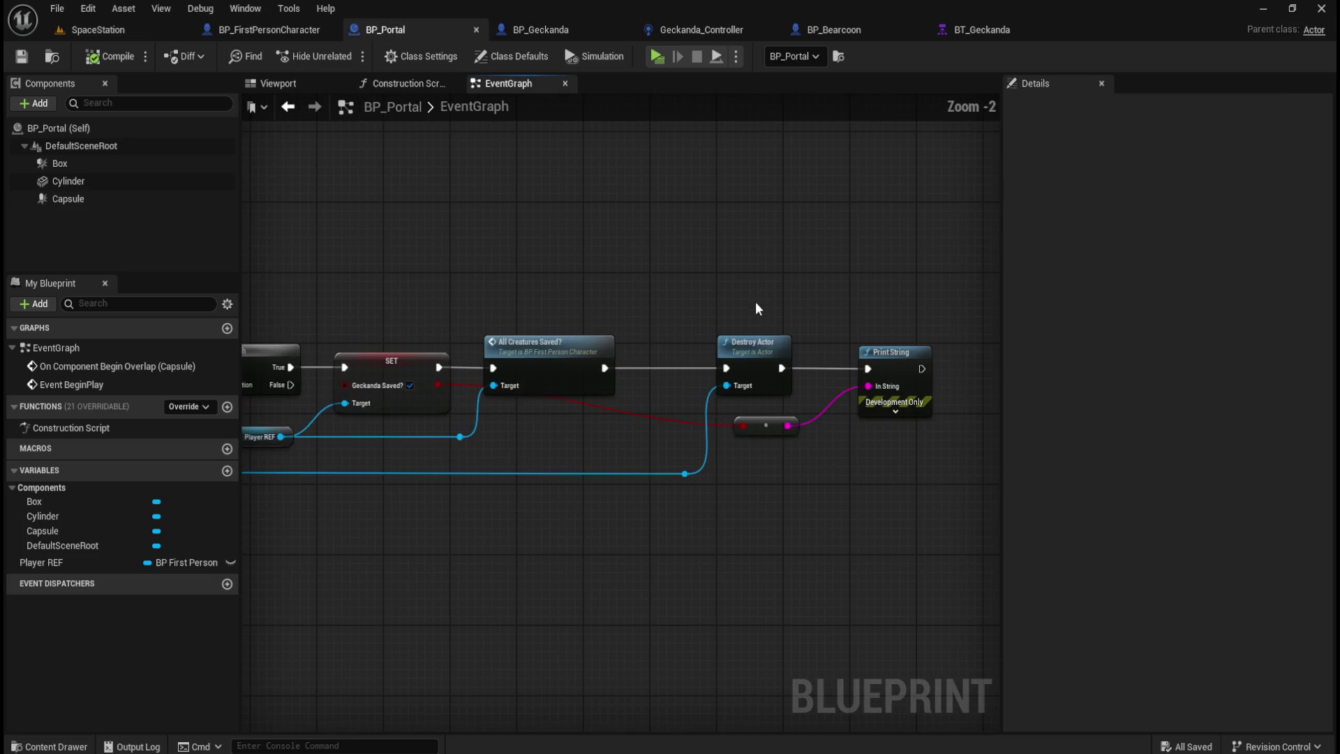
{"action": "mouse_move", "coordinate": [761, 313]}
{"action": "left_mouse_down"}
{"action": "mouse_move", "coordinate": [589, 245]}
{"action": "mouse_move", "coordinate": [742, 228]}
{"action": "mouse_move", "coordinate": [585, 235]}
{"action": "mouse_move", "coordinate": [819, 455]}
{"action": "mouse_move", "coordinate": [859, 454]}
{"action": "left_mouse_up"}
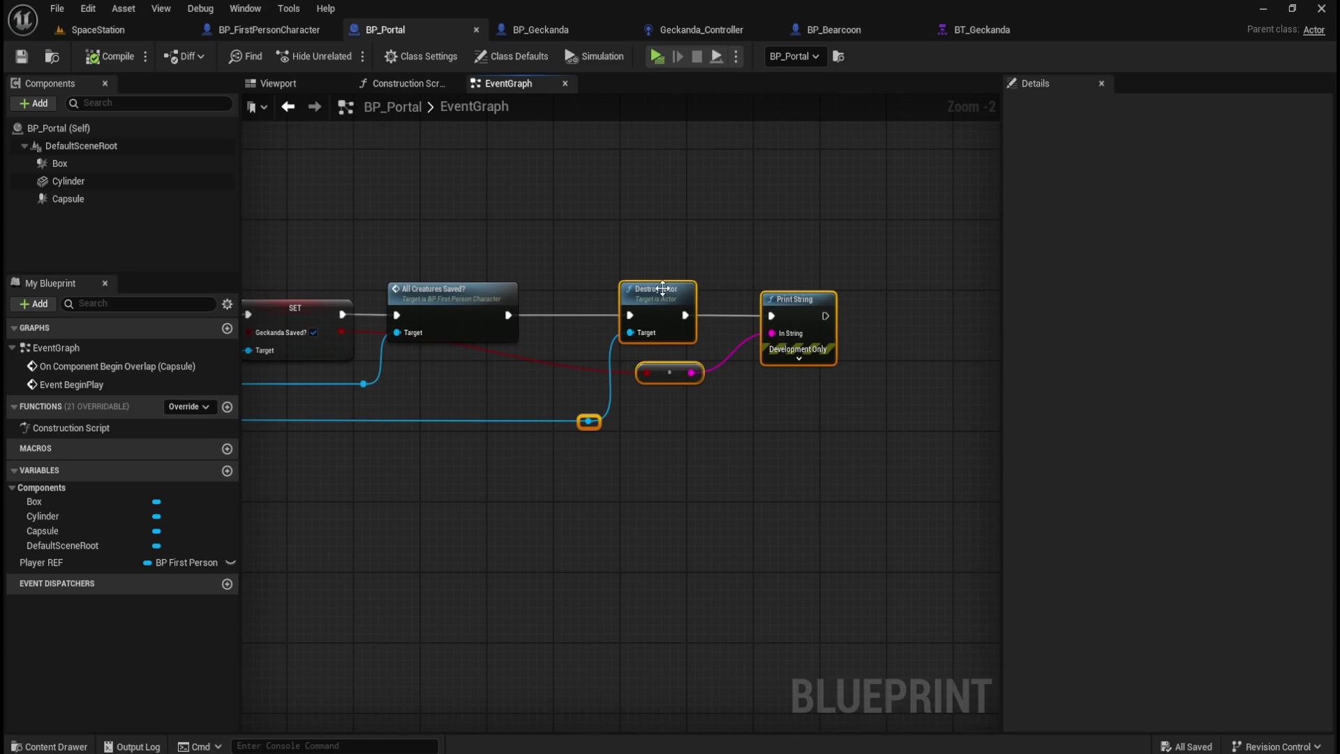
{"action": "mouse_move", "coordinate": [698, 302]}
{"action": "left_mouse_down"}
{"action": "mouse_move", "coordinate": [829, 271]}
{"action": "mouse_move", "coordinate": [1037, 271]}
{"action": "left_mouse_up"}
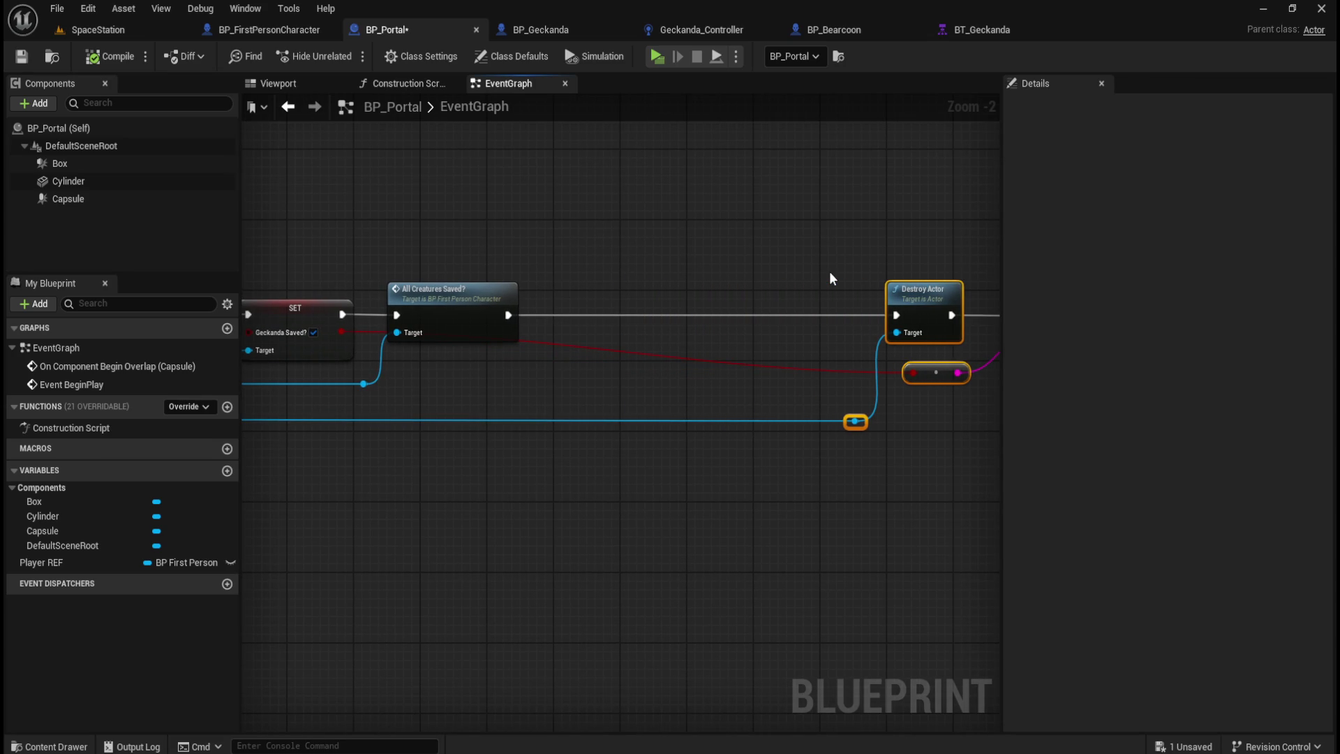
{"action": "left_click_drag", "start_coordinate": [663, 272], "coordinate": [879, 296]}
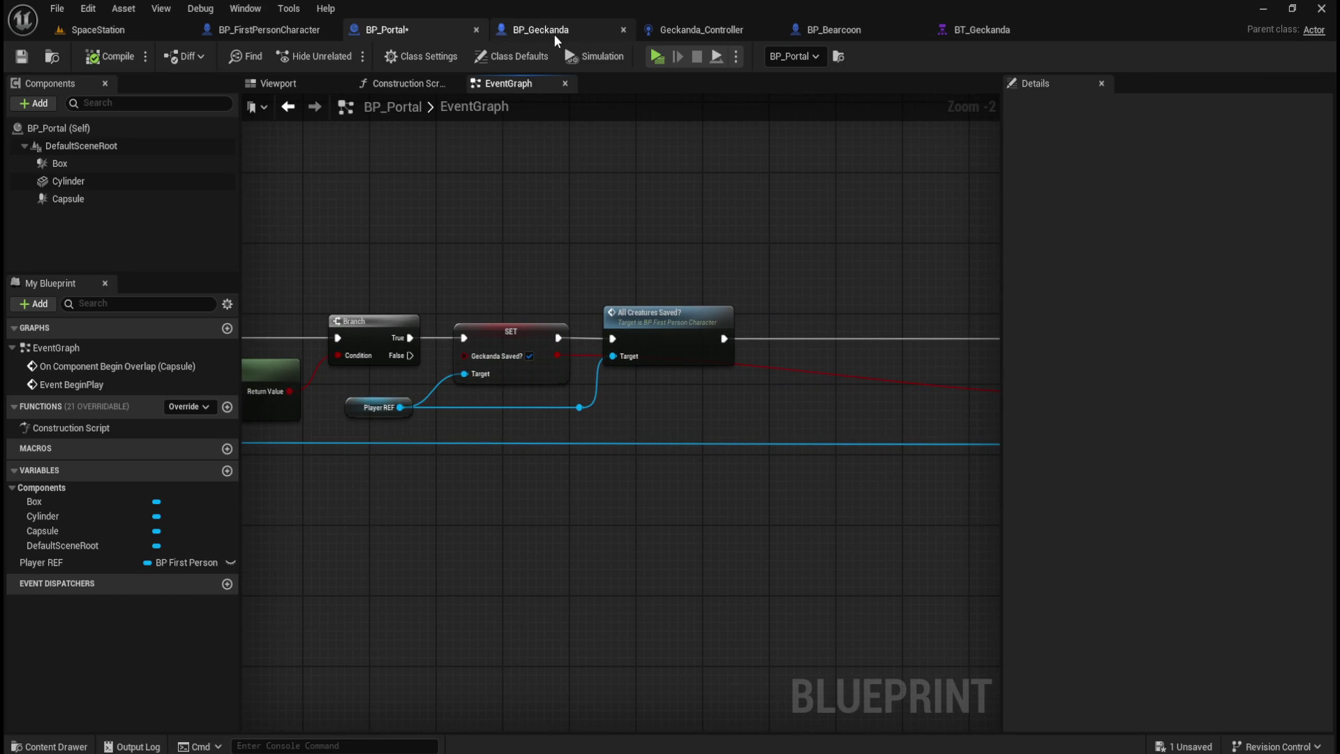
Step: From the player reference, add a setter for Is Escorting?
{"action": "left_click_drag", "start_coordinate": [581, 408], "coordinate": [788, 408]}
{"action": "type", "text": "sert"}
{"action": "key", "text": "BackSpace"}
{"action": "key", "text": "BackSpace"}
{"action": "type", "text": "t"}
{"action": "scroll", "coordinate": [1024, 525], "scroll_direction": "down", "scroll_amount": 5}
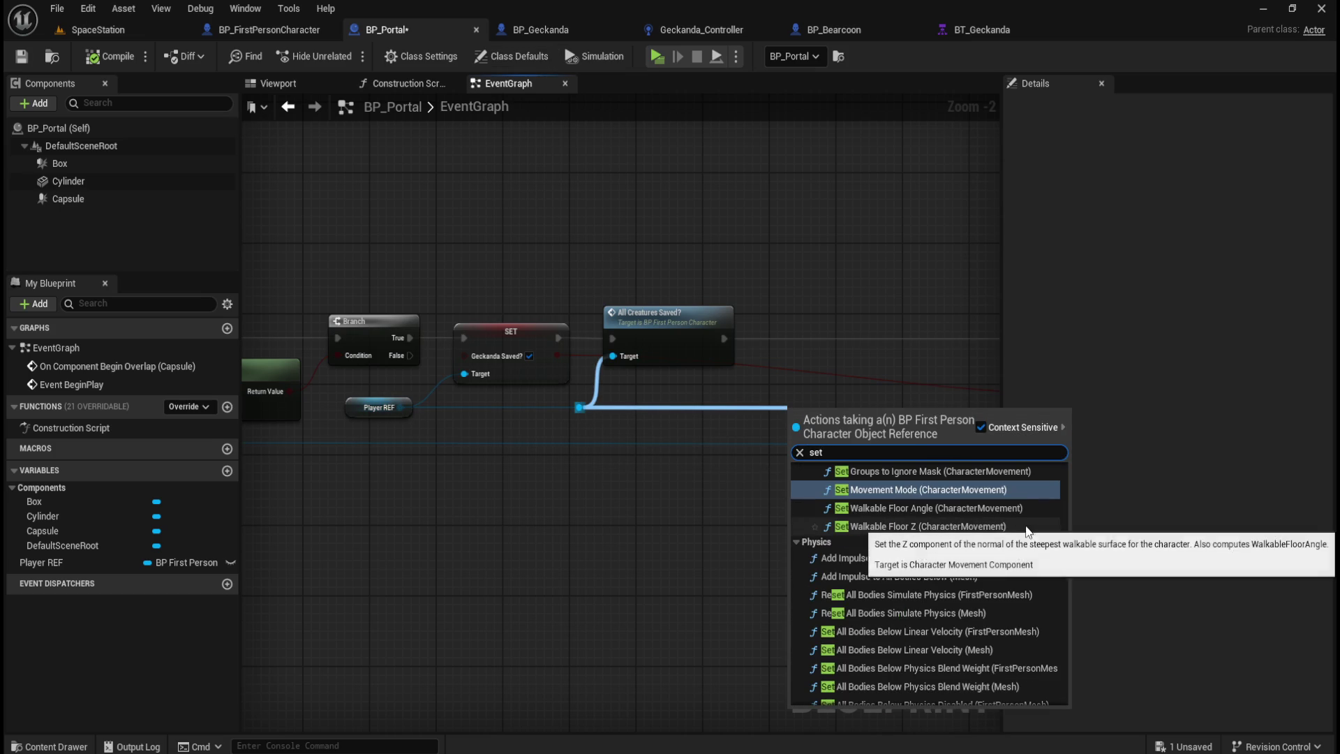
{"action": "left_click_drag", "start_coordinate": [1064, 557], "coordinate": [1071, 685]}
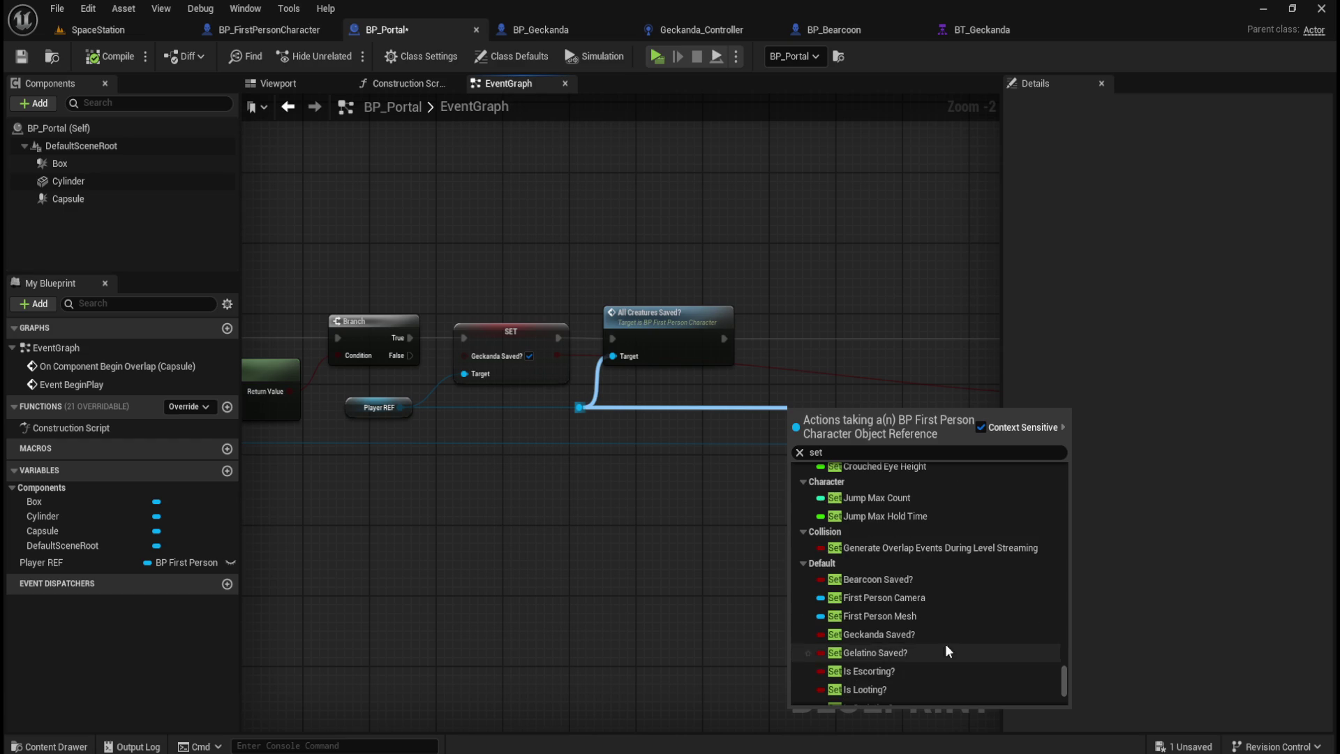
{"action": "scroll", "coordinate": [939, 645], "scroll_direction": "down", "scroll_amount": 1}
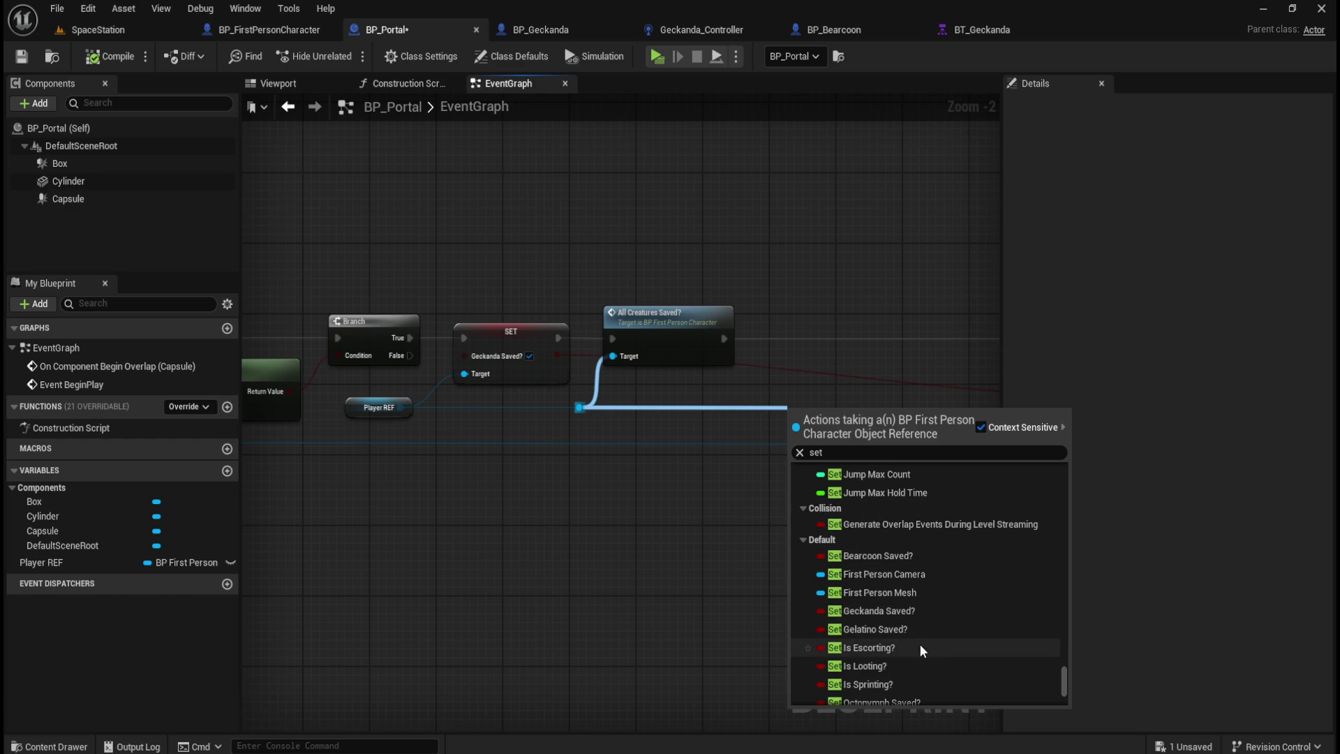
{"action": "left_click", "coordinate": [881, 649]}
Step: Place the Is Escorting? setter after All Creatures Saved?, connect them, and straighten the player wire
{"action": "mouse_move", "coordinate": [854, 423]}
{"action": "left_mouse_down"}
{"action": "mouse_move", "coordinate": [848, 342]}
{"action": "mouse_move", "coordinate": [836, 345]}
{"action": "left_mouse_up"}
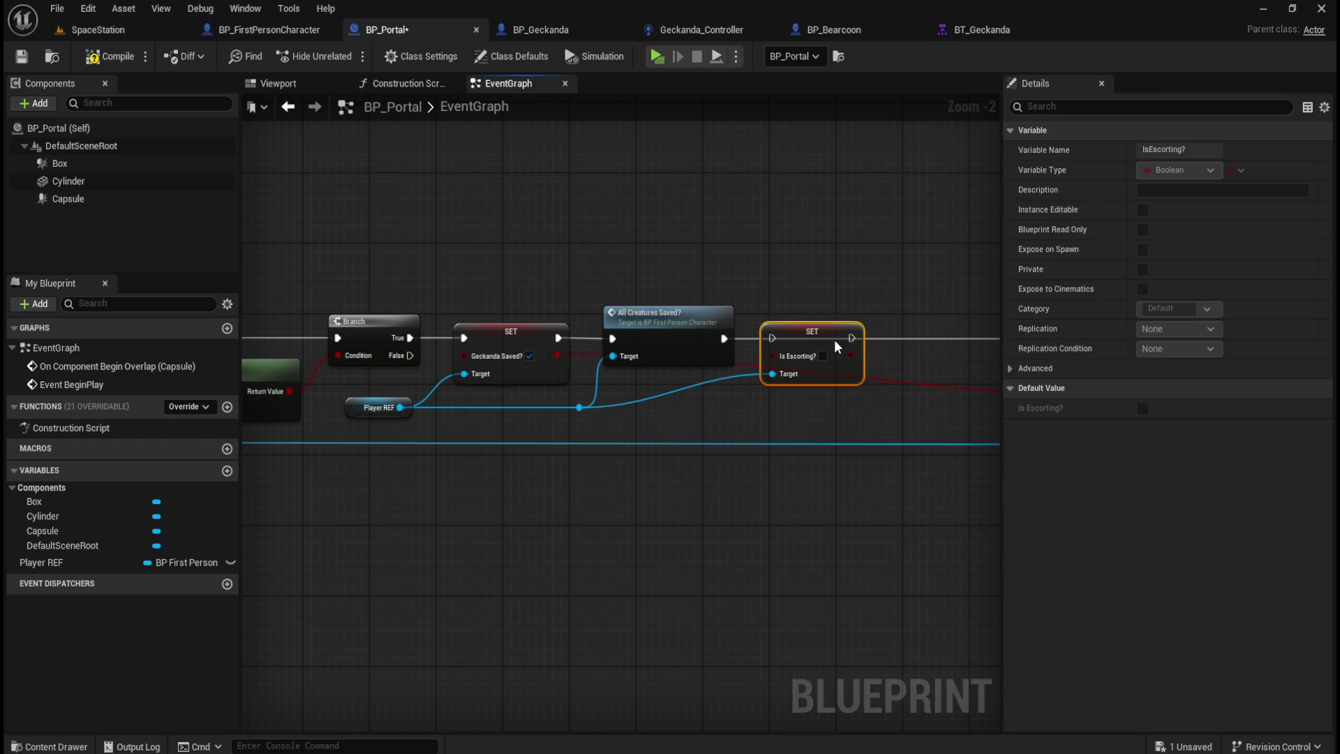
{"action": "left_click_drag", "start_coordinate": [723, 338], "coordinate": [772, 338]}
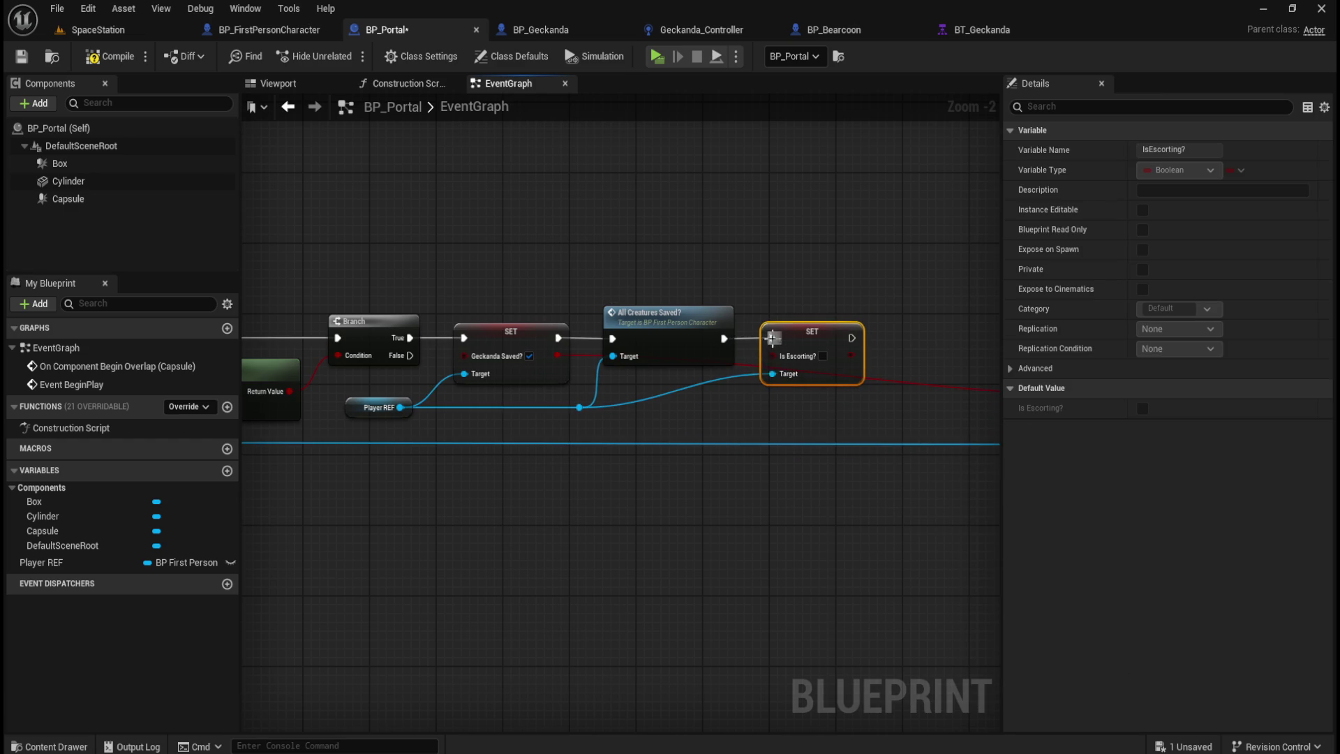
{"action": "left_click", "coordinate": [740, 377]}
{"action": "double_click", "coordinate": [741, 376]}
{"action": "left_click_drag", "start_coordinate": [741, 376], "coordinate": [741, 415]}
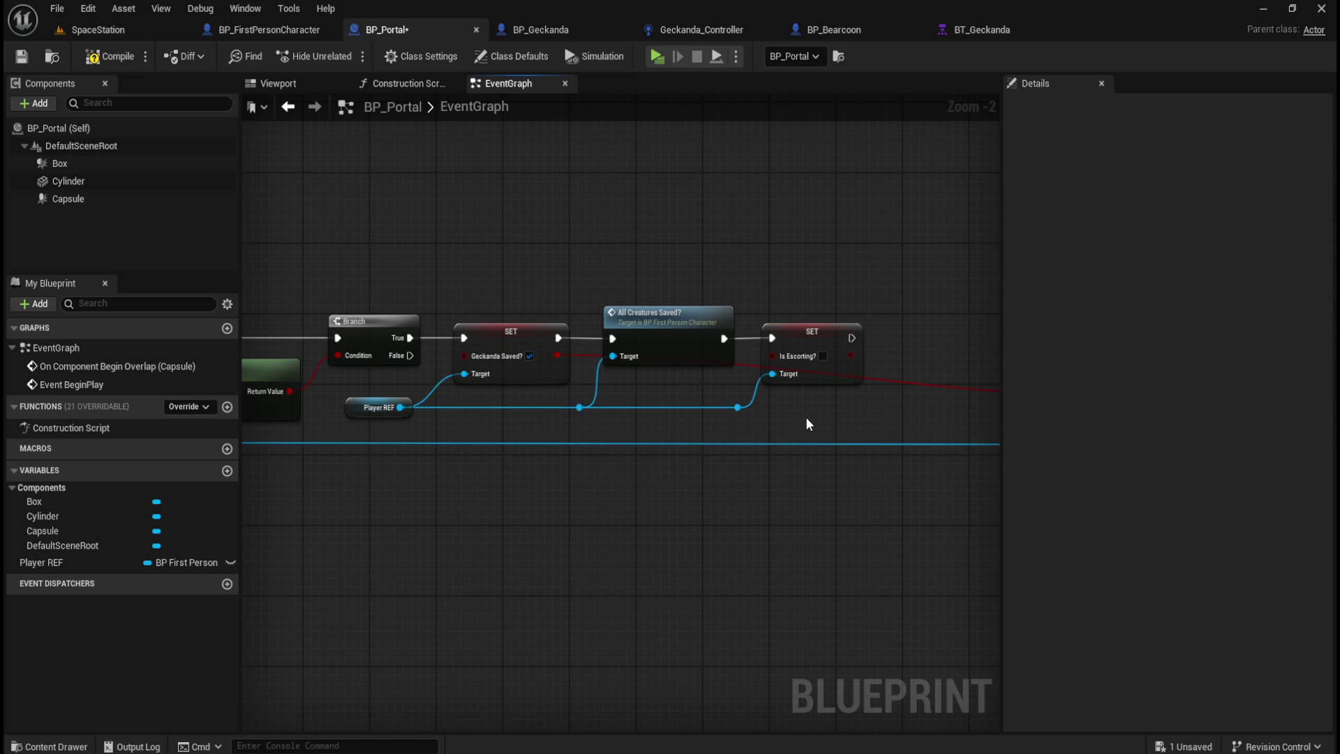
Step: Compile and save the BP_Portal blueprint
{"action": "left_click", "coordinate": [279, 29]}
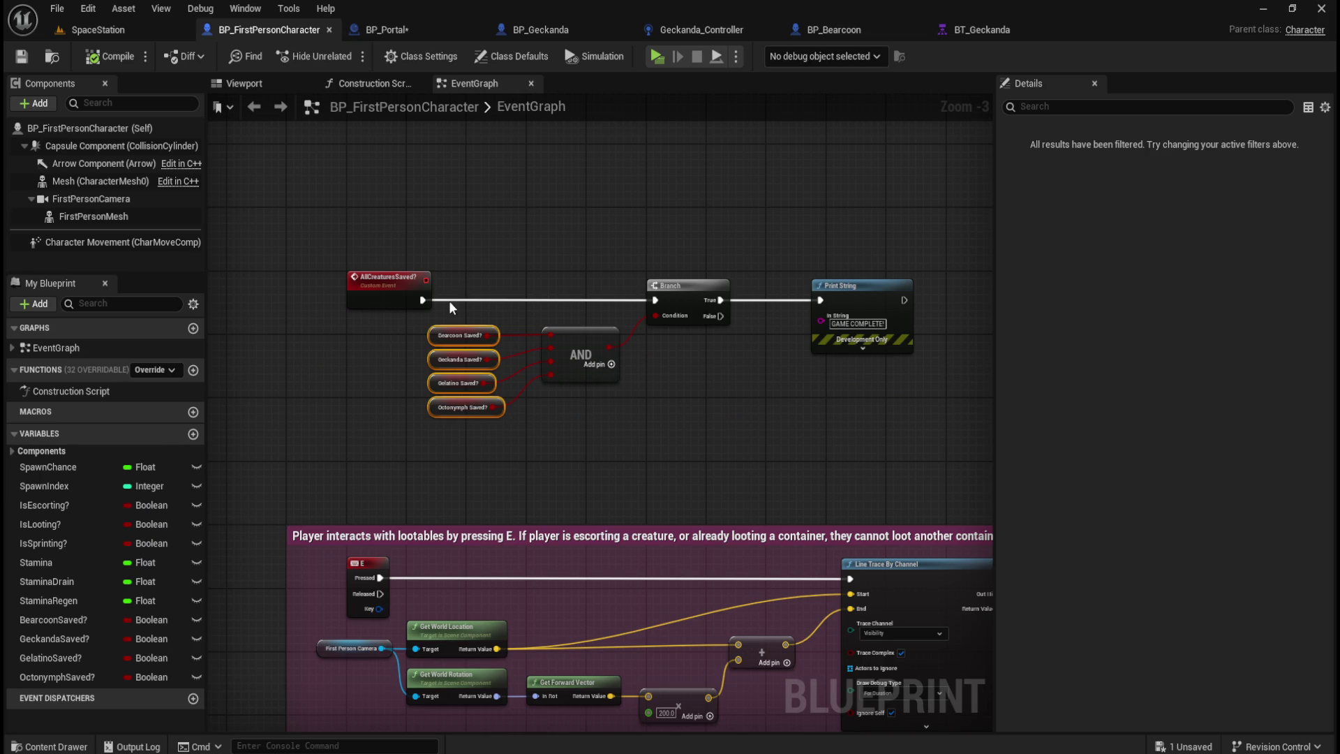
{"action": "left_click", "coordinate": [433, 29]}
{"action": "left_click", "coordinate": [128, 59]}
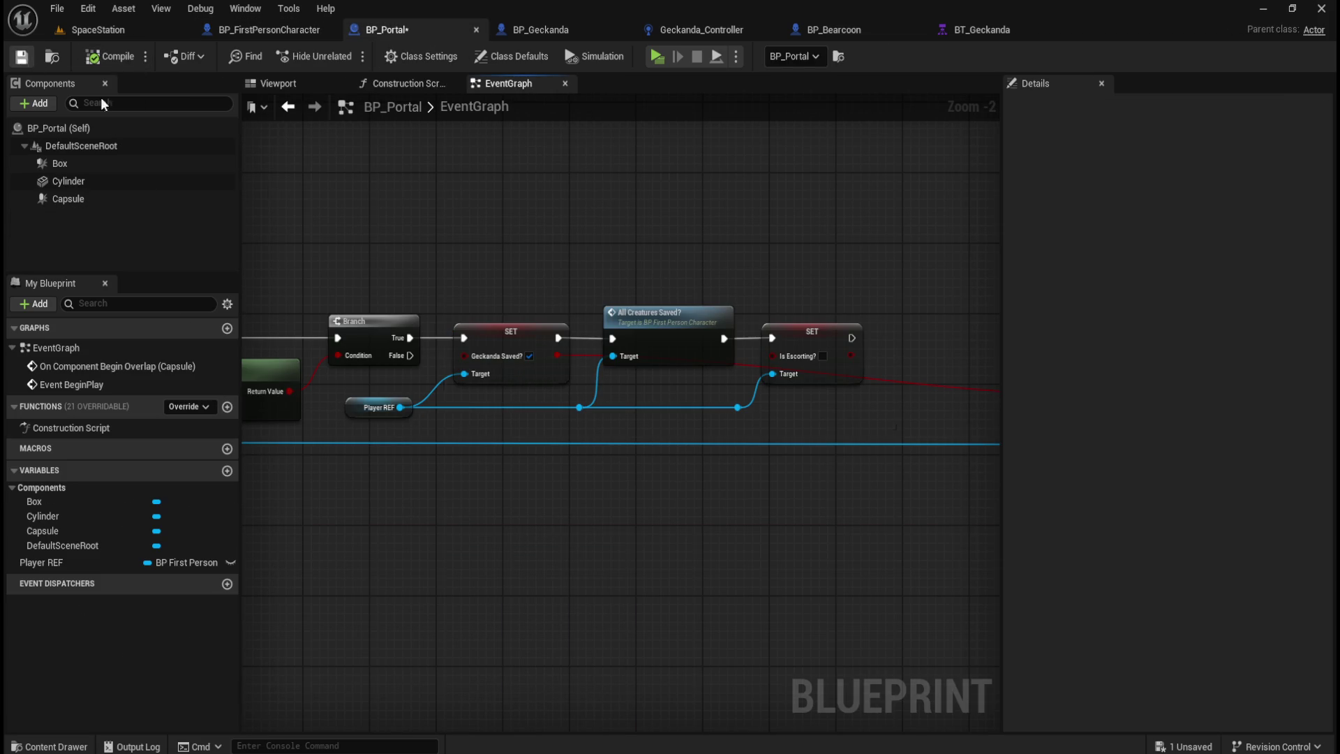
{"action": "left_click", "coordinate": [31, 62]}
Step: Wire the Is Escorting? setter into Destroy Actor, pull the end nodes closer, and save BP_Portal
{"action": "left_click_drag", "start_coordinate": [548, 417], "coordinate": [810, 420]}
{"action": "left_click_drag", "start_coordinate": [663, 318], "coordinate": [995, 548]}
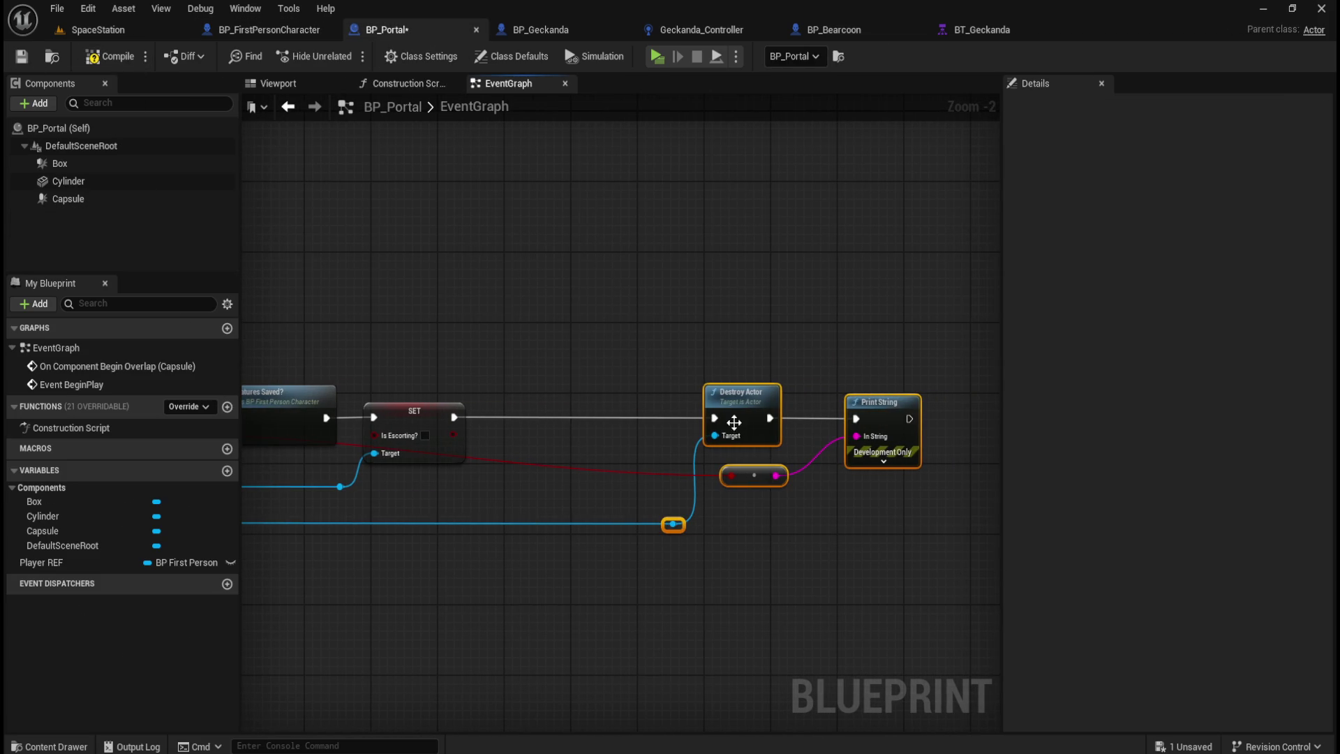
{"action": "left_click_drag", "start_coordinate": [757, 402], "coordinate": [583, 400]}
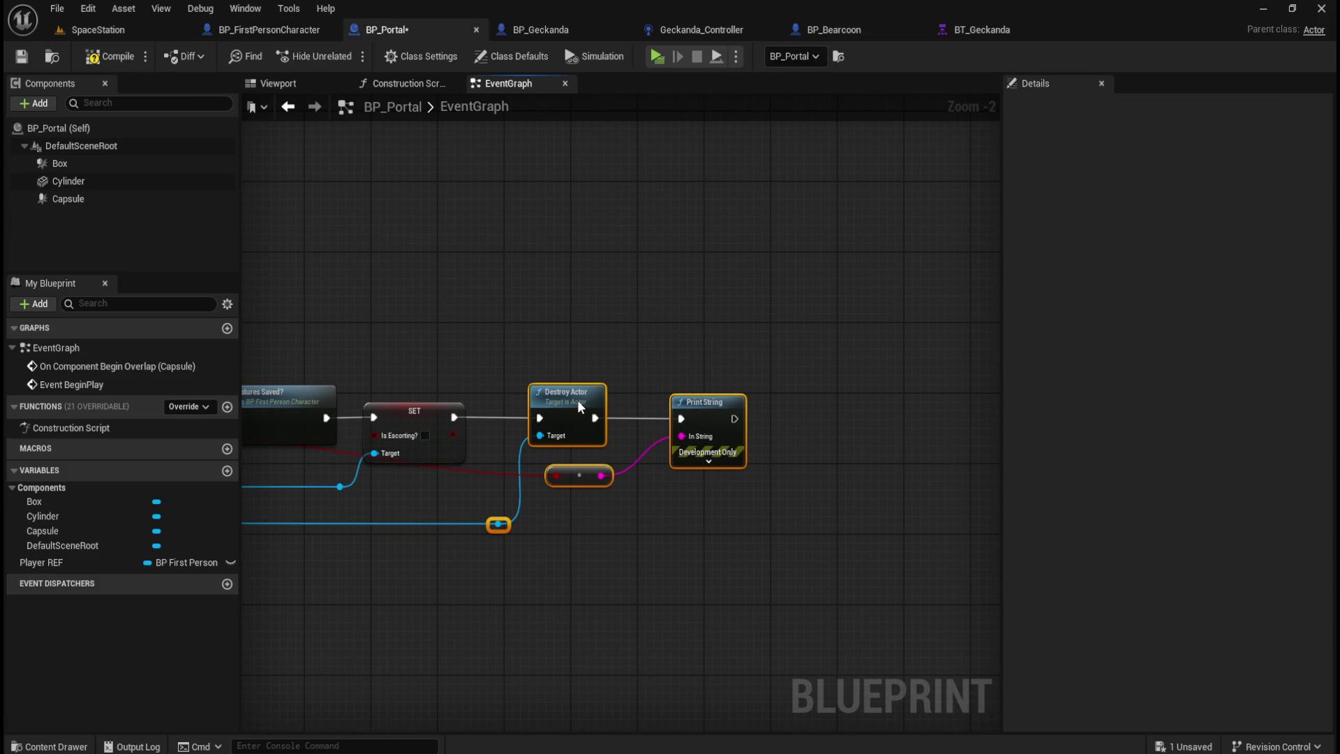
{"action": "scroll", "coordinate": [676, 292], "scroll_direction": "down", "scroll_amount": 2}
{"action": "left_click", "coordinate": [495, 270]}
{"action": "scroll", "coordinate": [706, 262], "scroll_direction": "down", "scroll_amount": 2}
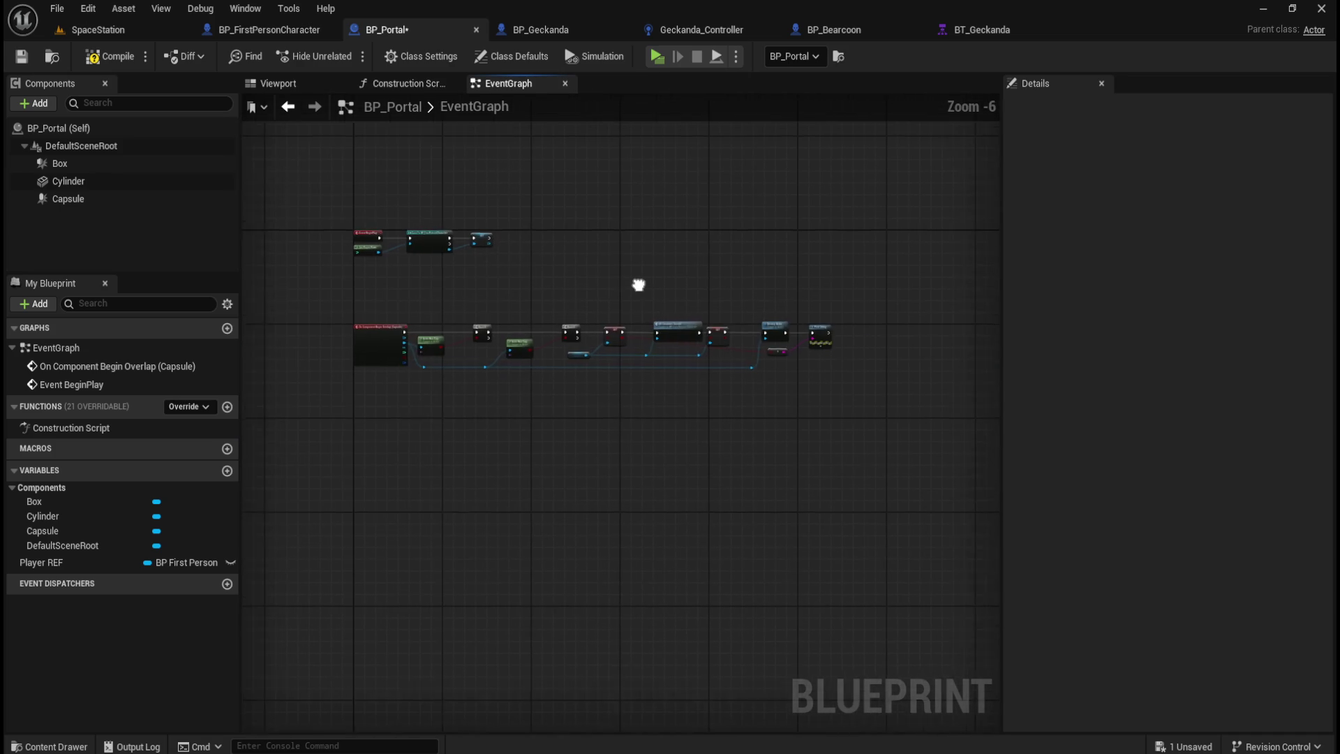
{"action": "mouse_move", "coordinate": [341, 296]}
{"action": "left_mouse_down"}
{"action": "mouse_move", "coordinate": [879, 324]}
{"action": "mouse_move", "coordinate": [872, 332]}
{"action": "left_mouse_up"}
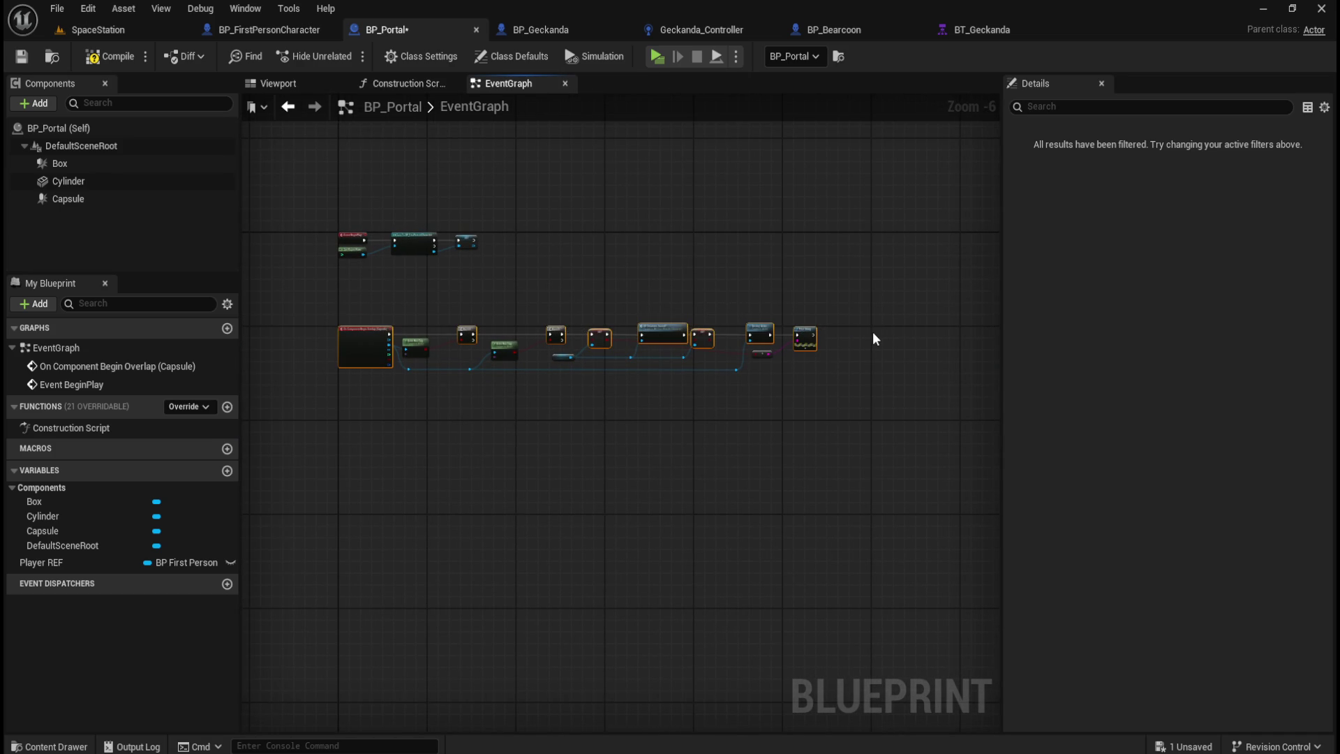
{"action": "left_click", "coordinate": [768, 287]}
{"action": "scroll", "coordinate": [748, 302], "scroll_direction": "up", "scroll_amount": 2}
{"action": "scroll", "coordinate": [749, 307], "scroll_direction": "up", "scroll_amount": 1}
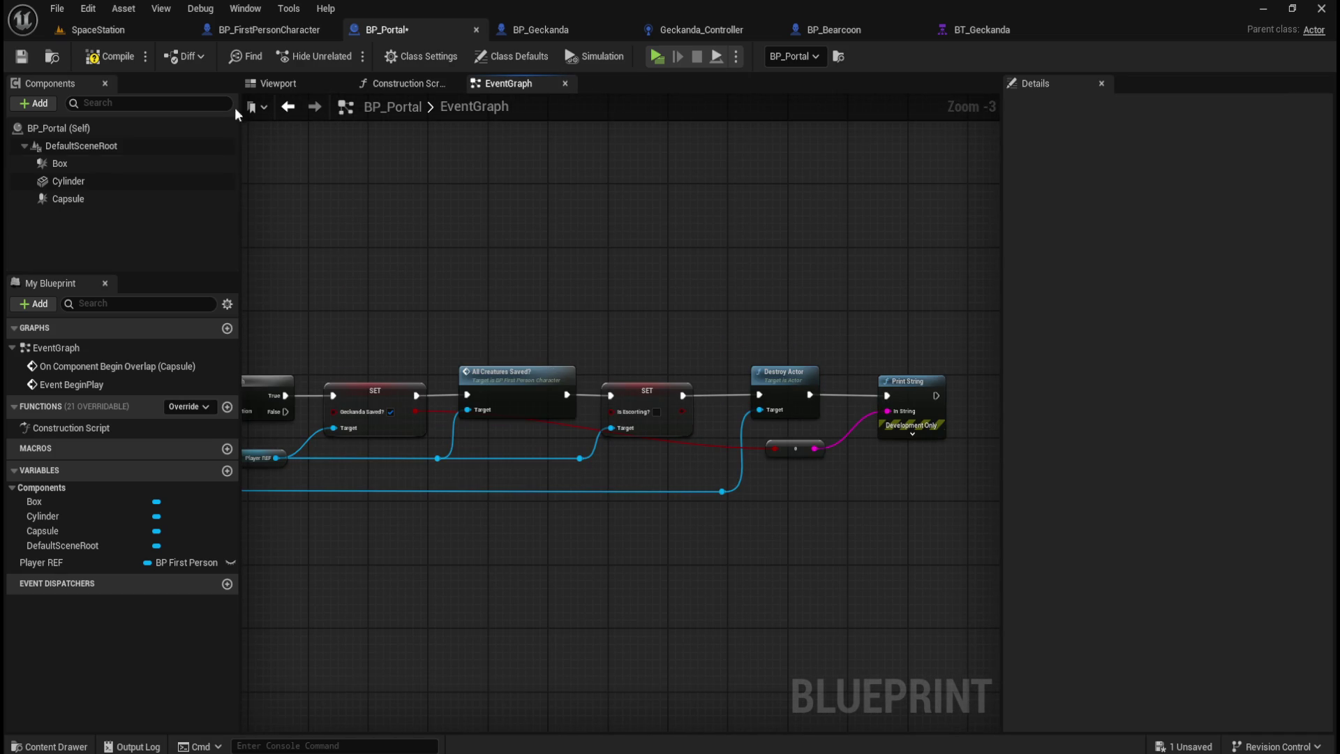
{"action": "left_click", "coordinate": [19, 60]}
{"action": "left_click", "coordinate": [235, 30]}
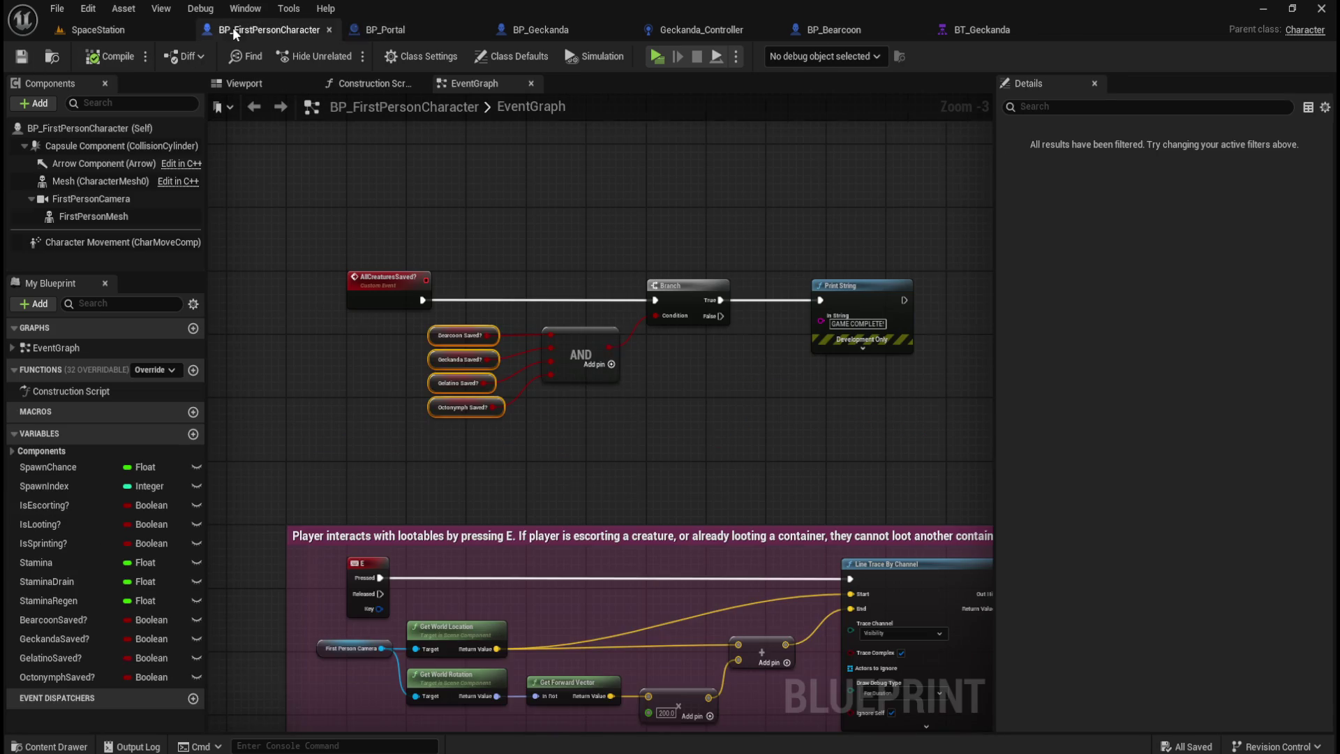
Step: Nudge the Is Looting? getter slightly right and down beside the Branch and Interact nodes
{"action": "left_click", "coordinate": [532, 217]}
{"action": "scroll", "coordinate": [663, 302], "scroll_direction": "down", "scroll_amount": 2}
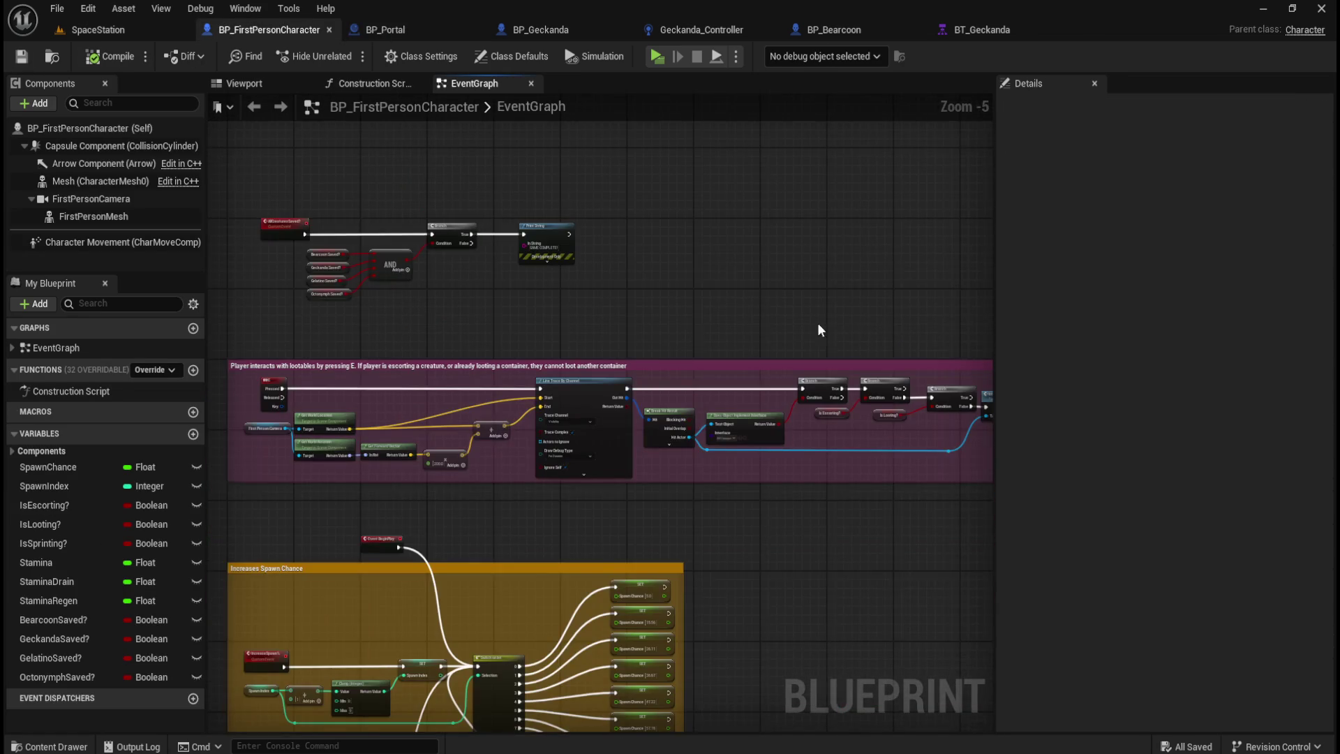
{"action": "scroll", "coordinate": [487, 308], "scroll_direction": "down", "scroll_amount": 1}
{"action": "scroll", "coordinate": [590, 289], "scroll_direction": "up", "scroll_amount": 4}
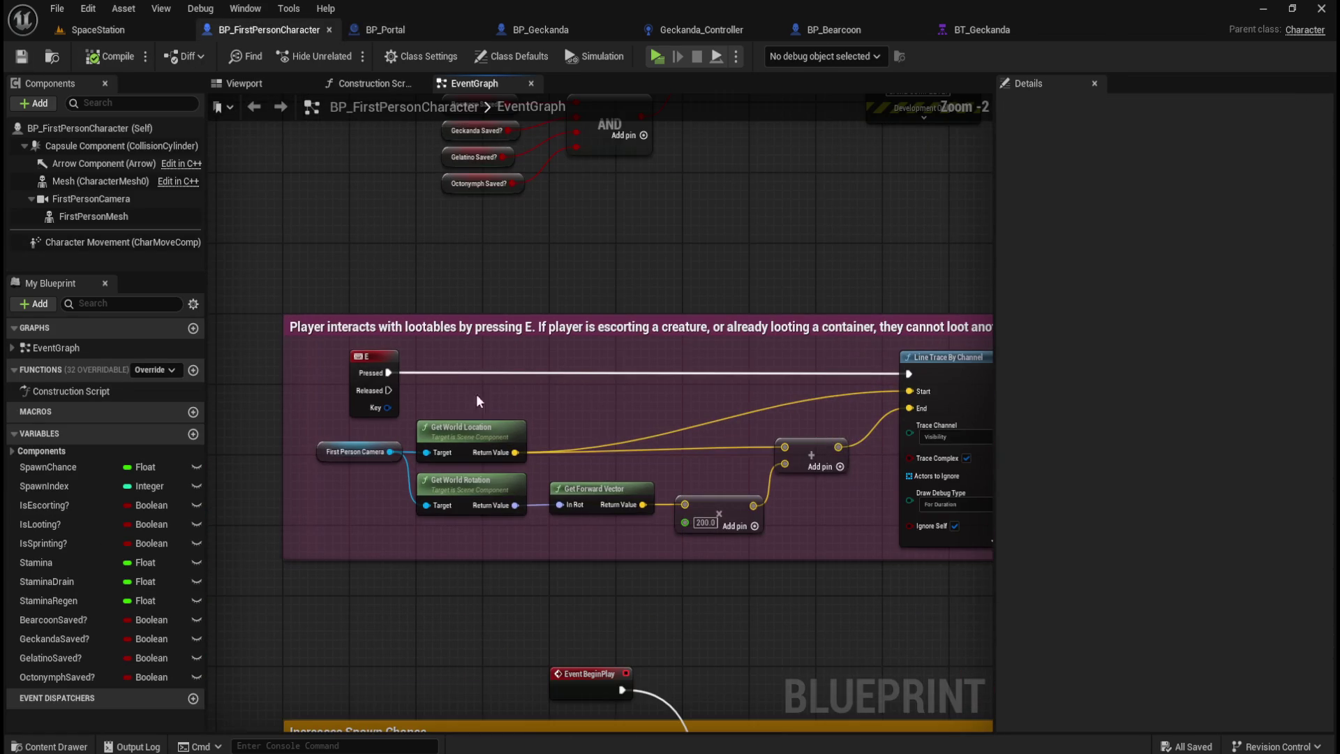
{"action": "mouse_move", "coordinate": [764, 341]}
{"action": "left_mouse_down"}
{"action": "mouse_move", "coordinate": [808, 240]}
{"action": "mouse_move", "coordinate": [592, 215]}
{"action": "mouse_move", "coordinate": [810, 218]}
{"action": "mouse_move", "coordinate": [410, 229]}
{"action": "left_mouse_up"}
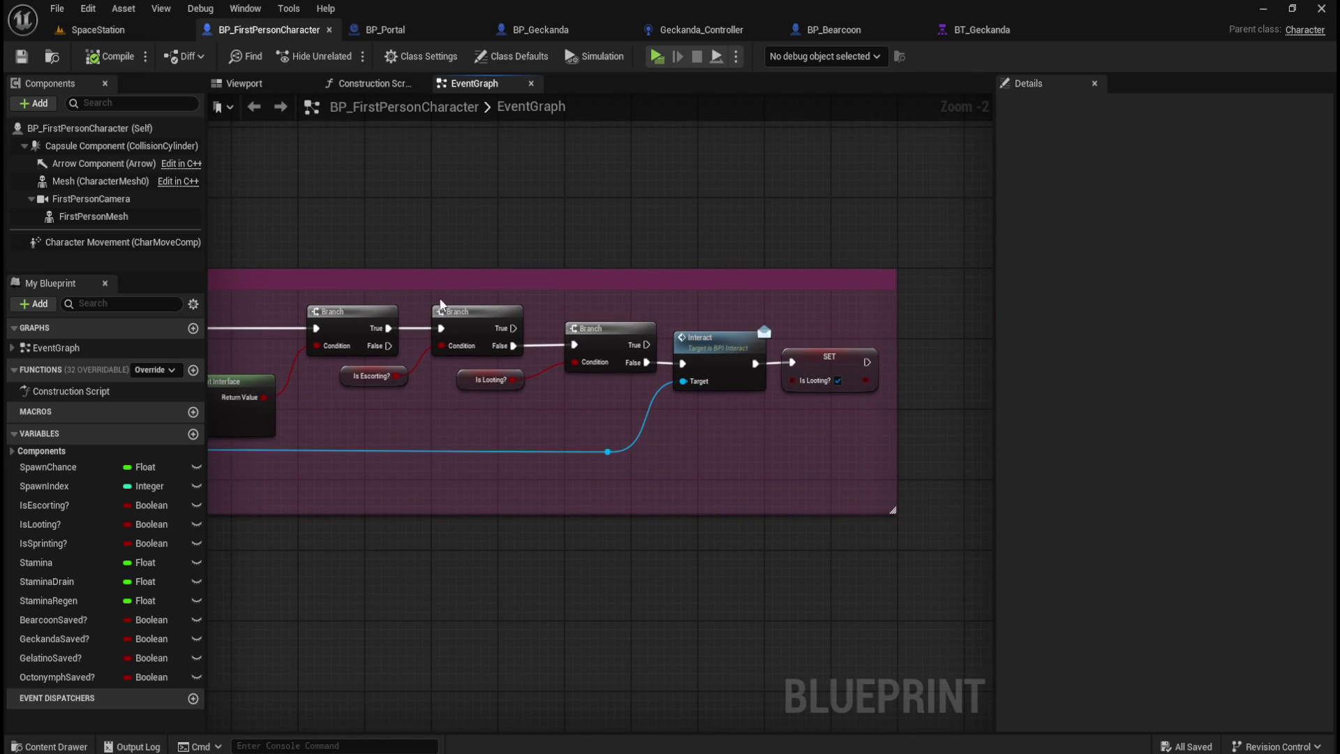
{"action": "left_click_drag", "start_coordinate": [447, 298], "coordinate": [406, 397]}
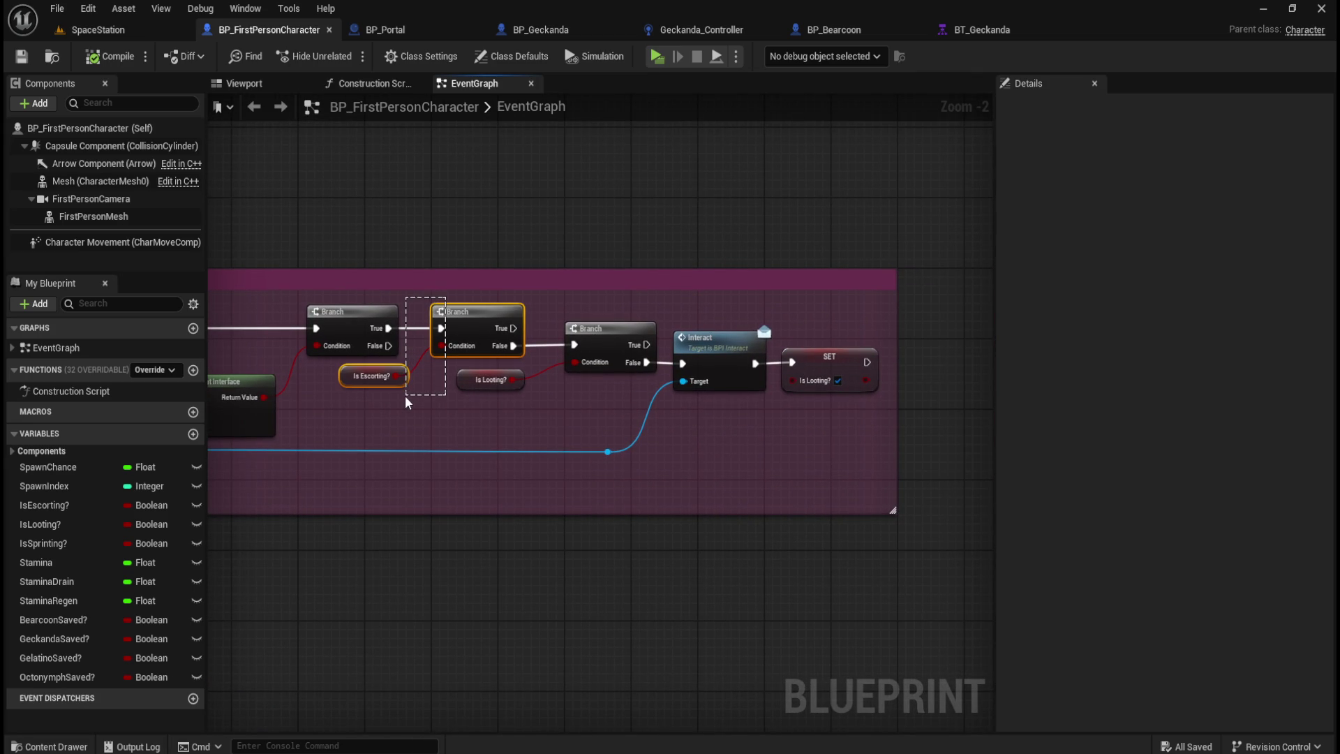
{"action": "left_click_drag", "start_coordinate": [406, 402], "coordinate": [491, 389]}
Step: Save and compile the BP_FirstPersonCharacter blueprint
{"action": "left_click", "coordinate": [110, 56]}
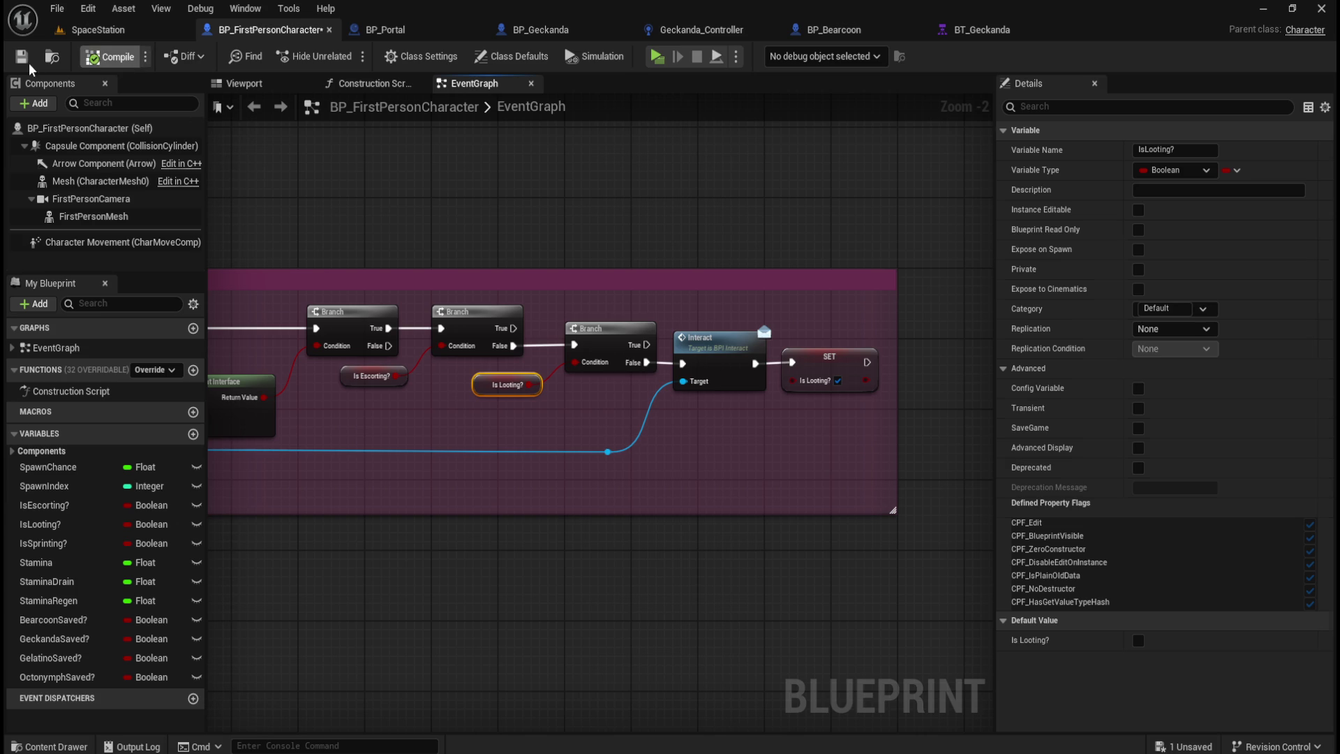
{"action": "left_click", "coordinate": [21, 56]}
{"action": "left_click_drag", "start_coordinate": [585, 306], "coordinate": [529, 427]}
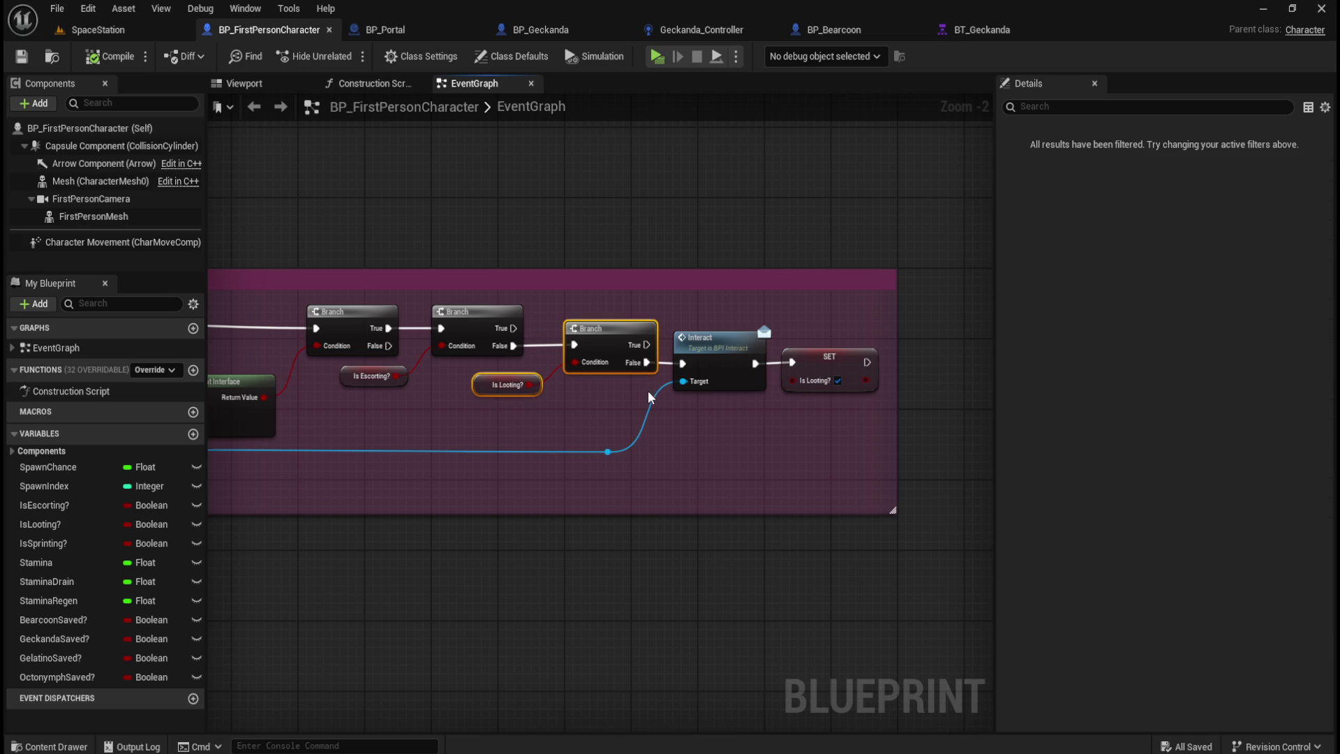
{"action": "left_click", "coordinate": [95, 60]}
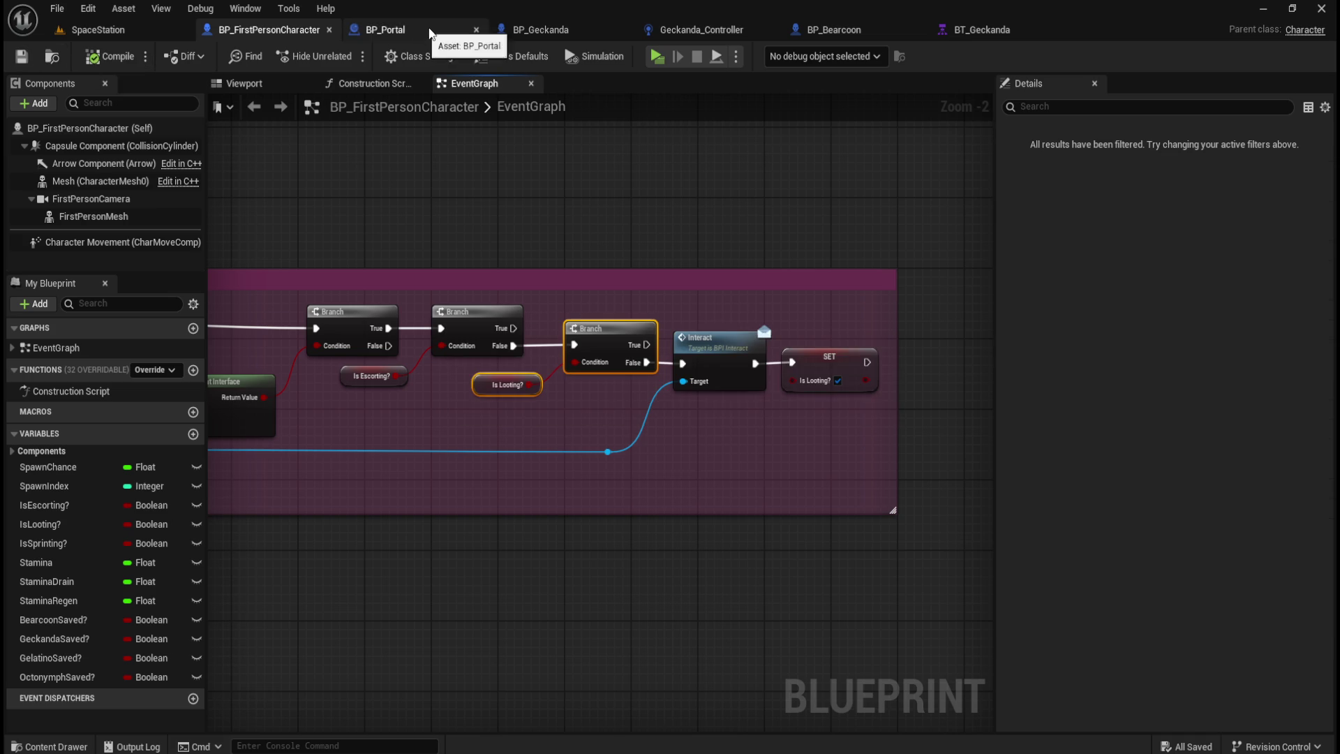
Step: Inspect the Is Escorting SET node in BP_Geckanda's graph
{"action": "left_click", "coordinate": [509, 29]}
{"action": "mouse_move", "coordinate": [624, 291]}
{"action": "left_mouse_down"}
{"action": "mouse_move", "coordinate": [808, 341]}
{"action": "mouse_move", "coordinate": [767, 334]}
{"action": "mouse_move", "coordinate": [781, 334]}
{"action": "left_mouse_up"}
{"action": "left_click_drag", "start_coordinate": [814, 180], "coordinate": [664, 342]}
{"action": "left_click", "coordinate": [1010, 107]}
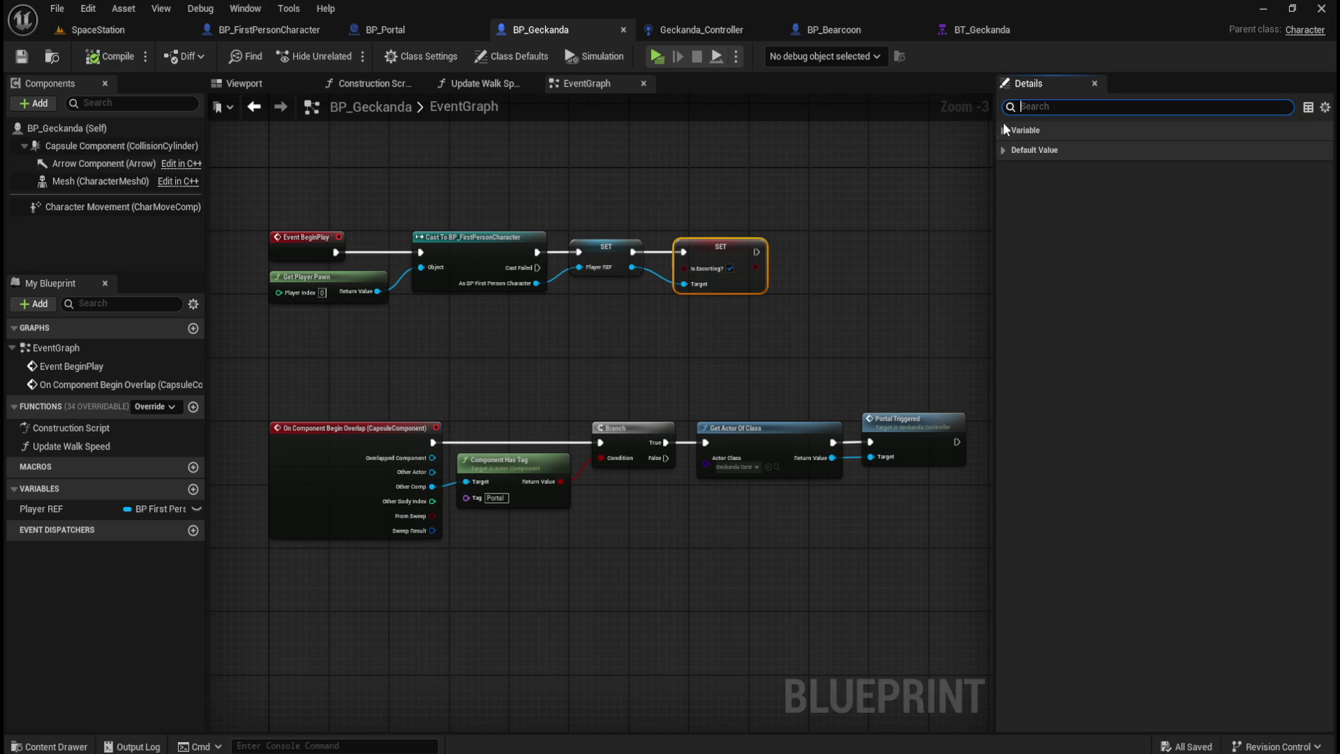
{"action": "left_click", "coordinate": [826, 344]}
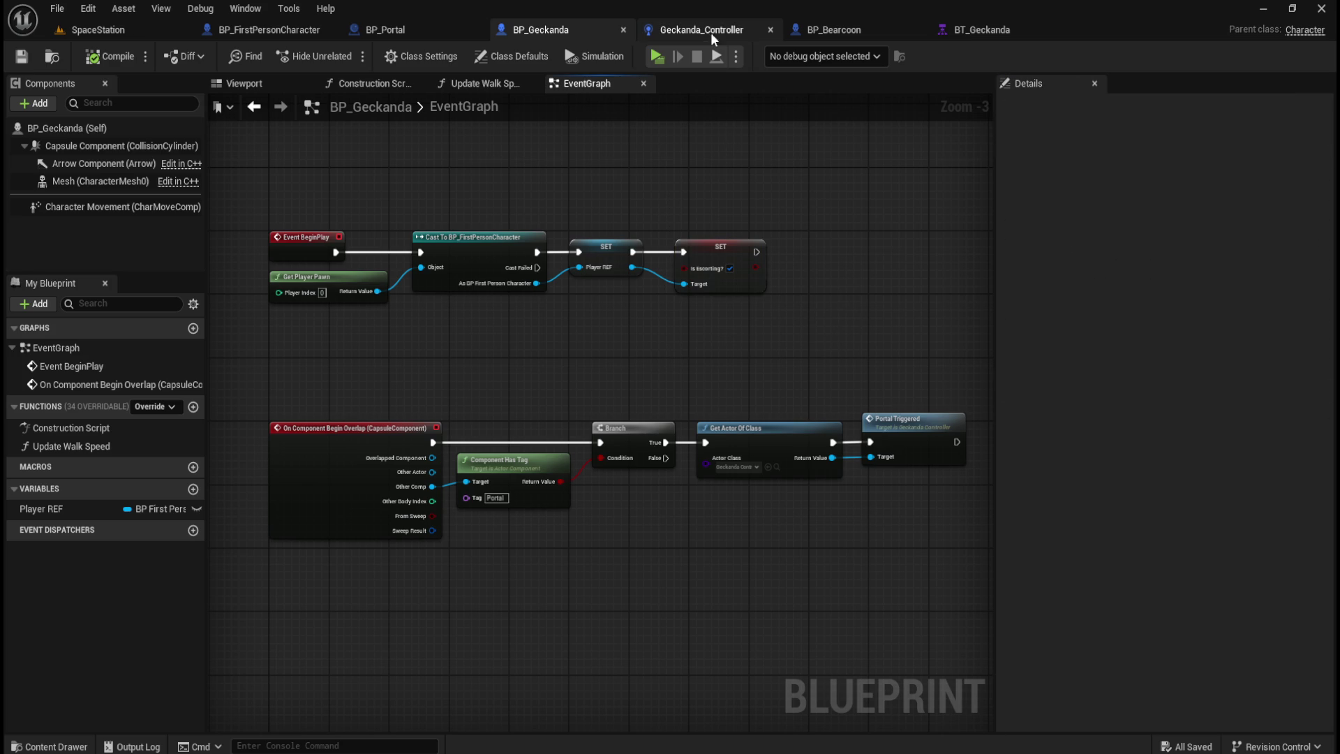
Step: In BP_Portal, review the Geckanda Saved SET, All Creatures Saved?, and Is Escorting SET nodes
{"action": "left_click", "coordinate": [408, 34]}
{"action": "mouse_move", "coordinate": [560, 289]}
{"action": "left_mouse_down"}
{"action": "mouse_move", "coordinate": [814, 284]}
{"action": "mouse_move", "coordinate": [781, 317]}
{"action": "mouse_move", "coordinate": [564, 311]}
{"action": "left_mouse_up"}
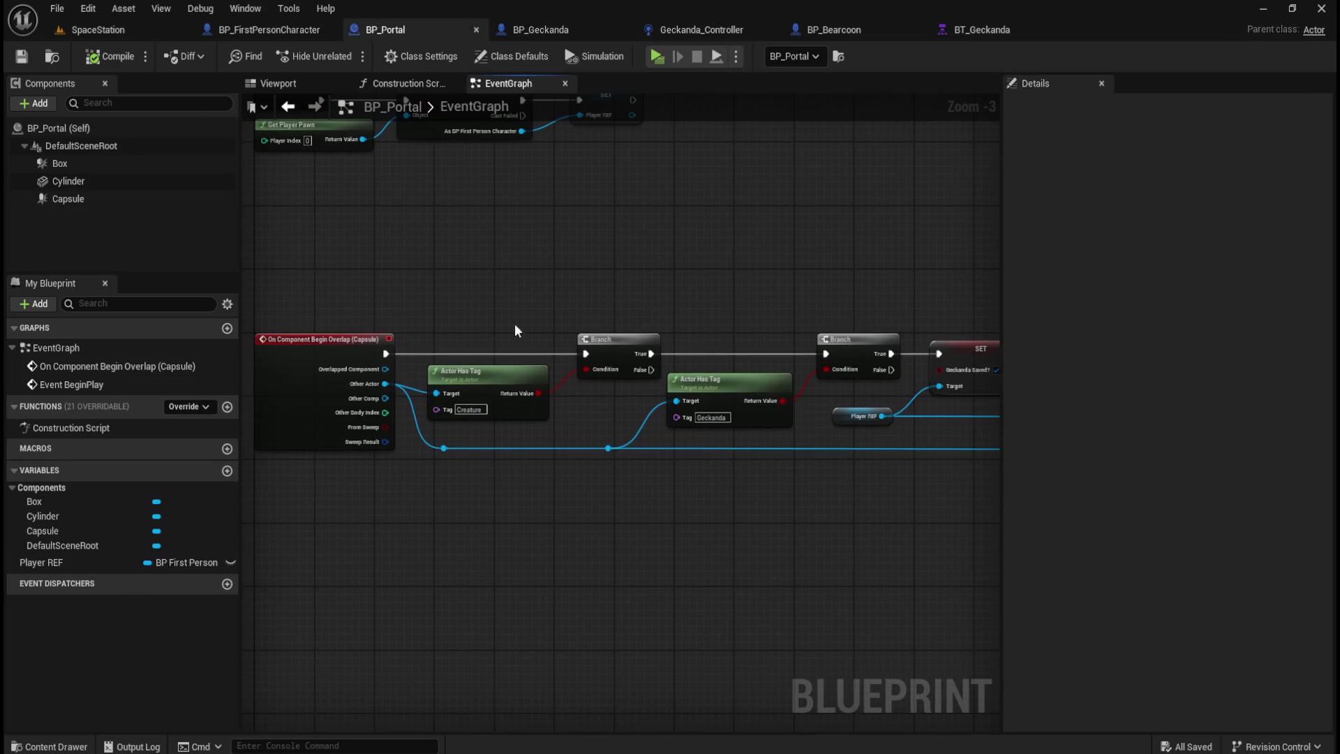
{"action": "left_click_drag", "start_coordinate": [802, 345], "coordinate": [399, 325]}
{"action": "mouse_move", "coordinate": [638, 254]}
{"action": "left_mouse_down"}
{"action": "mouse_move", "coordinate": [597, 342]}
{"action": "mouse_move", "coordinate": [524, 399]}
{"action": "mouse_move", "coordinate": [518, 385]}
{"action": "left_mouse_up"}
{"action": "left_click_drag", "start_coordinate": [778, 292], "coordinate": [656, 367]}
{"action": "mouse_move", "coordinate": [717, 277]}
{"action": "left_mouse_down"}
{"action": "mouse_move", "coordinate": [609, 367]}
{"action": "mouse_move", "coordinate": [593, 363]}
{"action": "mouse_move", "coordinate": [601, 371]}
{"action": "left_mouse_up"}
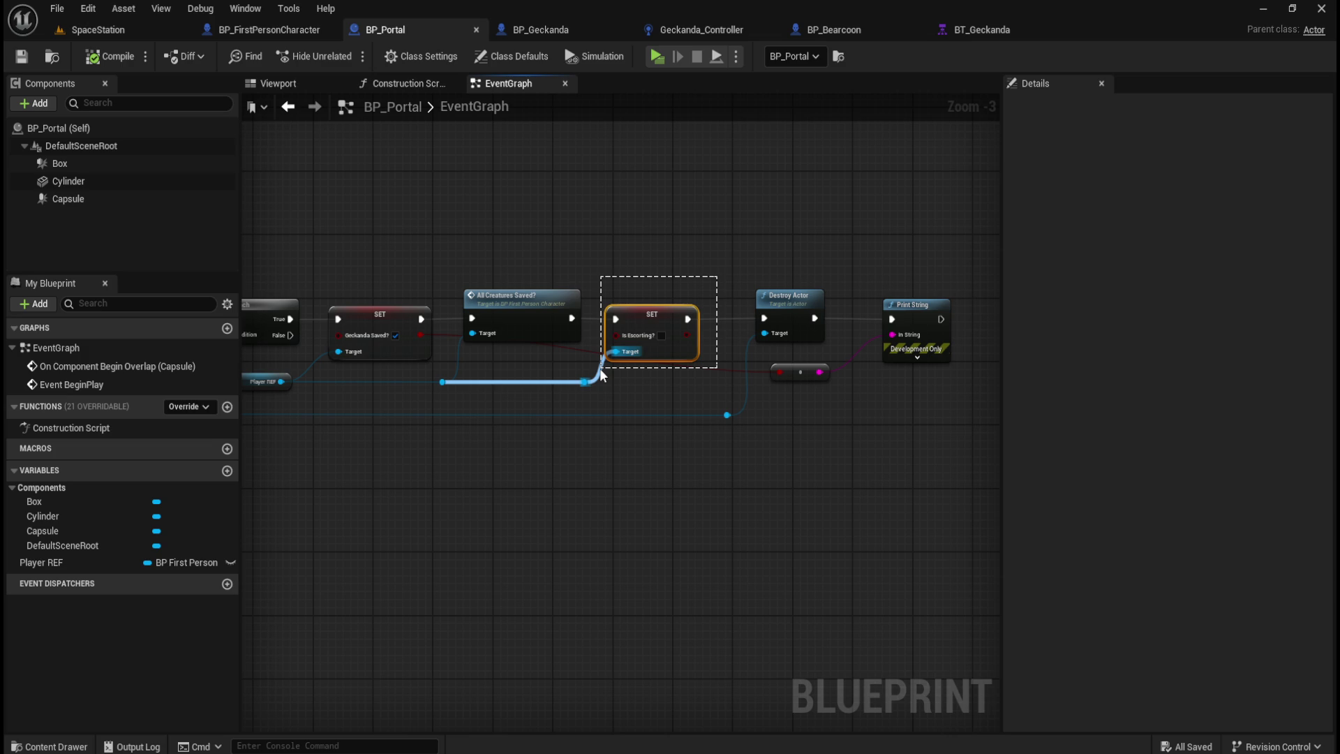
{"action": "left_click_drag", "start_coordinate": [601, 370], "coordinate": [601, 370]}
Step: Glance at BP_FirstPersonCharacter and BP_Geckanda's BeginPlay chain, returning to BP_Portal each time
{"action": "left_click", "coordinate": [269, 30]}
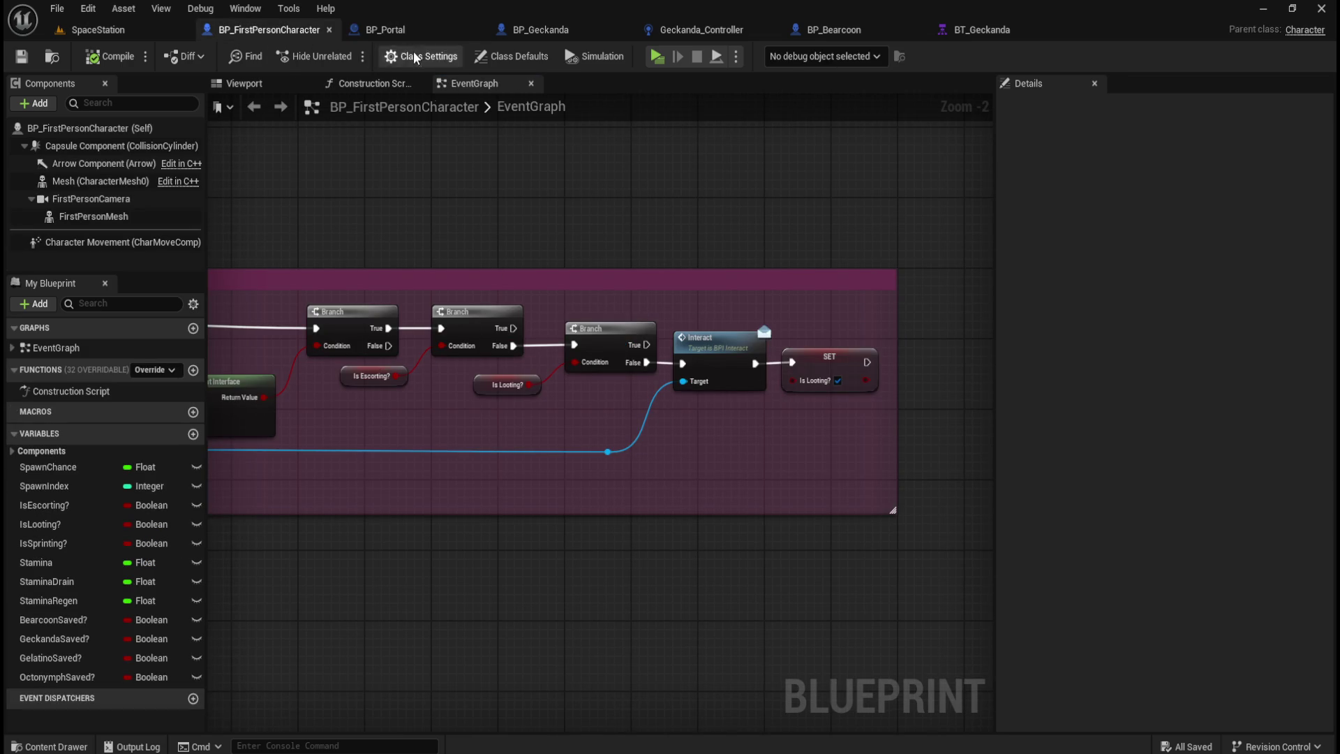
{"action": "left_click", "coordinate": [412, 31]}
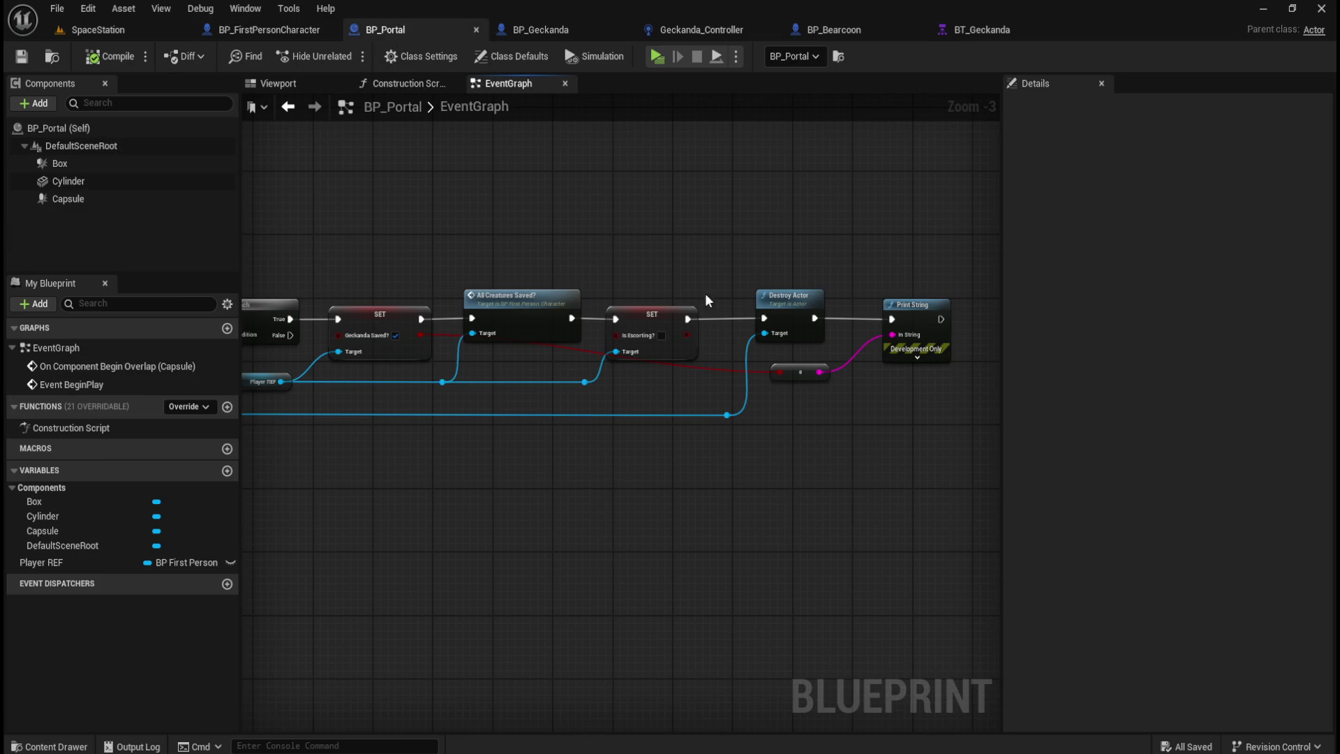
{"action": "scroll", "coordinate": [689, 282], "scroll_direction": "down", "scroll_amount": 2}
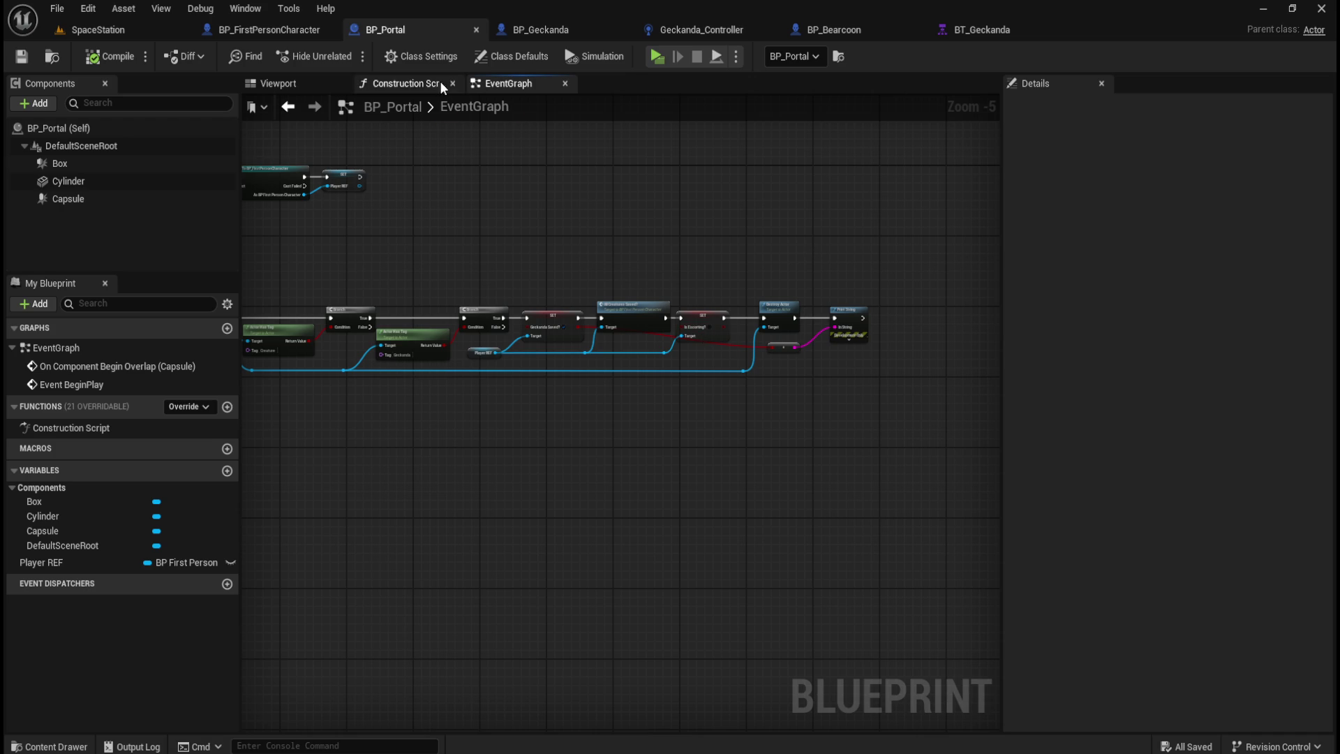
{"action": "left_click_drag", "start_coordinate": [472, 205], "coordinate": [624, 240]}
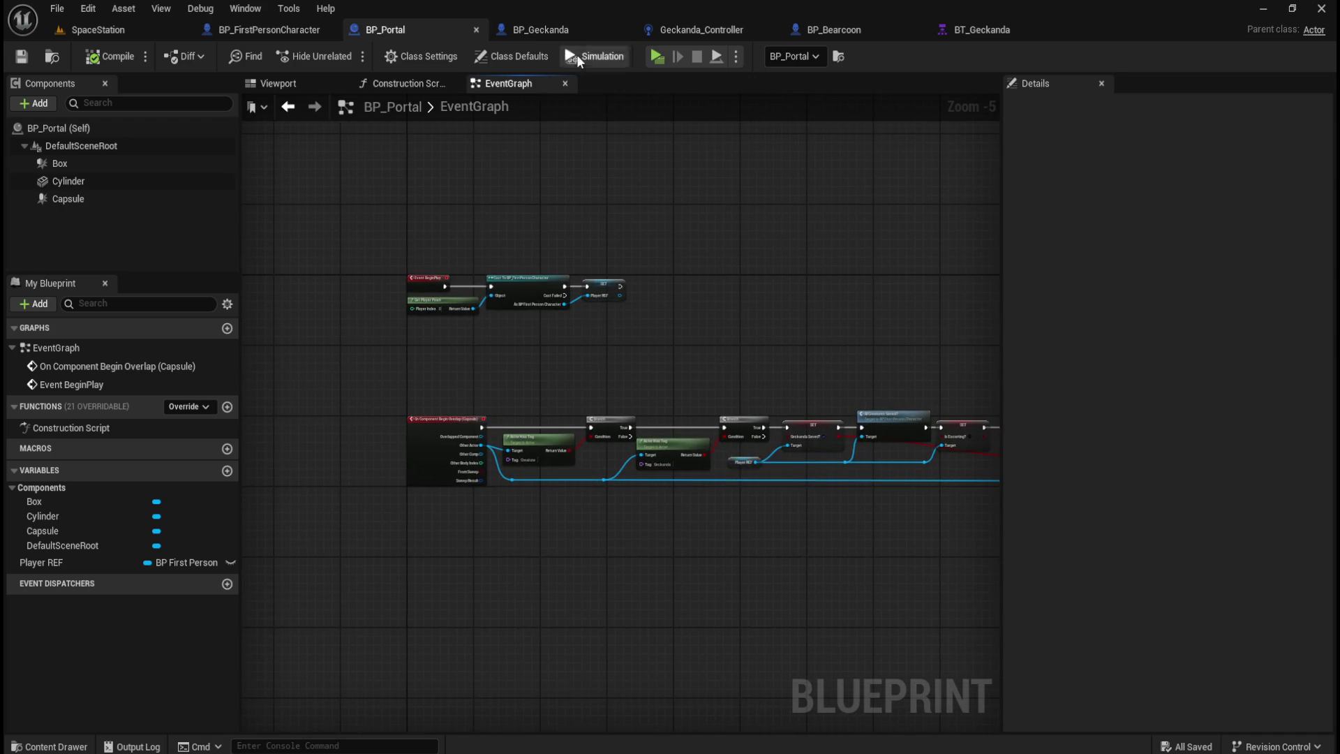
{"action": "left_click", "coordinate": [575, 30]}
{"action": "mouse_move", "coordinate": [245, 174]}
{"action": "left_mouse_down"}
{"action": "mouse_move", "coordinate": [789, 309]}
{"action": "mouse_move", "coordinate": [835, 366]}
{"action": "mouse_move", "coordinate": [481, 298]}
{"action": "left_mouse_up"}
{"action": "left_click", "coordinate": [385, 29]}
Step: Review BP_Portal's overlap chain from the Branch and Actor Has Tag checks to Destroy Actor
{"action": "scroll", "coordinate": [737, 333], "scroll_direction": "up", "scroll_amount": 3}
{"action": "left_click_drag", "start_coordinate": [685, 306], "coordinate": [604, 363]}
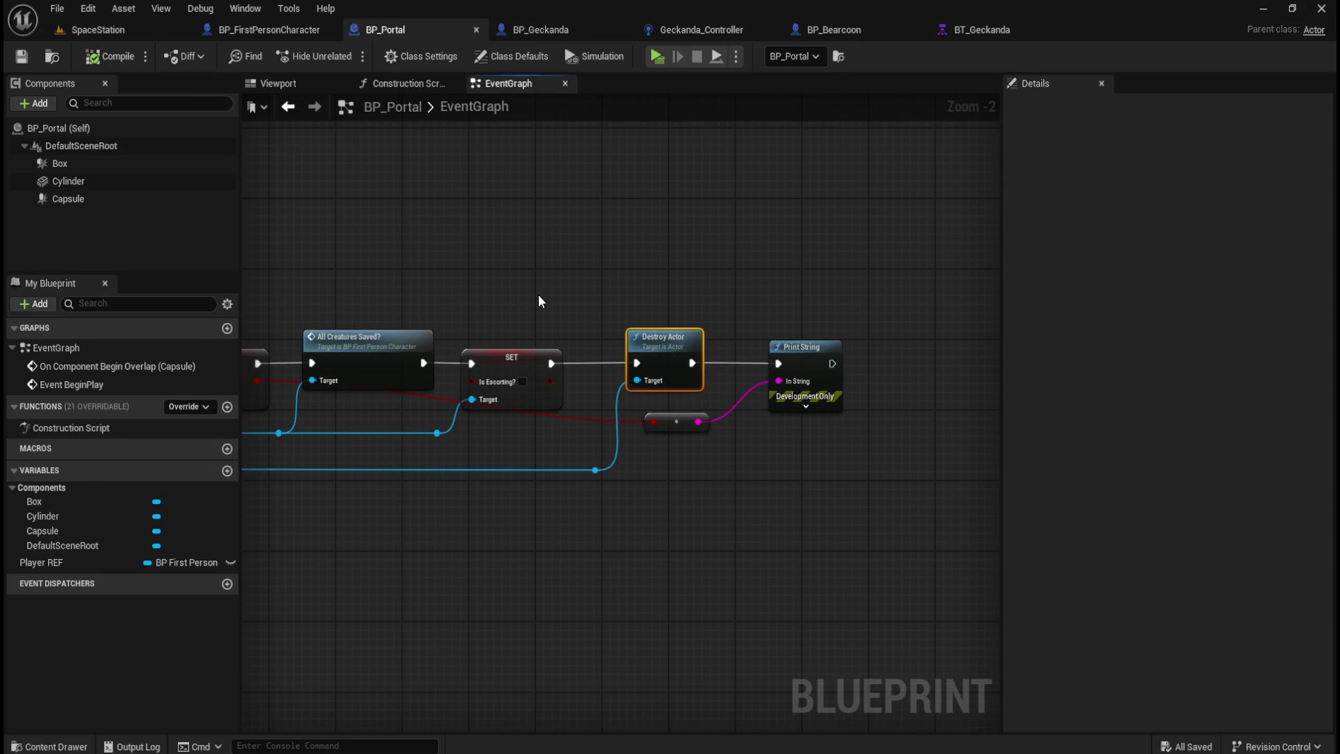
{"action": "left_click", "coordinate": [512, 308]}
{"action": "mouse_move", "coordinate": [511, 307]}
{"action": "left_mouse_down"}
{"action": "mouse_move", "coordinate": [463, 290]}
{"action": "mouse_move", "coordinate": [807, 296]}
{"action": "mouse_move", "coordinate": [747, 223]}
{"action": "mouse_move", "coordinate": [631, 350]}
{"action": "mouse_move", "coordinate": [600, 361]}
{"action": "left_mouse_up"}
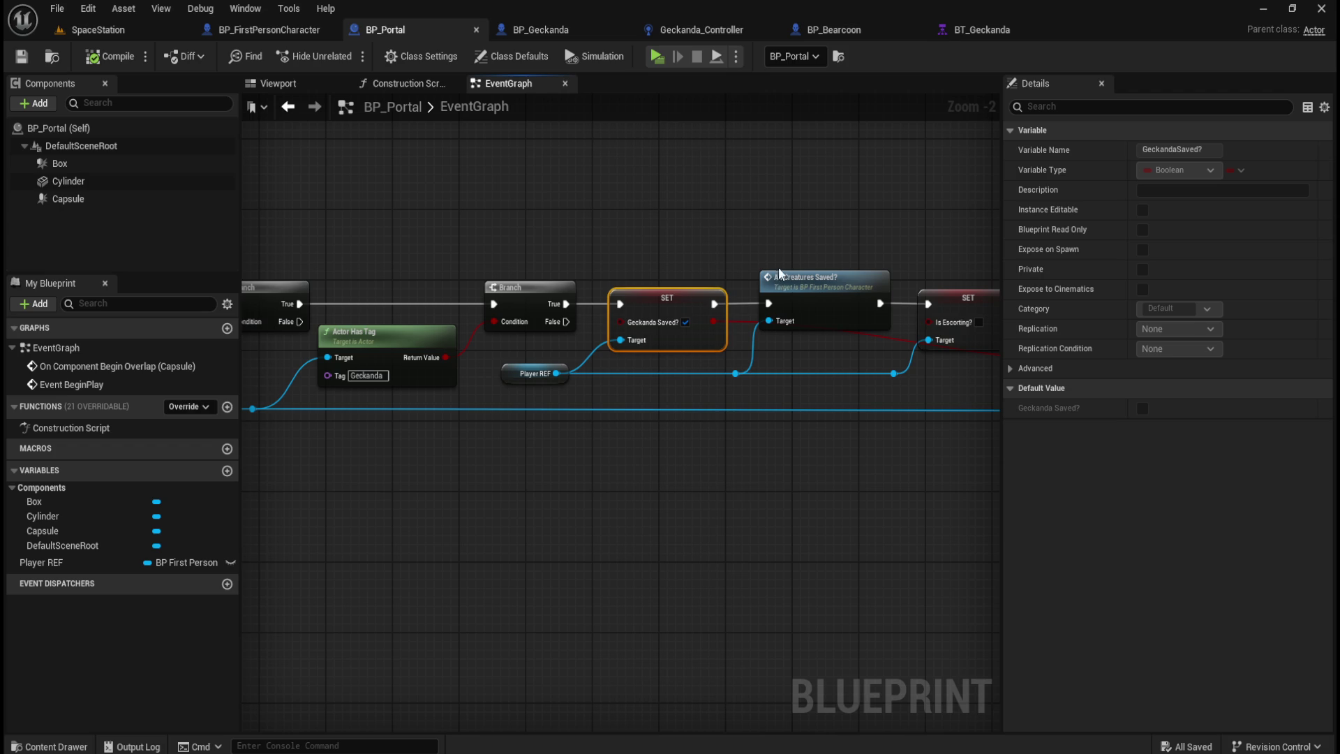
{"action": "left_click", "coordinate": [664, 178]}
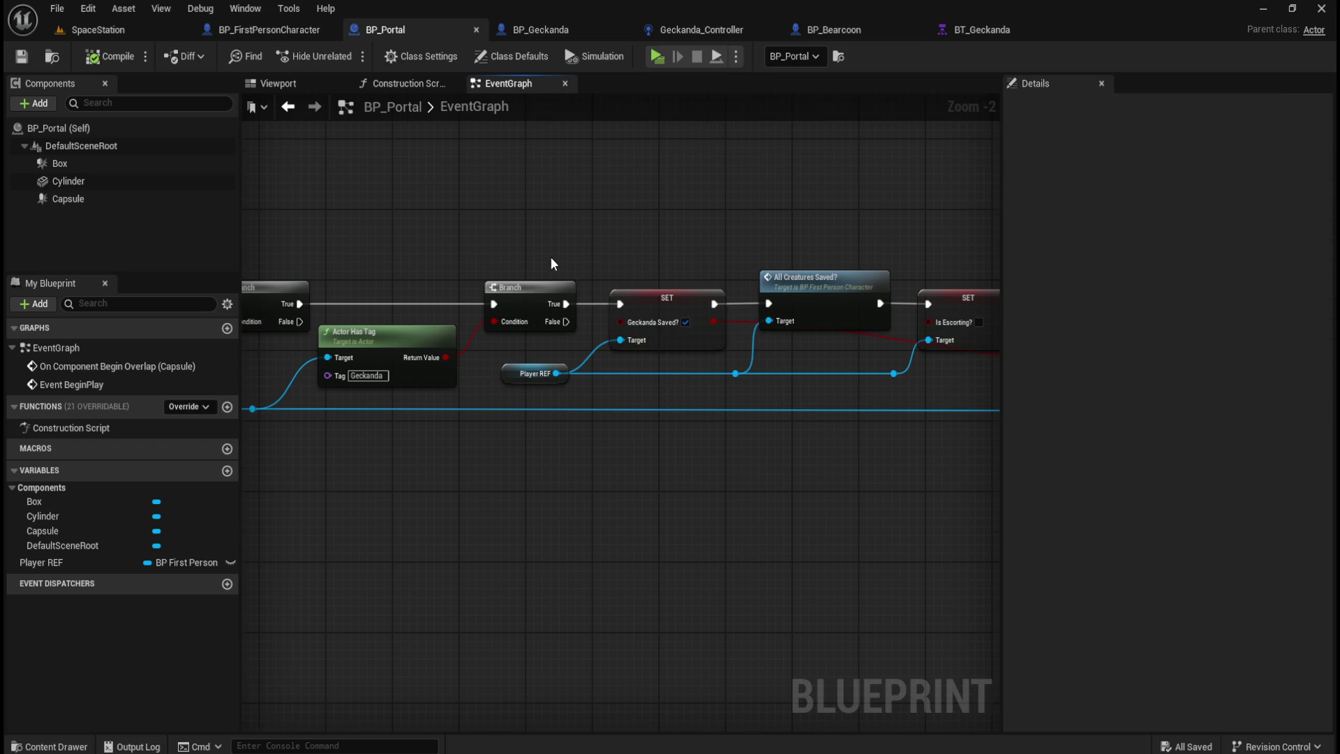
{"action": "scroll", "coordinate": [551, 256], "scroll_direction": "down", "scroll_amount": 1}
{"action": "left_click_drag", "start_coordinate": [693, 205], "coordinate": [633, 232]}
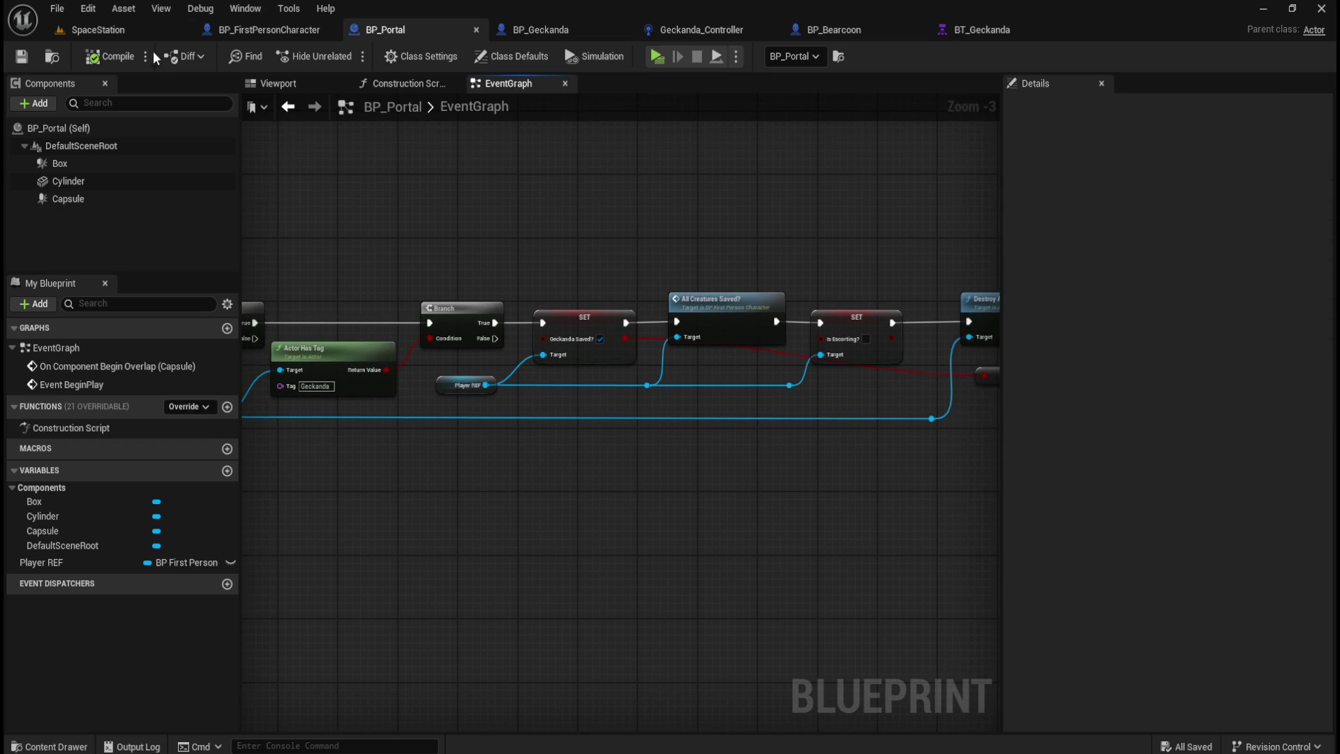